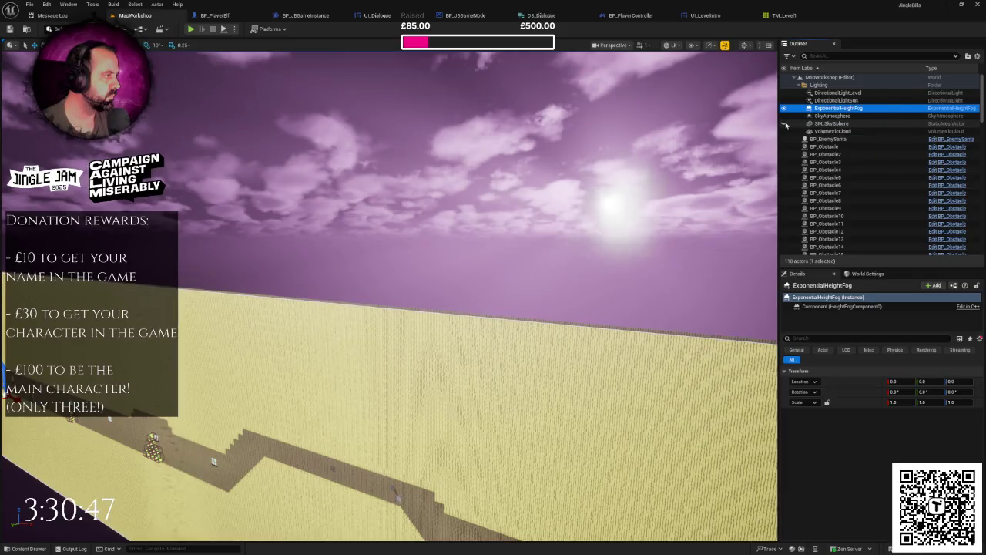
Step: Show the ExponentialHeightFog, focus on it, then bring the TM_Level1 tile-map wall nearly face-on
click(785, 109)
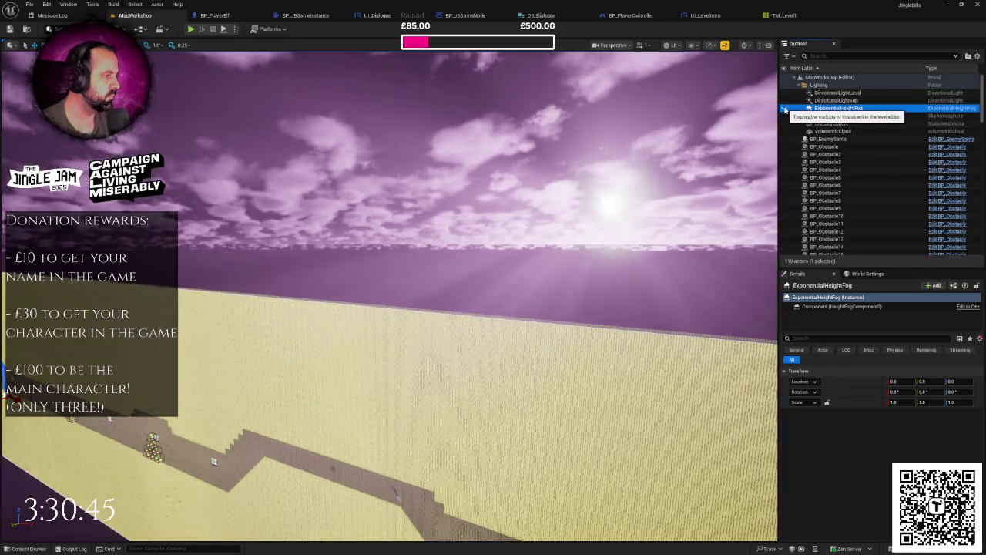
double_click(792, 112)
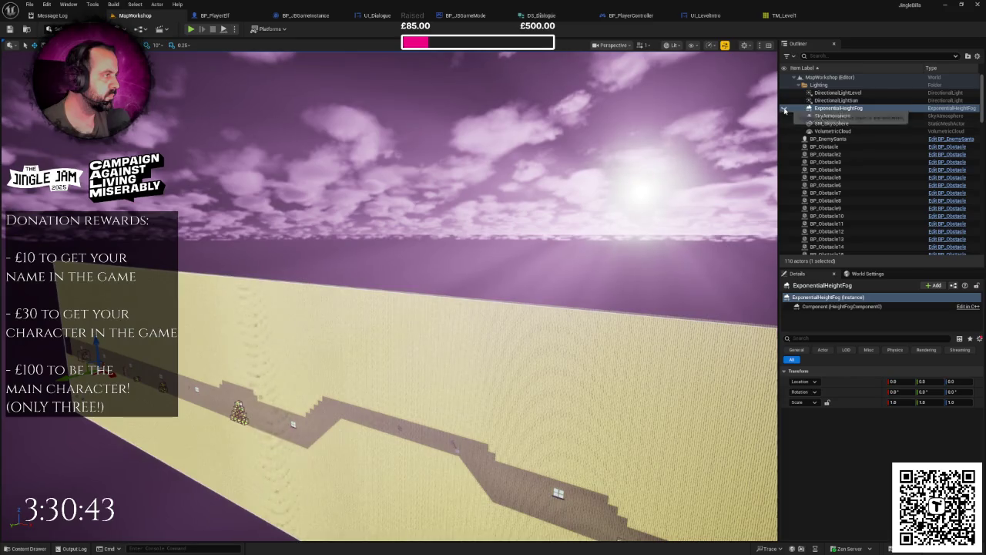
mouse_move(695, 177)
mouse_down()
mouse_move(631, 245)
mouse_move(649, 233)
mouse_up()
click(630, 245)
mouse_move(399, 191)
mouse_down()
mouse_move(397, 152)
mouse_move(369, 165)
mouse_move(483, 231)
mouse_move(419, 268)
mouse_move(482, 259)
mouse_up()
click(440, 279)
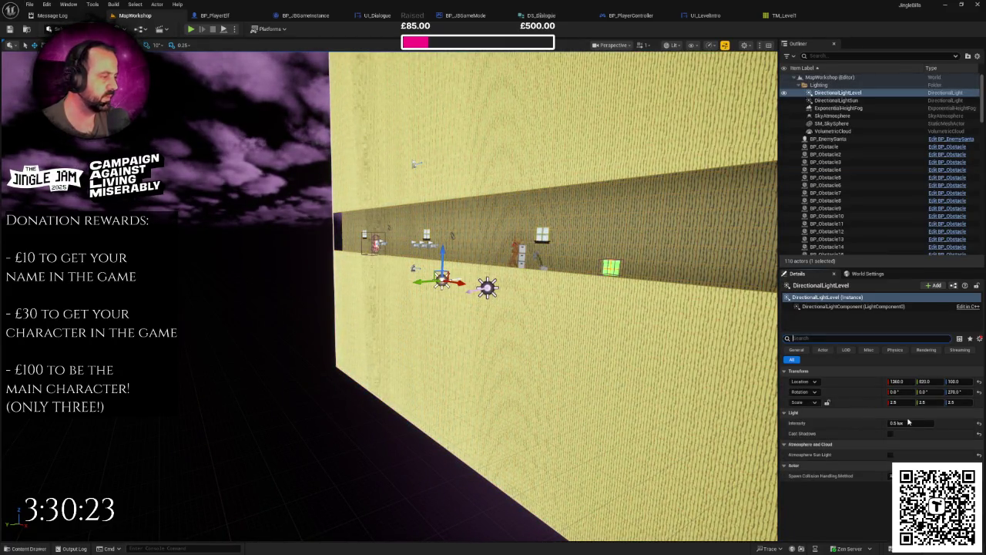
Step: Fly closer to the wall's lights and select DirectionalLightSun
drag(612, 299, 613, 279)
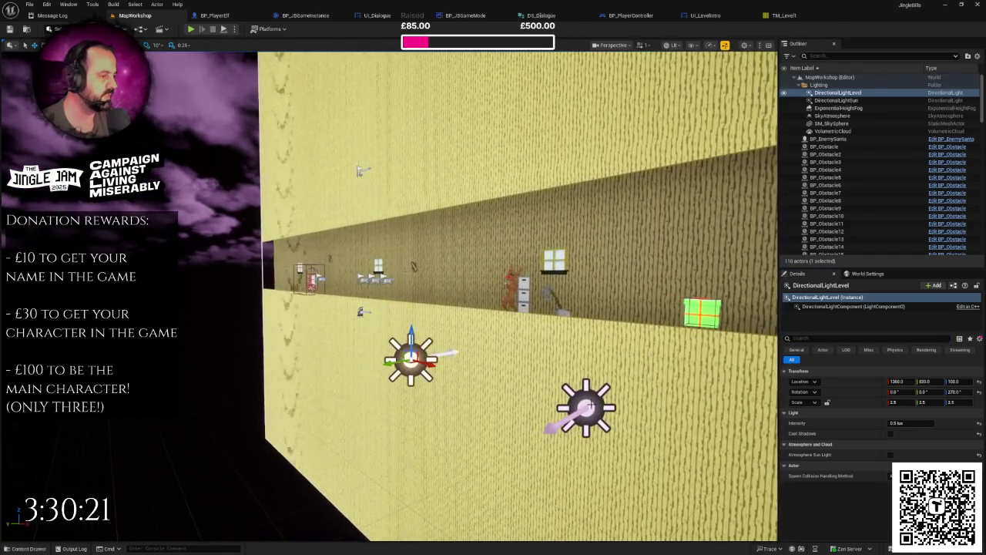
click(585, 408)
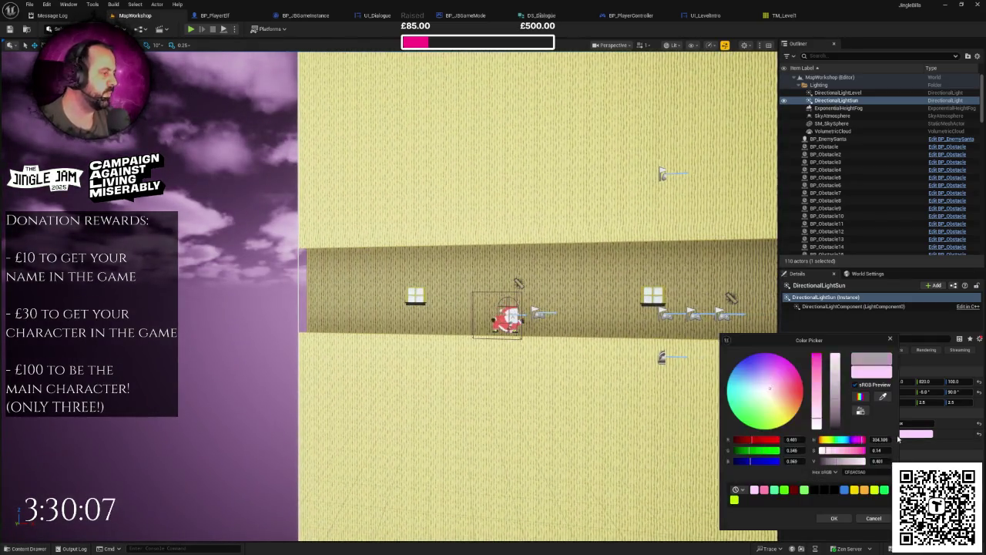
Step: Change the sun's Light Color to a paler, rosier dusky pink in the Color Picker
click(910, 434)
click(854, 472)
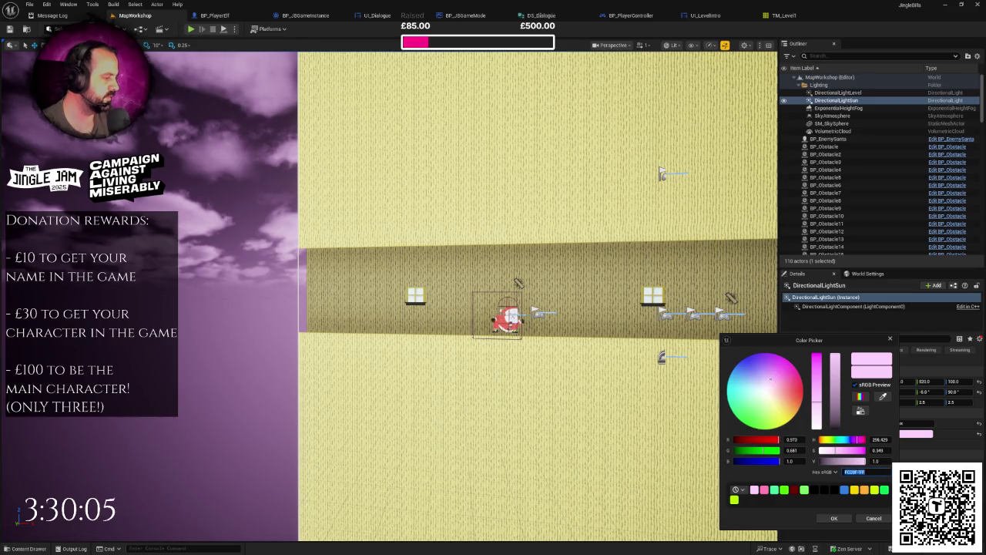
click(852, 518)
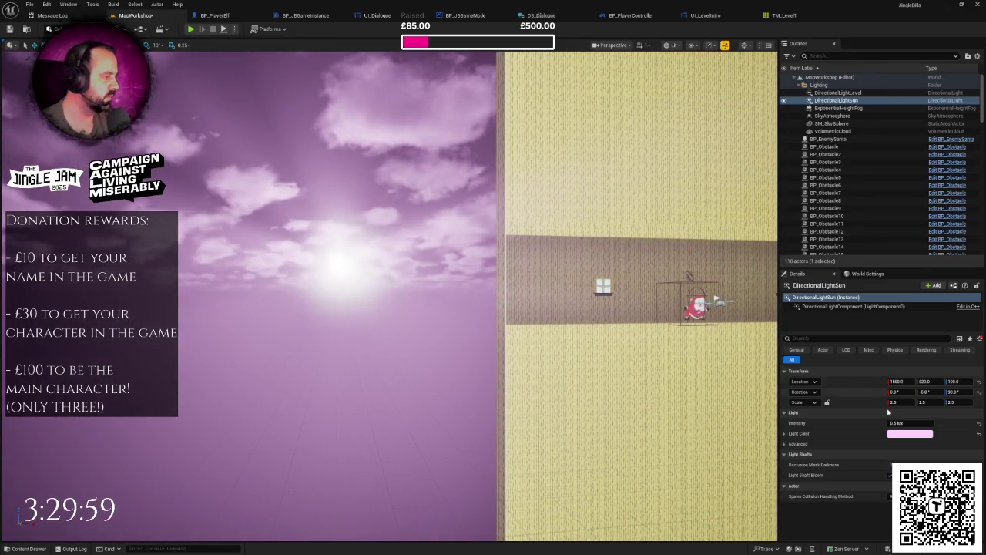
click(906, 435)
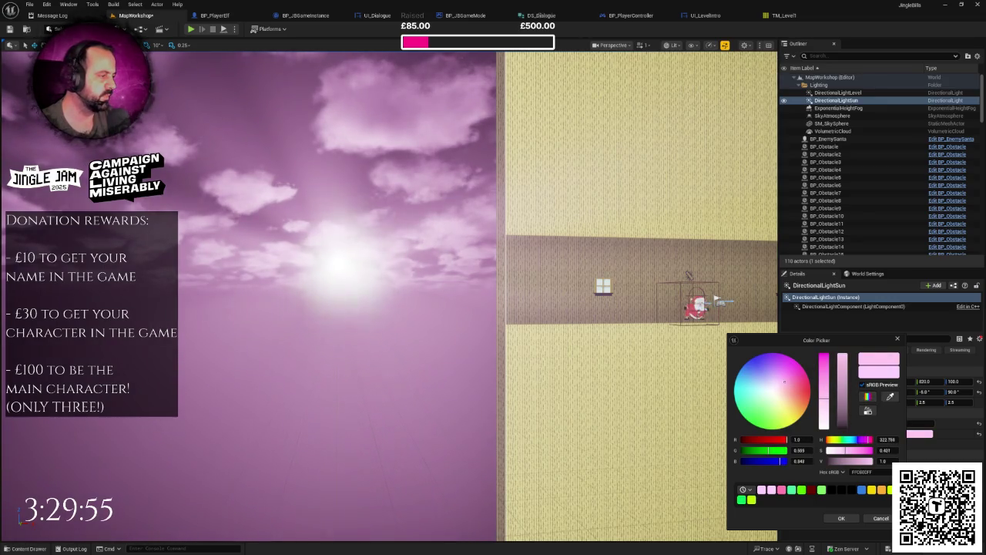
drag(786, 381, 788, 379)
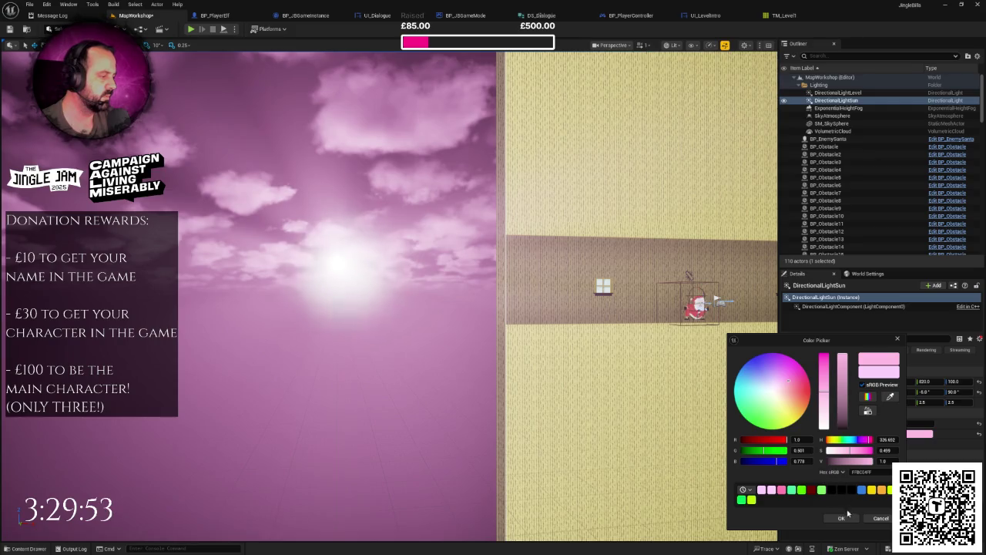
click(841, 517)
click(917, 434)
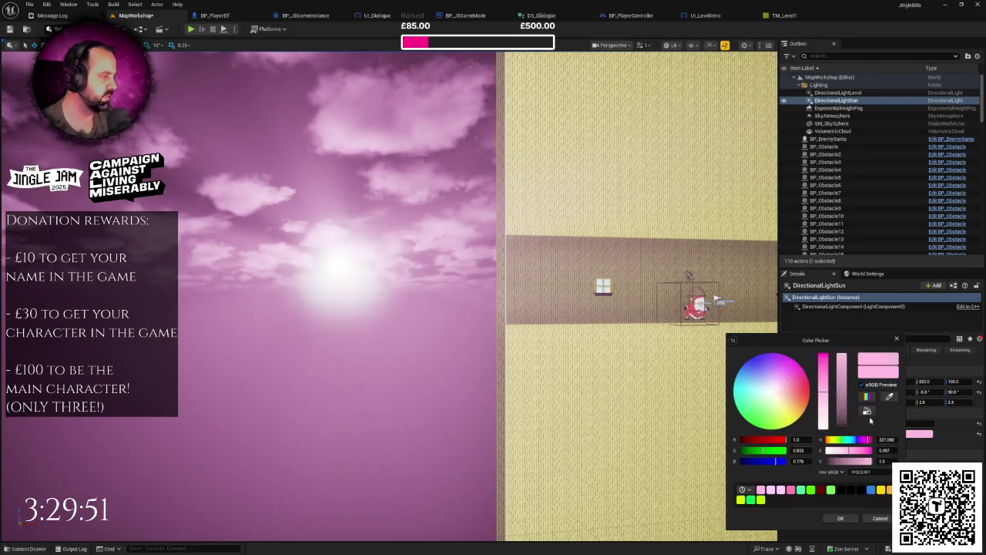
click(823, 413)
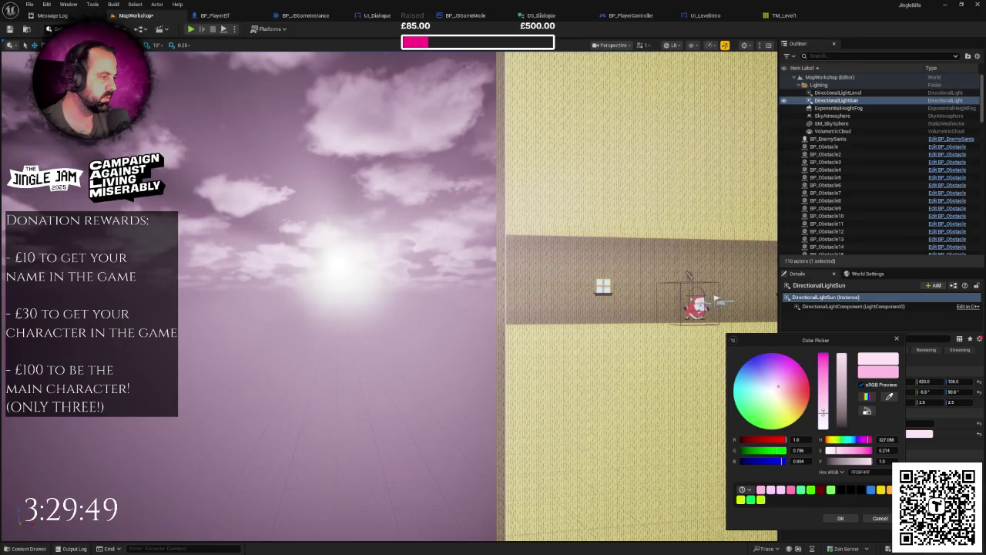
drag(788, 398, 785, 394)
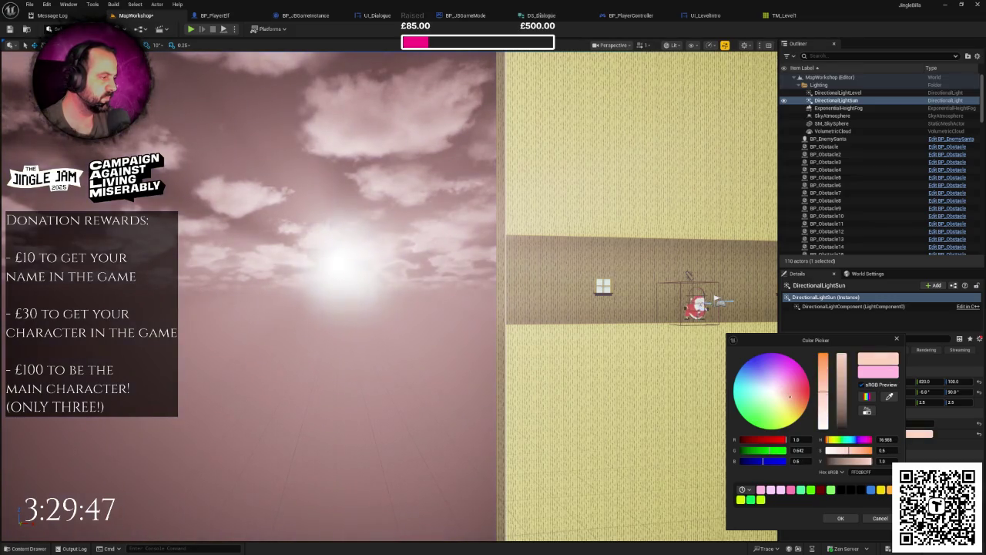
drag(791, 397, 792, 393)
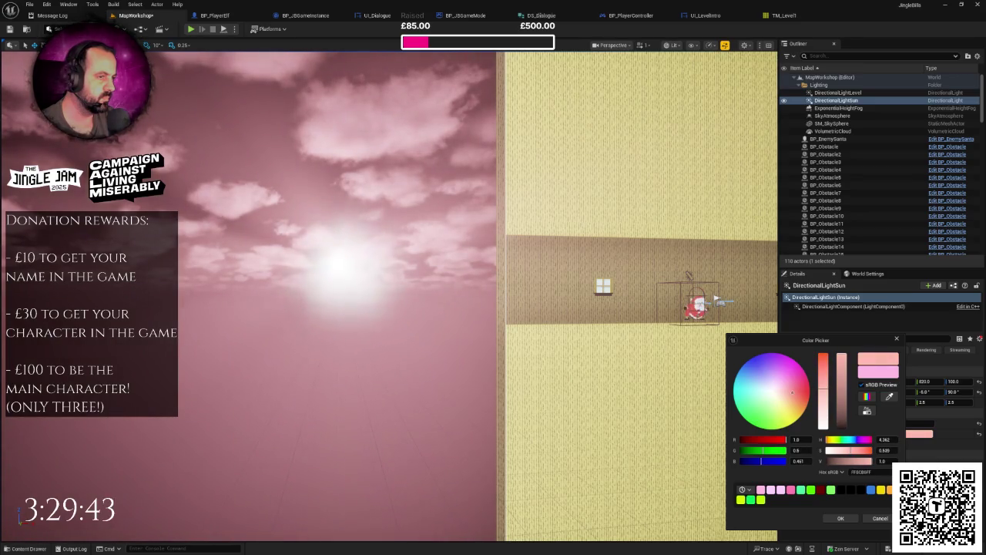
click(840, 517)
Step: Pull the view back to an angled view of the wall and save the level
drag(490, 333, 685, 339)
key(ctrl+s)
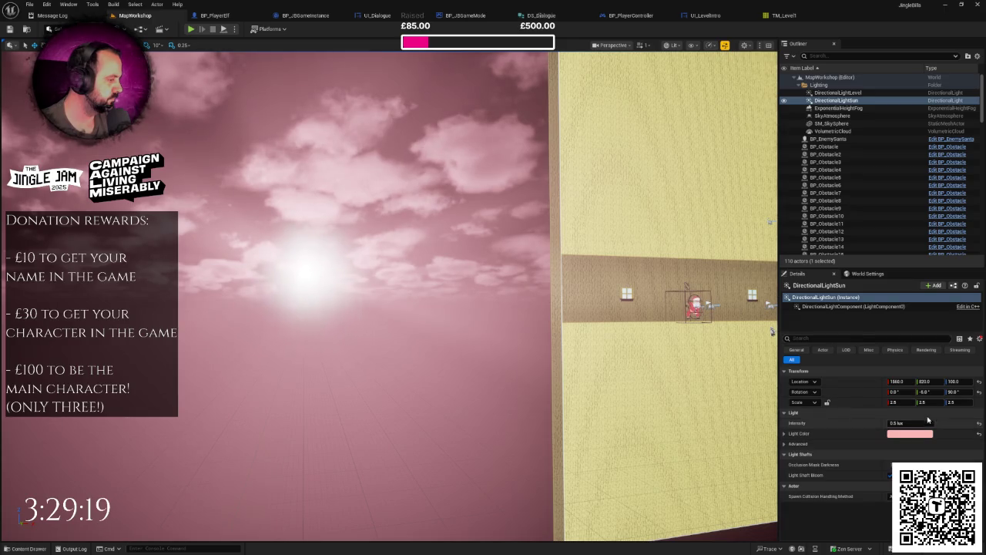
click(980, 338)
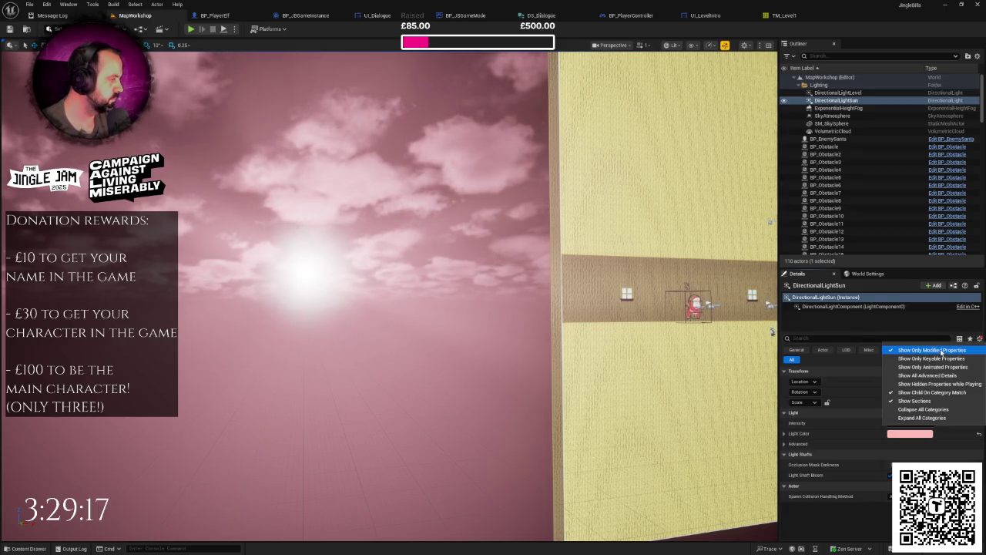
Step: Show all advanced details and filter the sun's properties by 'bloom'
click(942, 347)
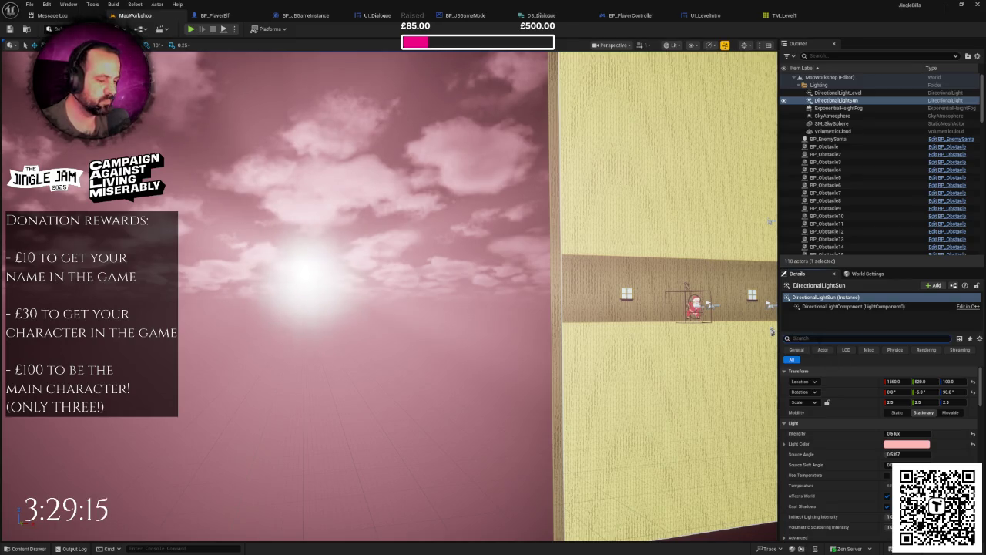
text(bloom)
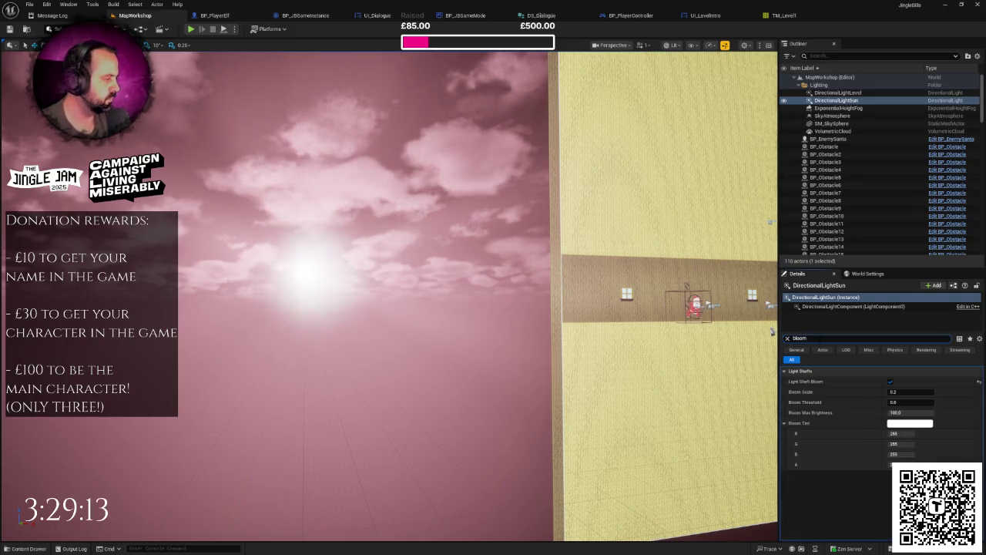
click(911, 413)
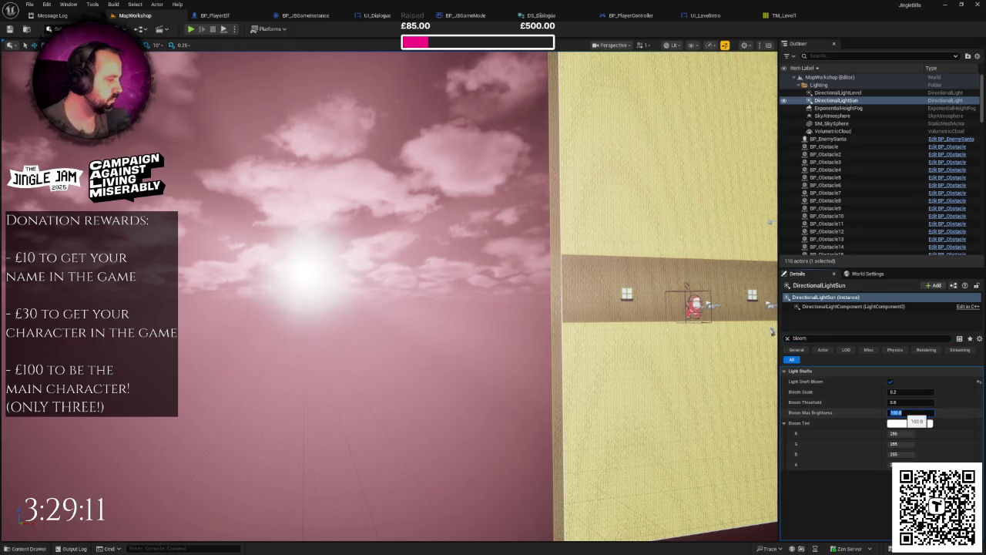
text(50)
key(Return)
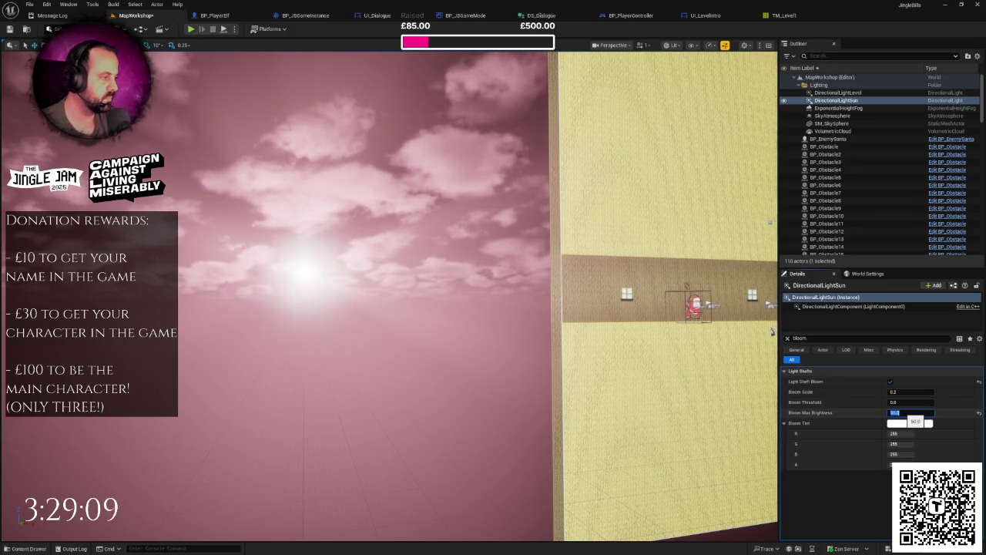
click(978, 413)
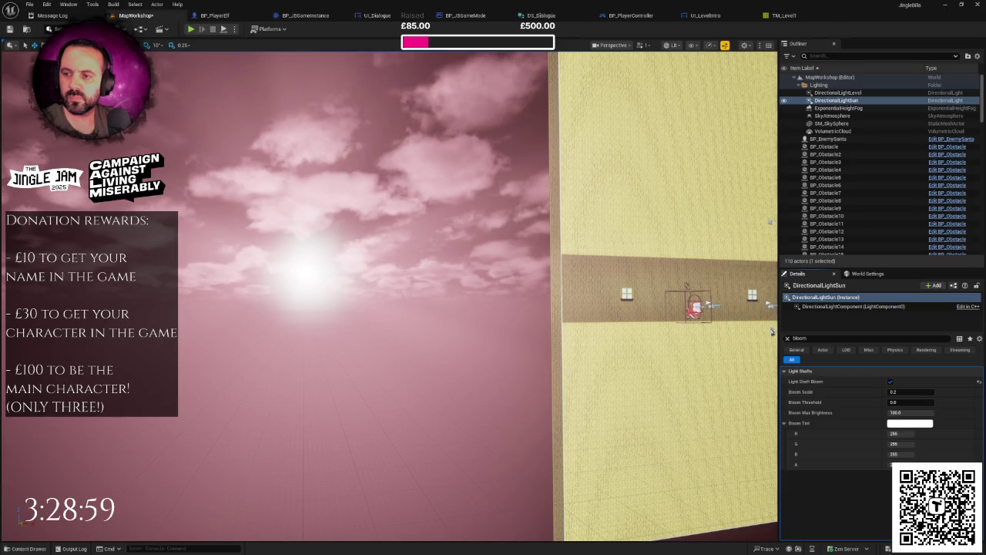
Step: Drop Bloom Max Brightness to 0, then raise it to about 5.0
click(913, 412)
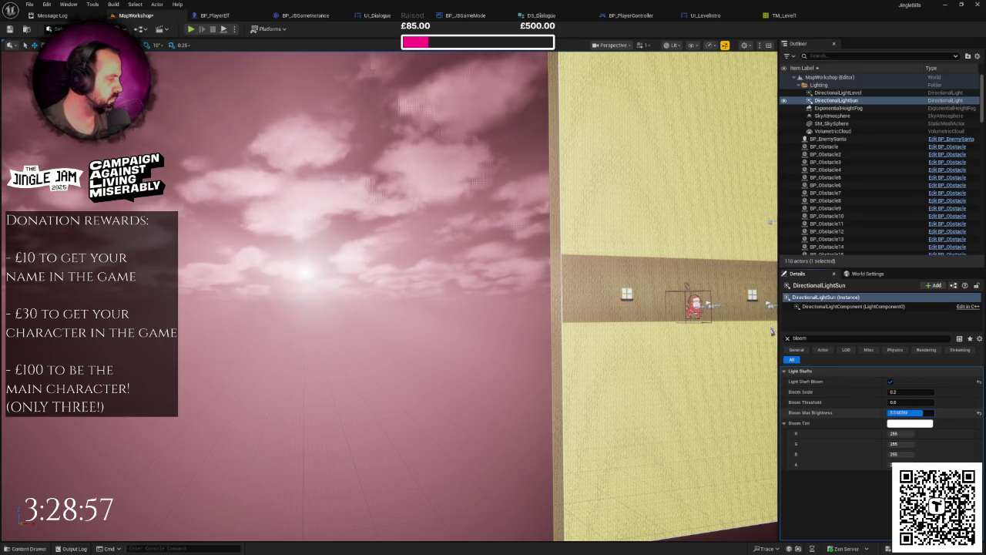
text(0)
key(Return)
drag(912, 413, 921, 412)
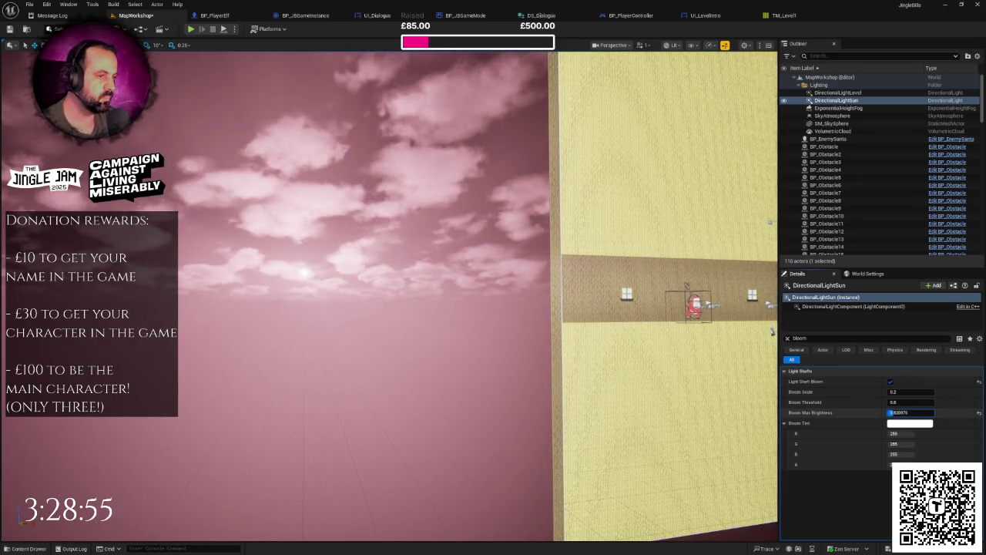
drag(914, 412, 929, 412)
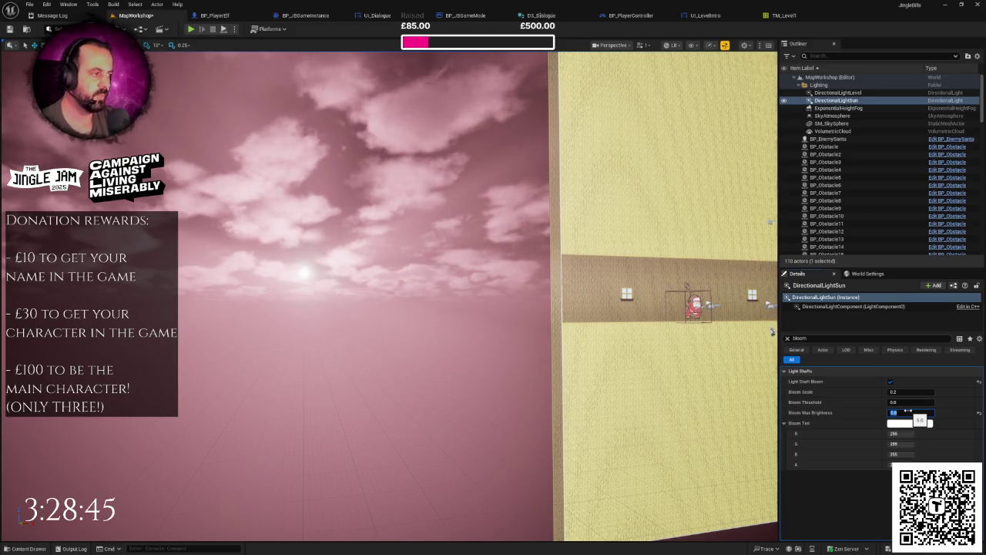
click(561, 290)
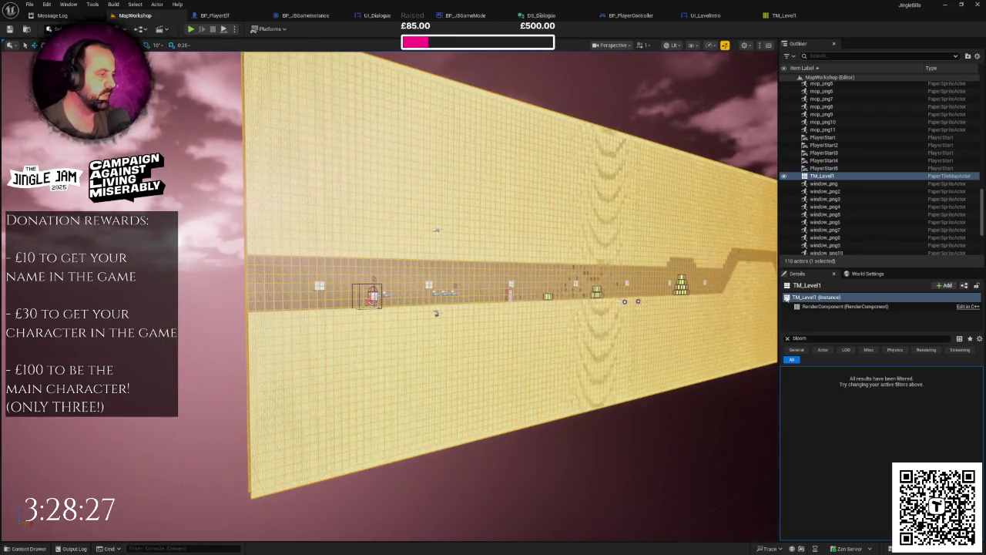
Step: Clear the bloom filter, reselect DirectionalLightSun, and change its Light Color to a soft pale pink
click(788, 338)
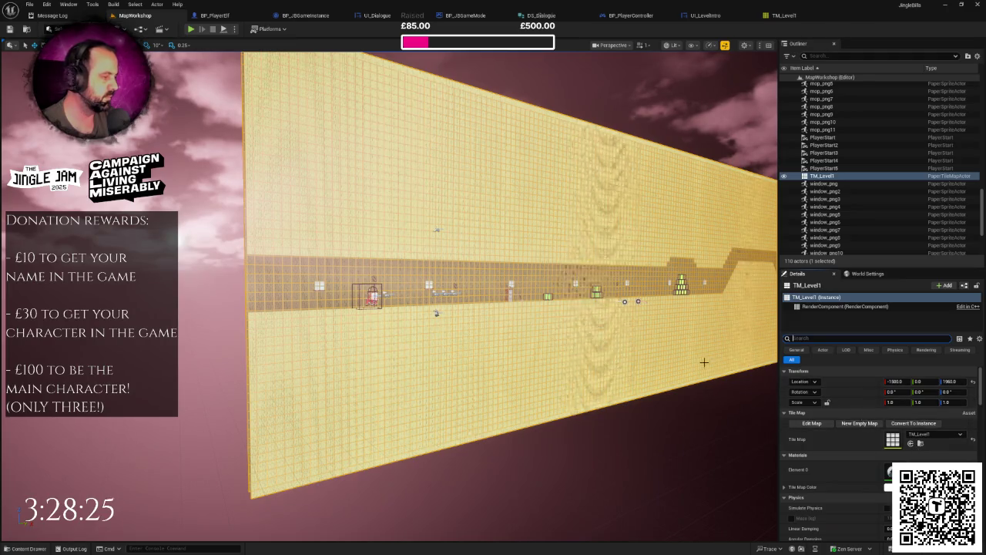
scroll(863, 166, up, 10)
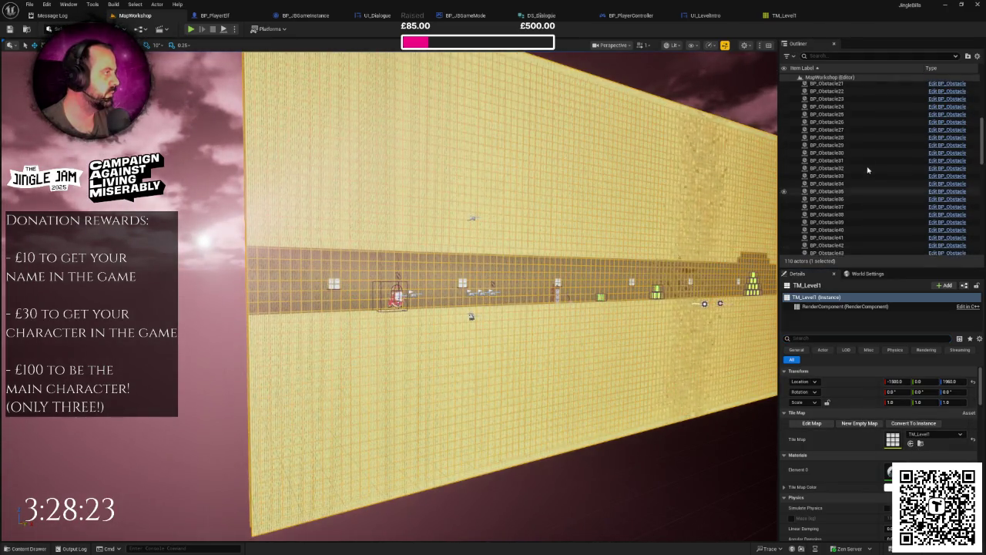
scroll(862, 165, up, 5)
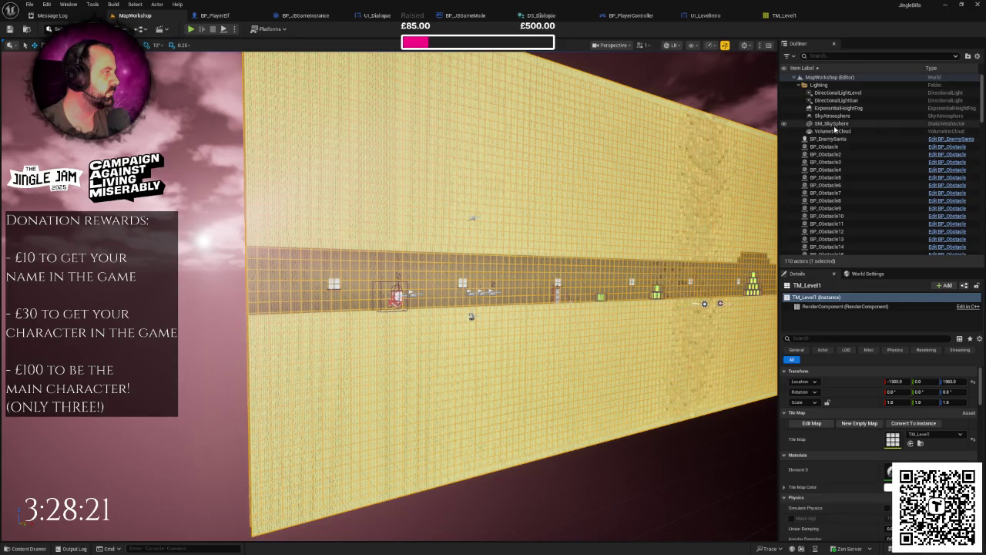
click(833, 123)
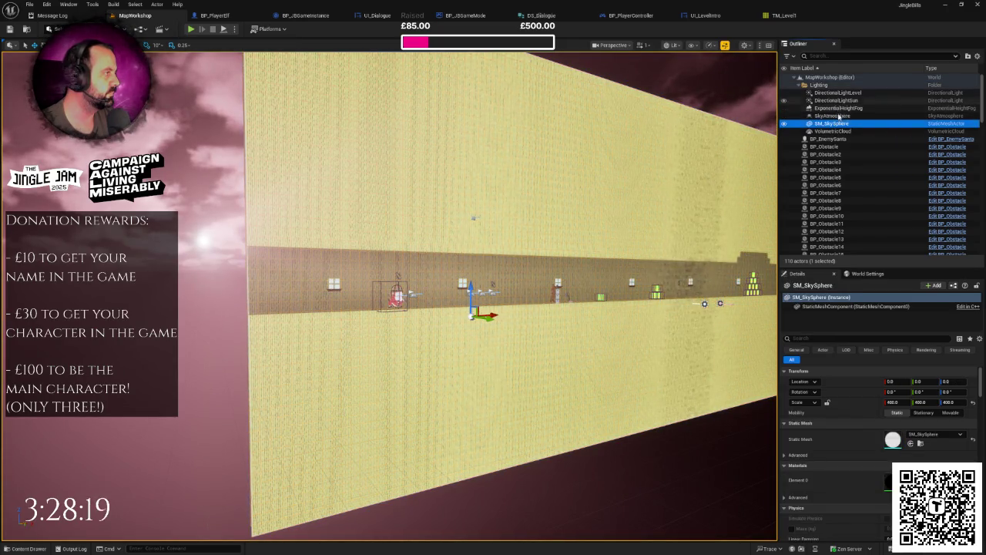
click(836, 100)
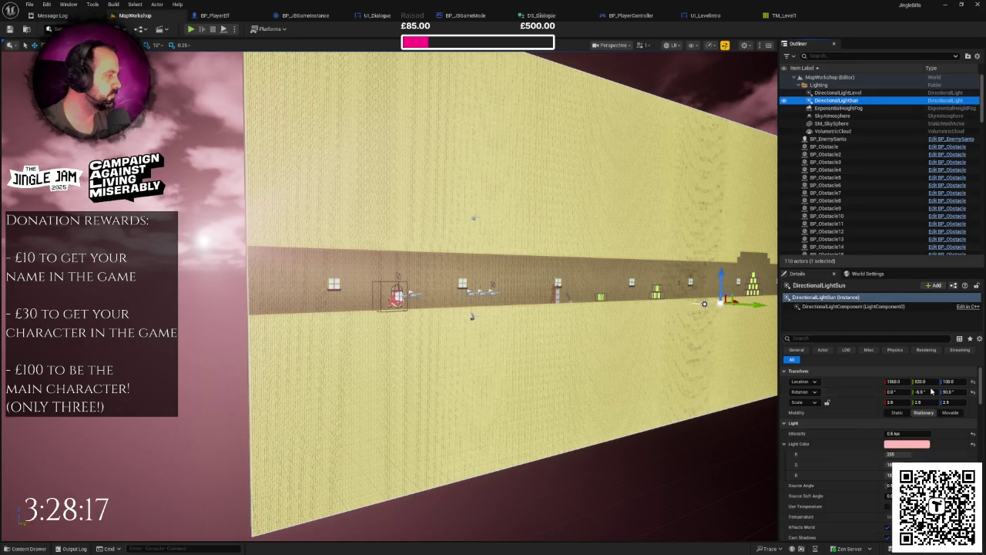
click(904, 444)
drag(789, 392, 785, 388)
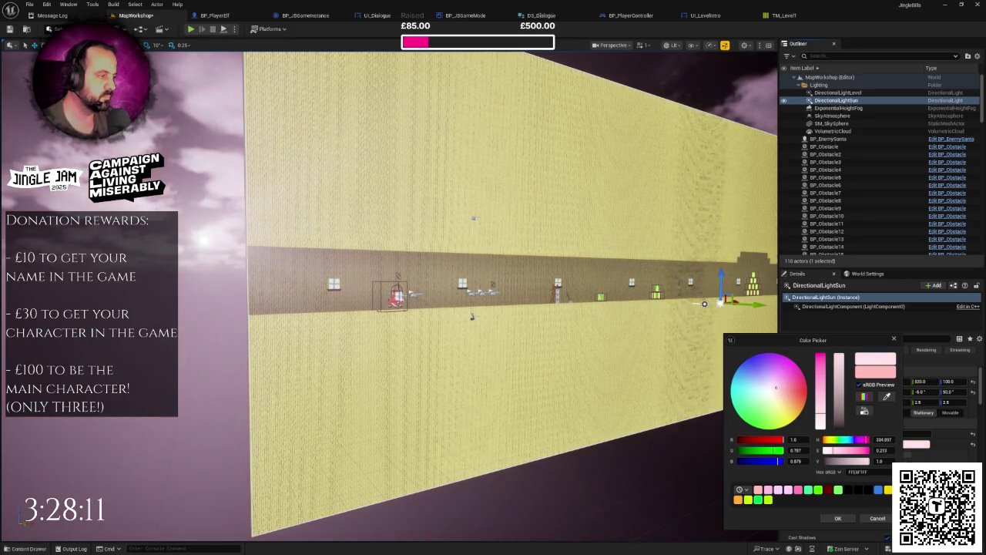
drag(781, 393, 783, 390)
mouse_move(473, 308)
mouse_down()
mouse_move(340, 311)
mouse_move(400, 296)
mouse_move(359, 298)
mouse_up()
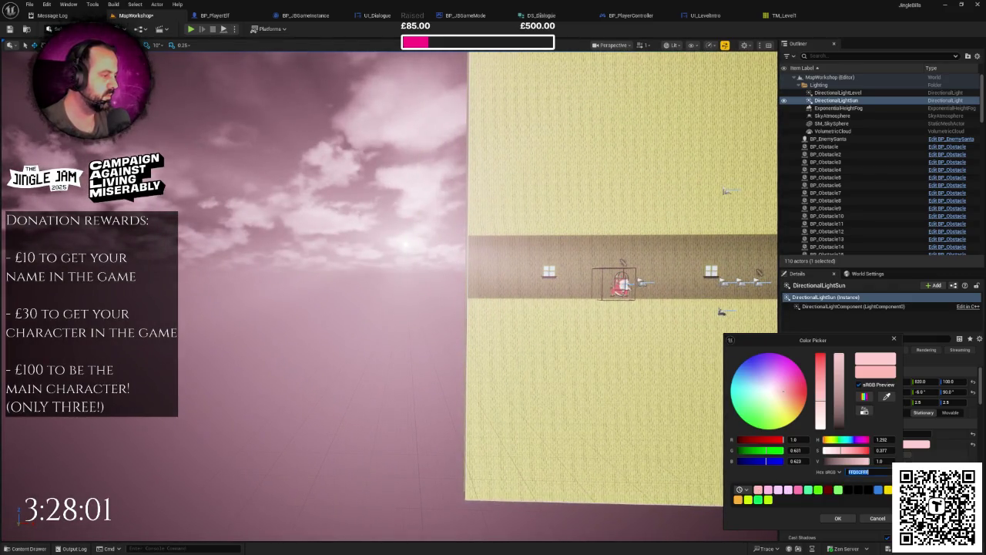
click(839, 519)
Step: Frame the corridor wall in the viewport and bring up the Quick Add Lights list
mouse_move(555, 347)
mouse_down()
mouse_move(585, 331)
mouse_move(618, 401)
mouse_up()
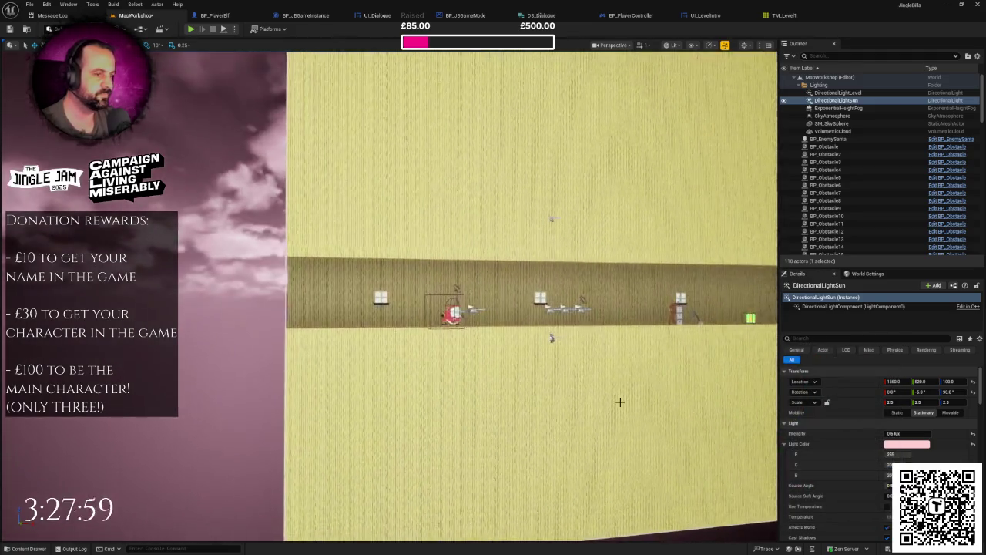
scroll(598, 399, up, 8)
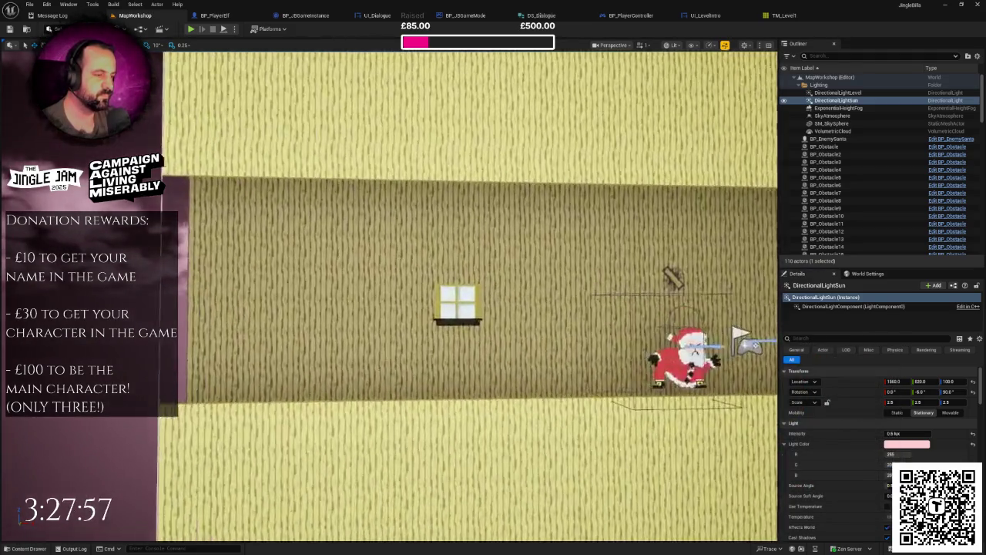
scroll(339, 299, down, 4)
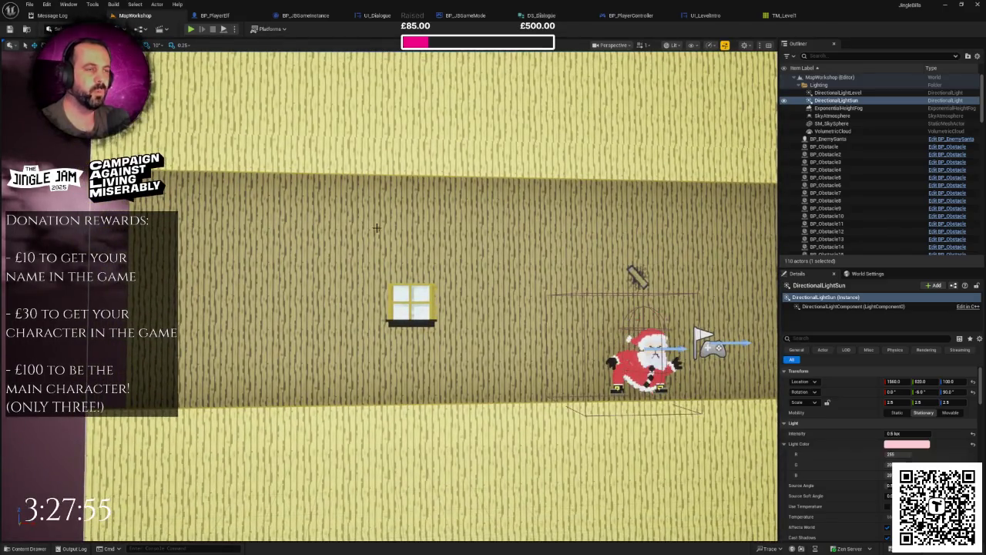
scroll(334, 189, down, 2)
scroll(335, 188, down, 1)
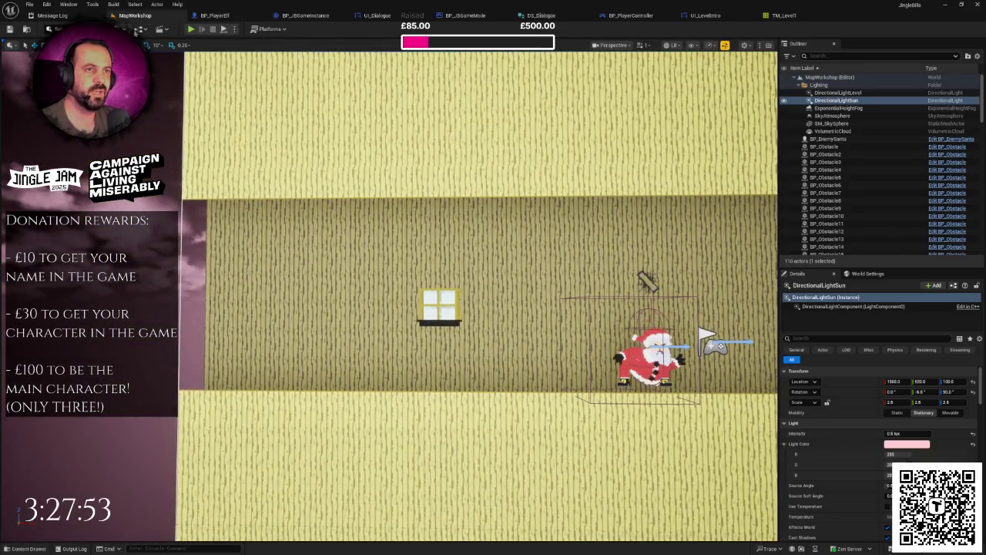
click(146, 34)
key(Escape)
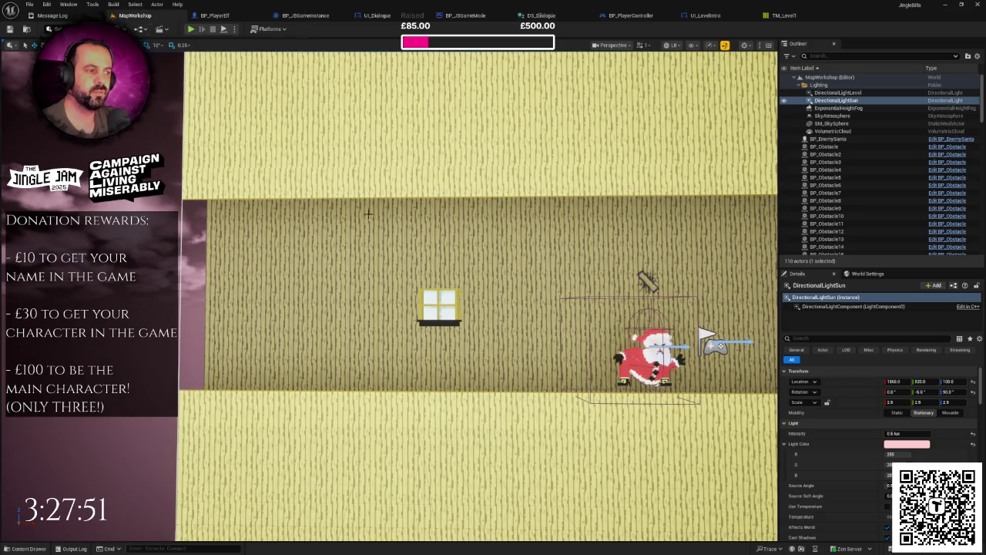
scroll(278, 134, up, 2)
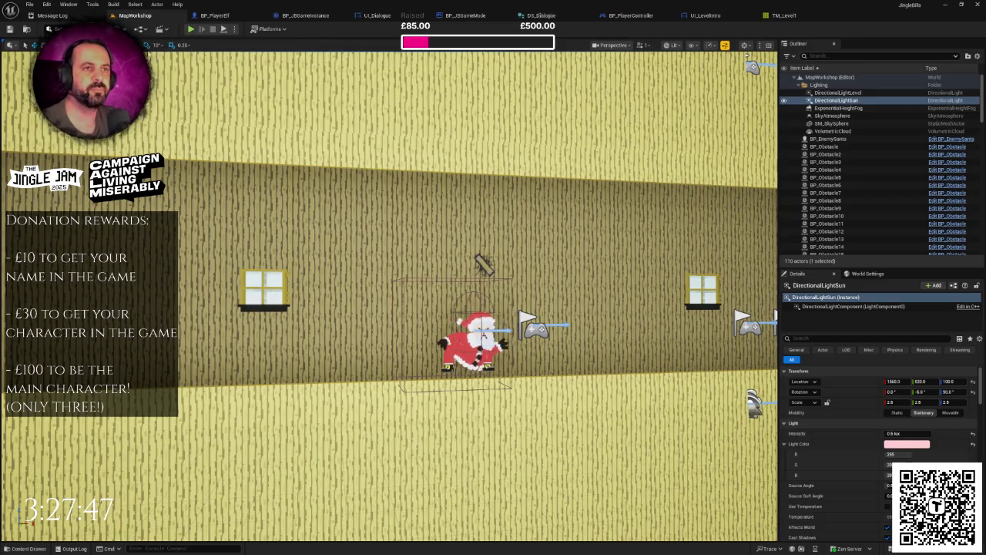
click(123, 28)
mouse_move(162, 117)
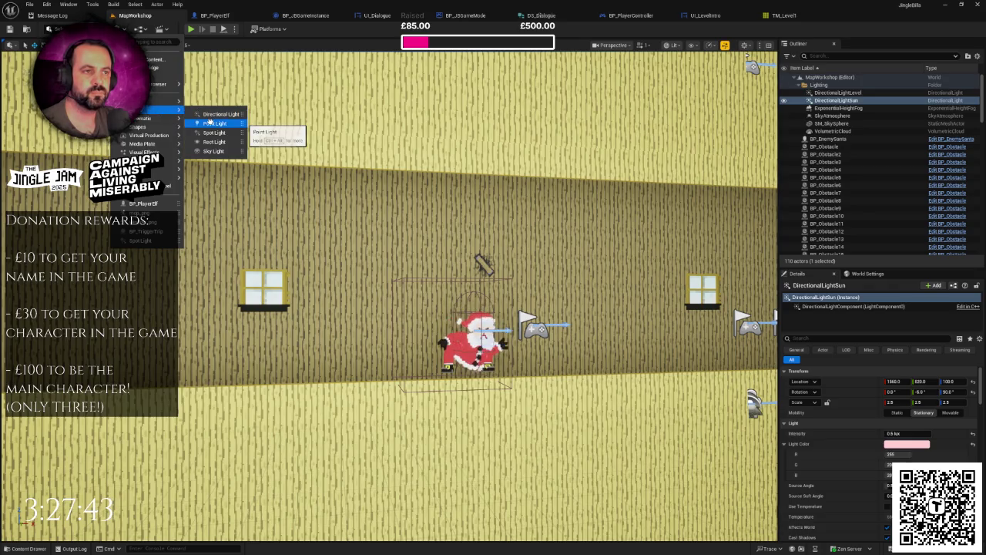
Step: Add a Point Light and place it beside the first corridor window at -1000, -60, 290
click(209, 122)
text(-)
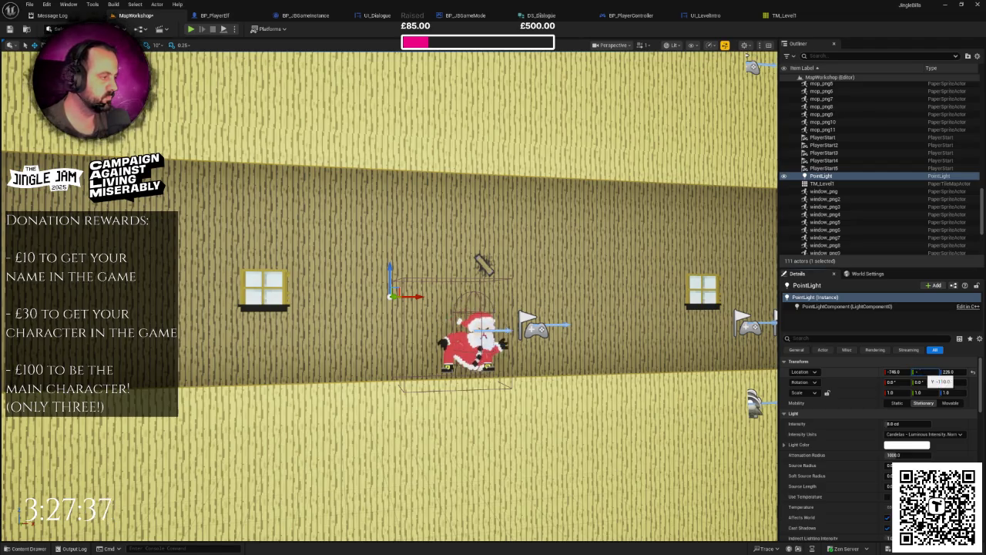
text(95)
key(Return)
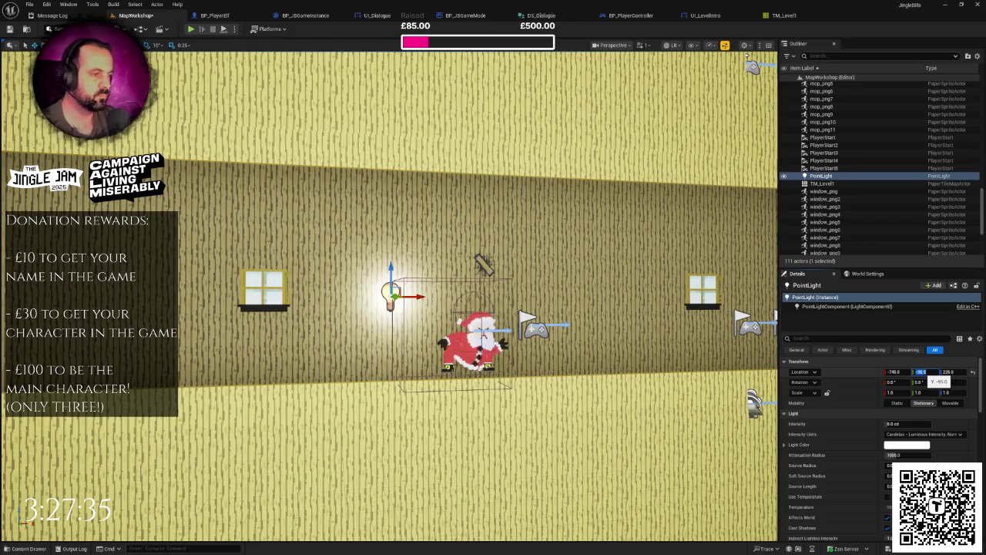
drag(420, 296, 294, 296)
key(f)
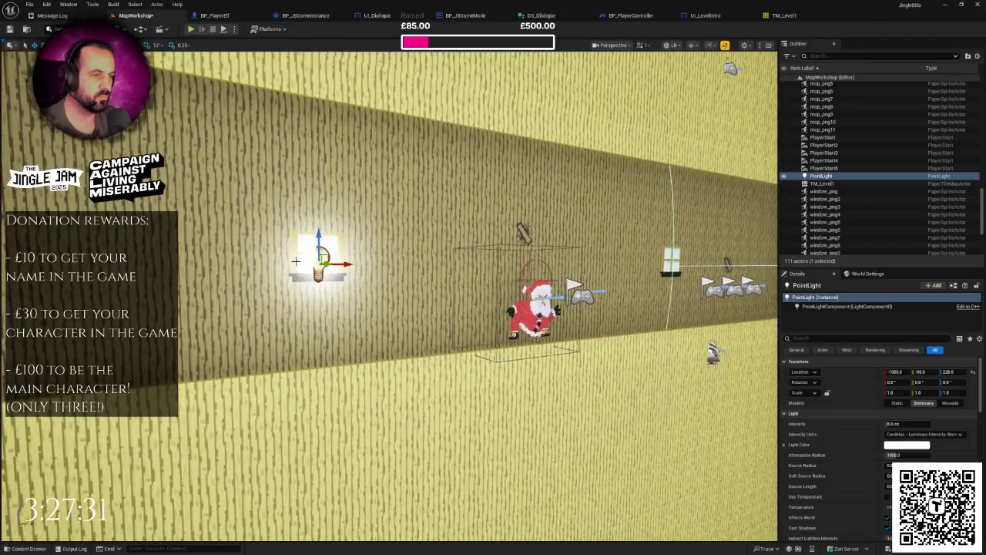
drag(319, 236, 319, 226)
key(f)
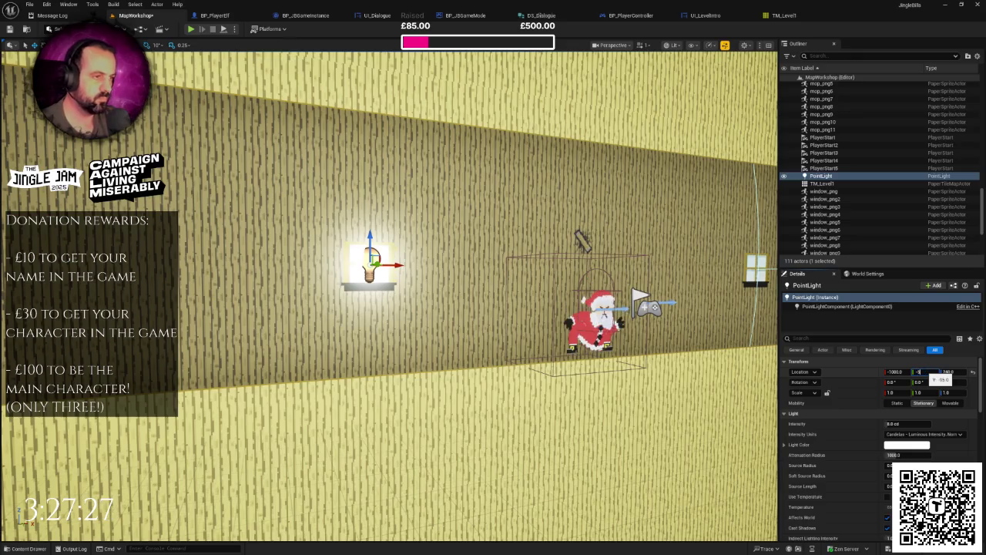
key(Return)
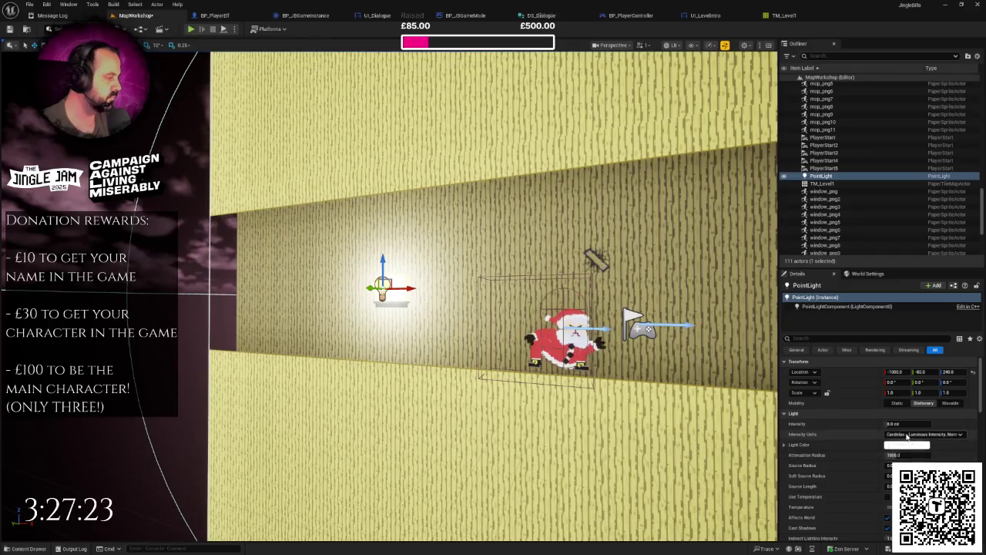
click(917, 434)
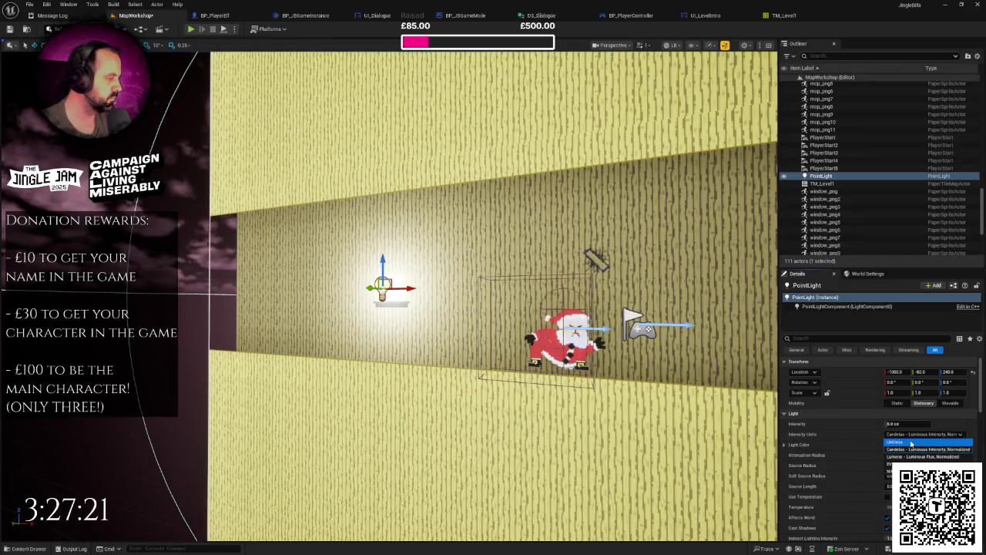
Step: Give the point light Unitless intensity 1000 and a pink colour, then play the level
click(915, 441)
text(1000)
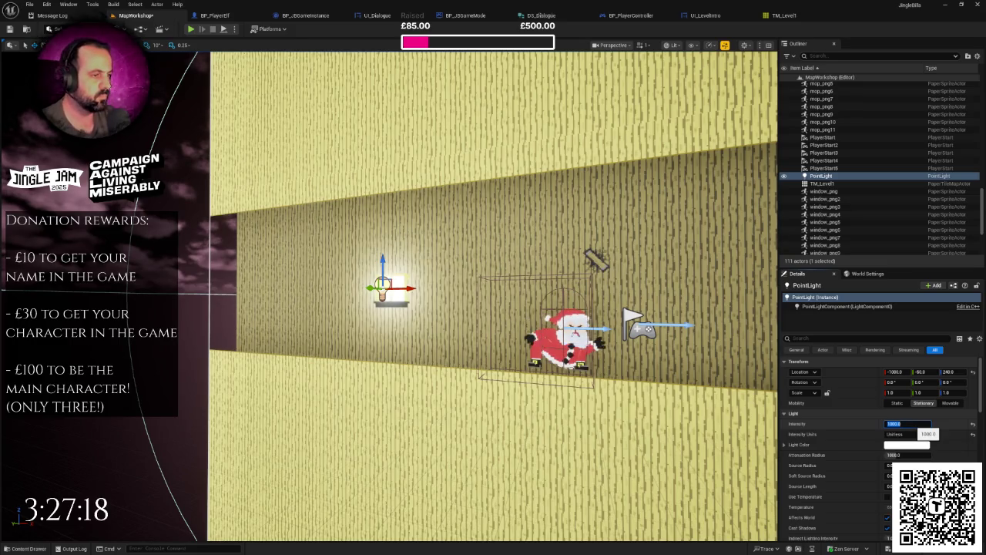
key(Return)
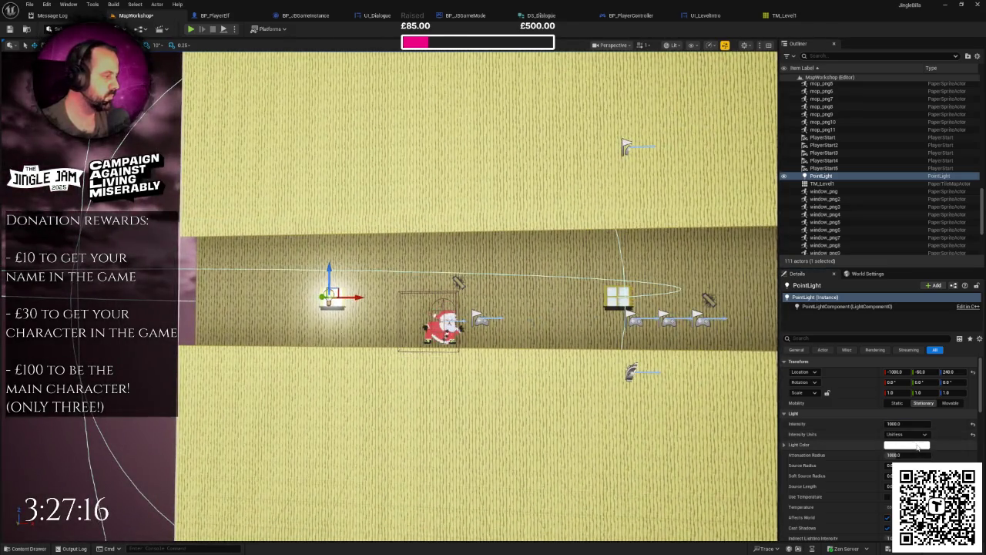
click(917, 446)
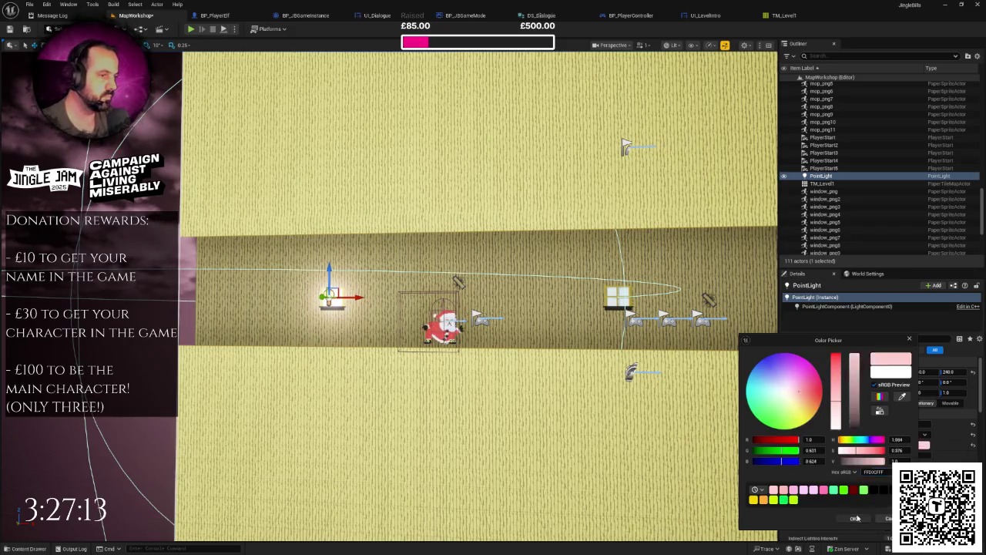
click(857, 518)
scroll(572, 385, down, 1)
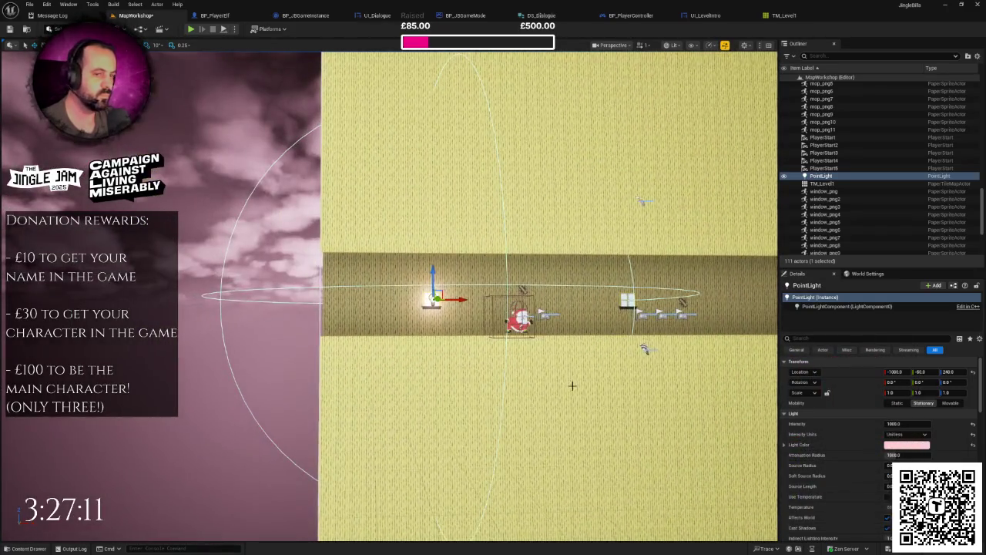
click(191, 29)
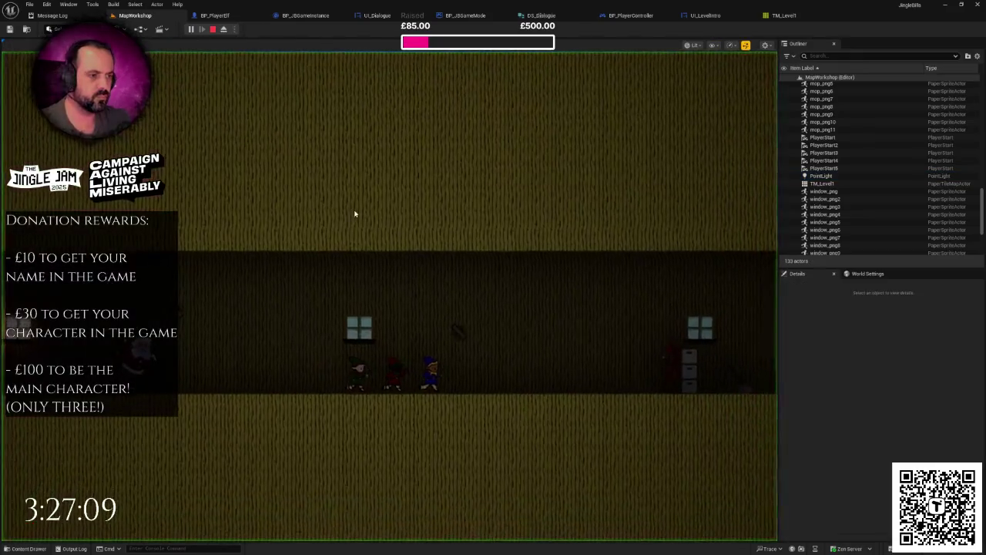
key(Escape)
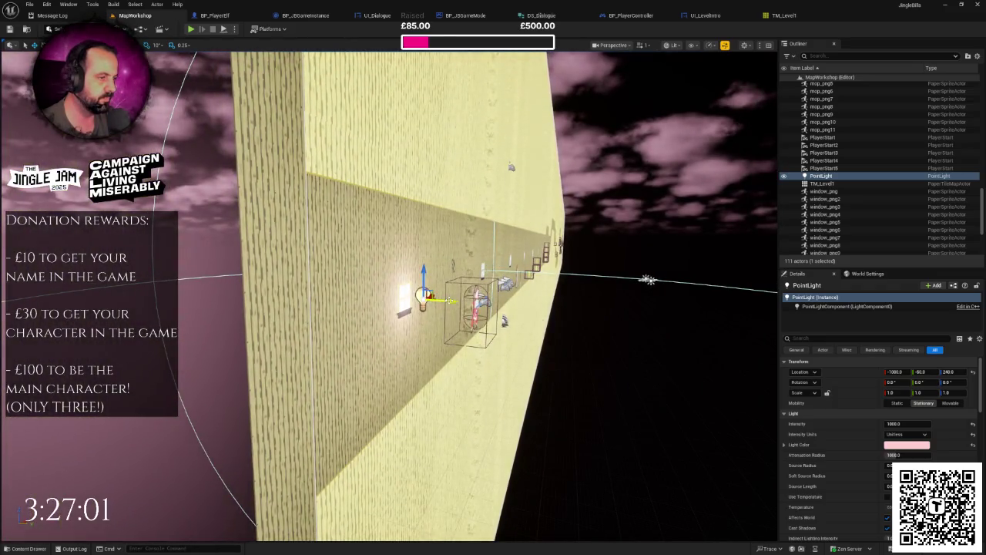
drag(447, 299, 499, 302)
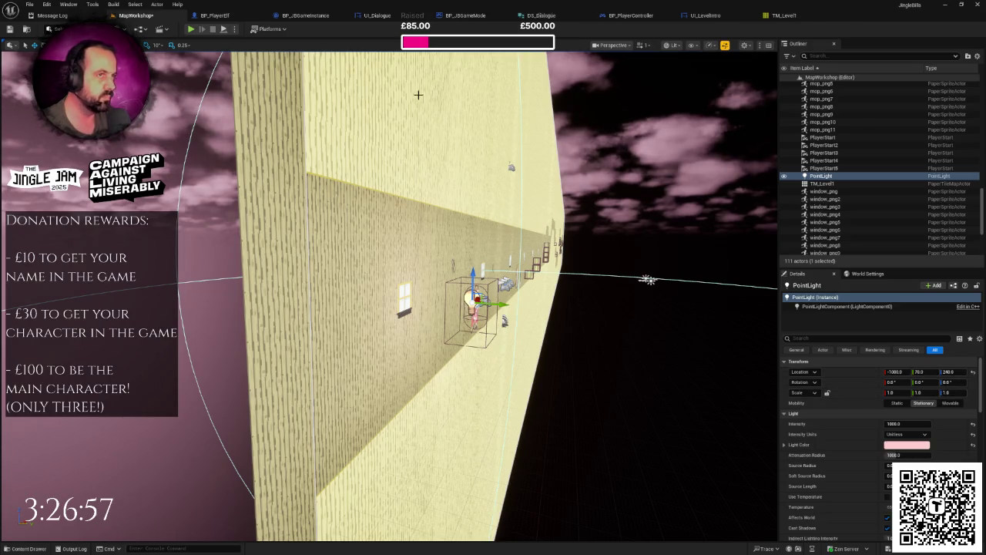
click(190, 29)
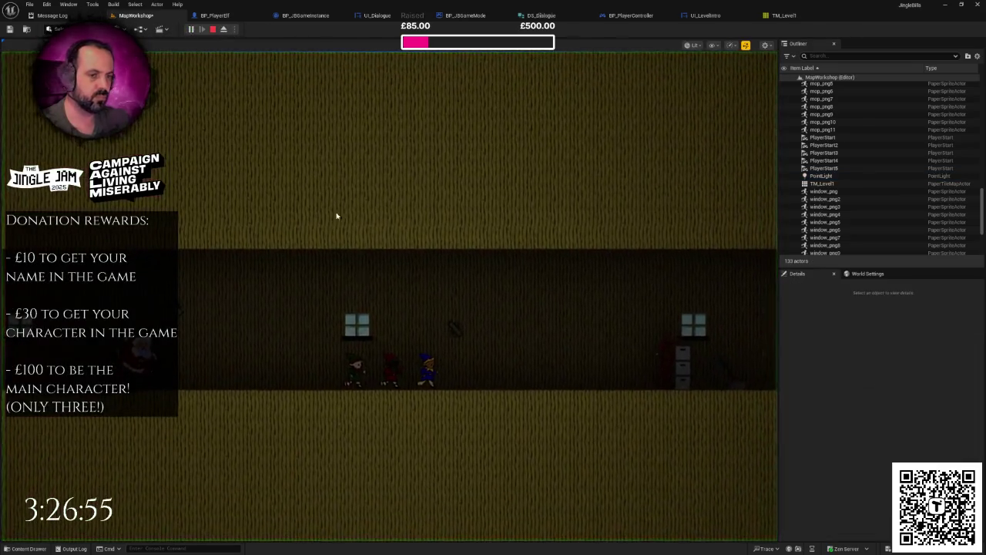
key(Escape)
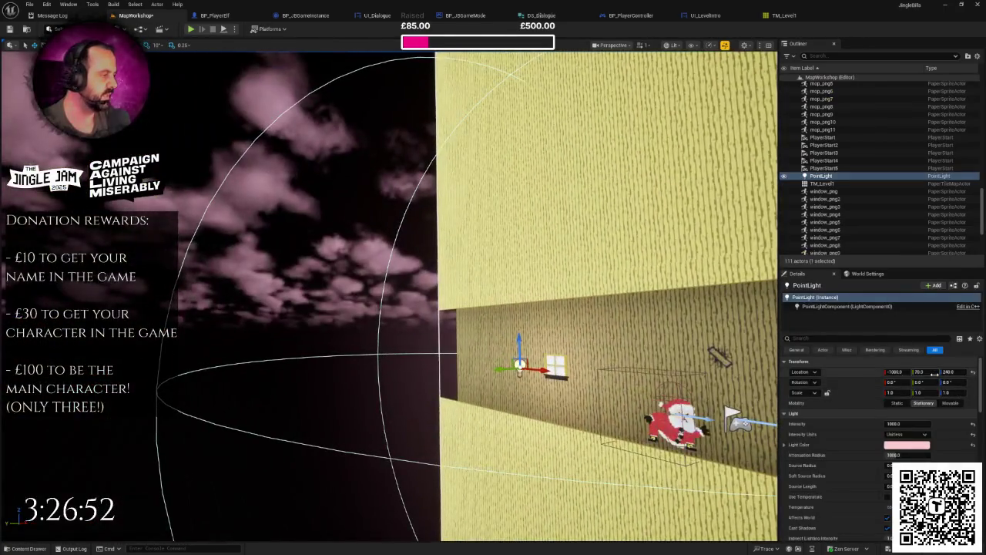
click(924, 372)
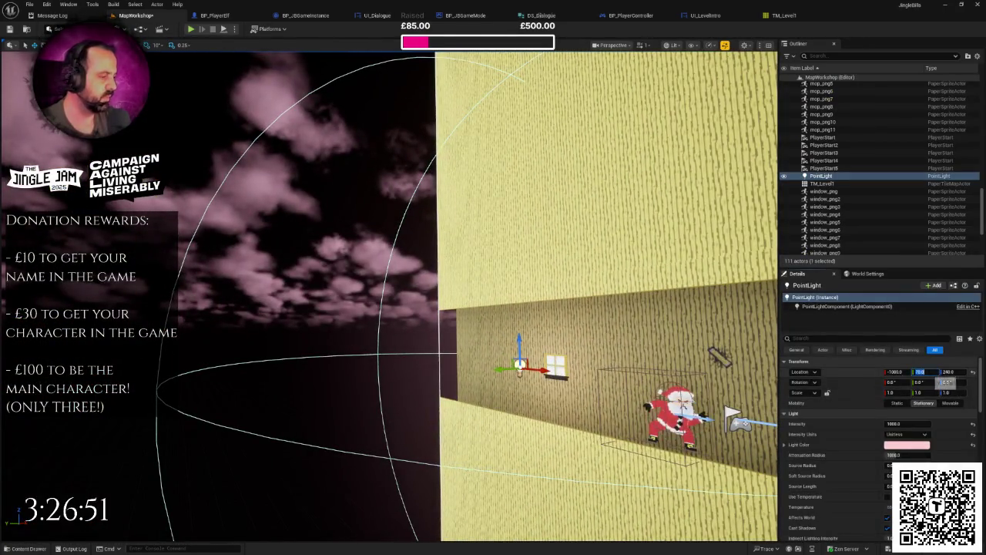
text(90)
key(Return)
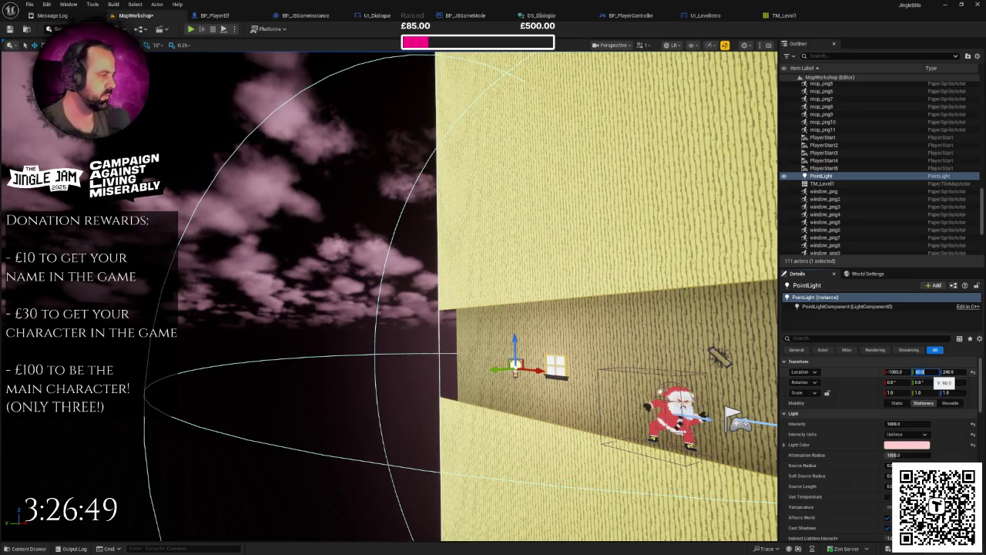
key(f)
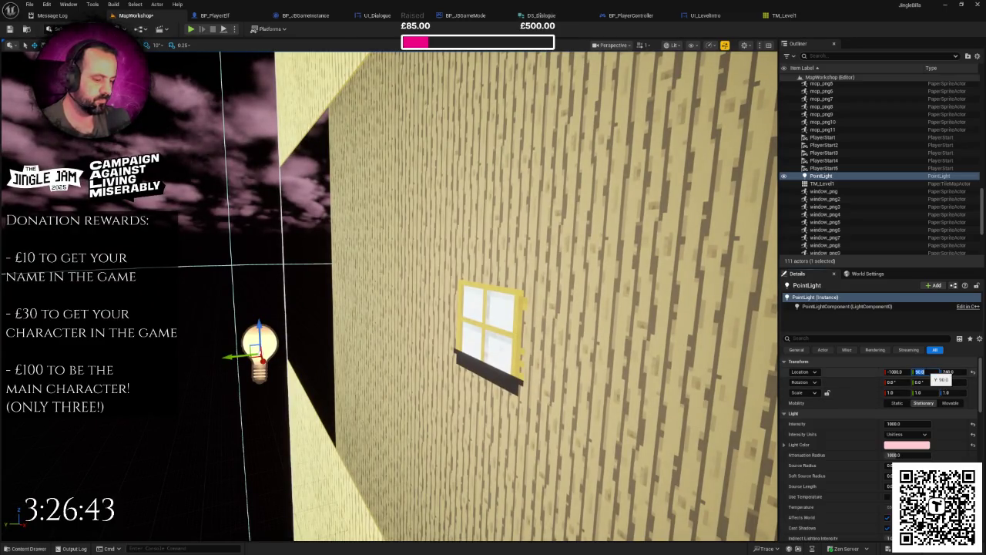
text(-90)
key(Return)
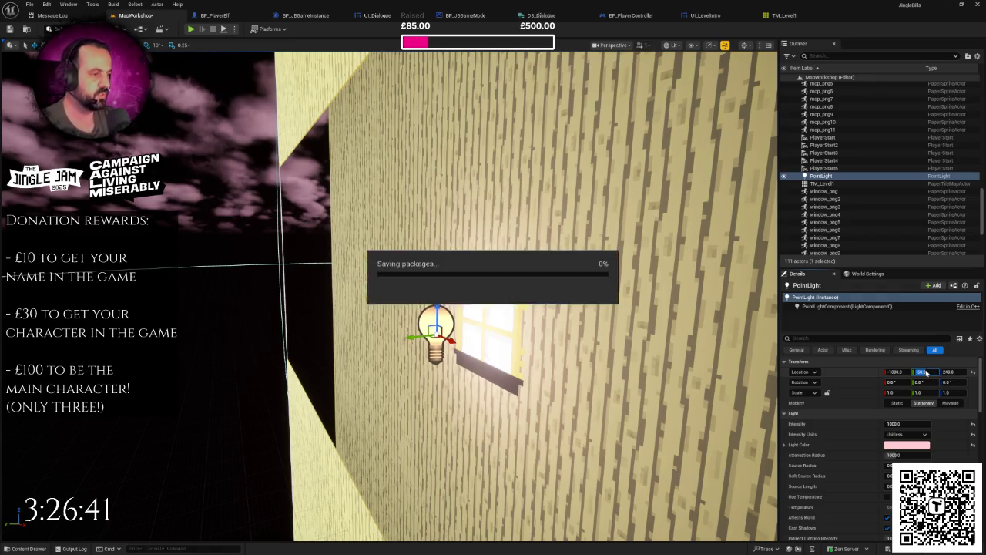
key(f)
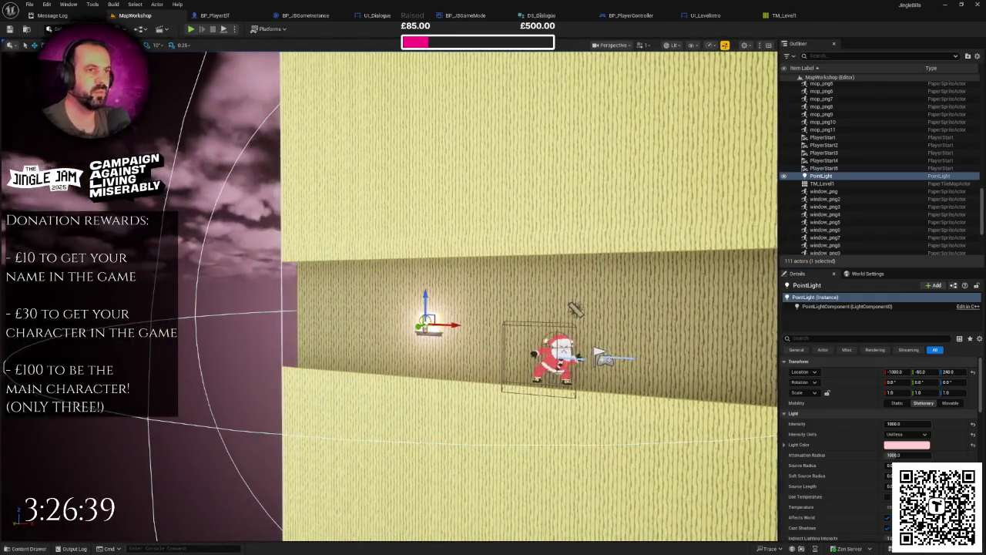
click(191, 29)
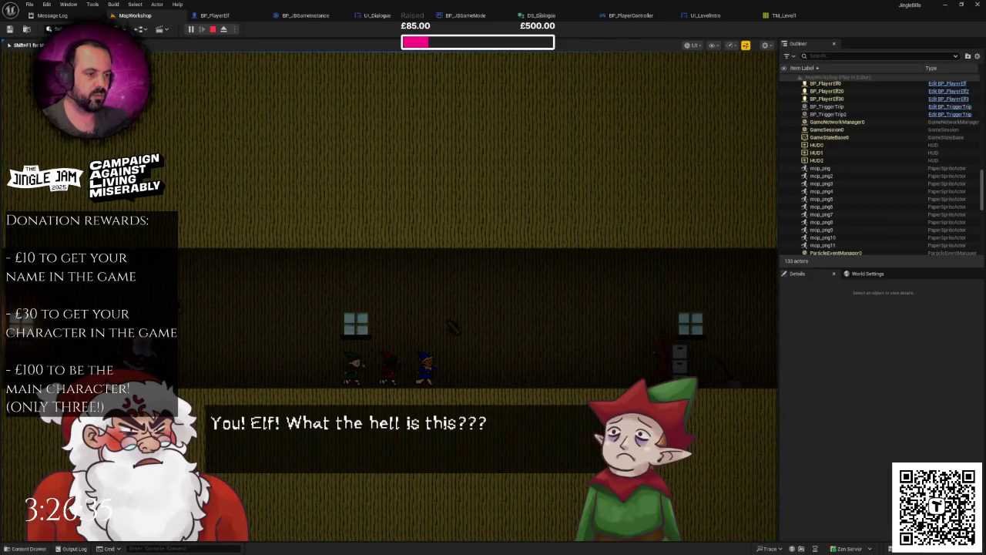
key(Escape)
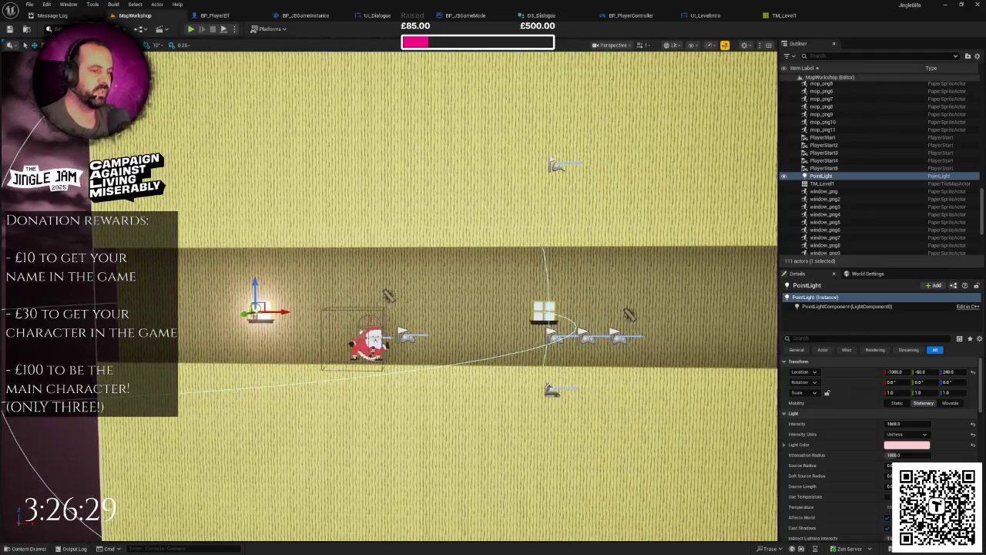
key(ctrl+d)
Step: Move the duplicated light to the right-hand window, raise its intensity to 5000, and play-test
mouse_move(282, 313)
mouse_down()
mouse_move(539, 316)
mouse_move(570, 332)
mouse_move(573, 344)
mouse_up()
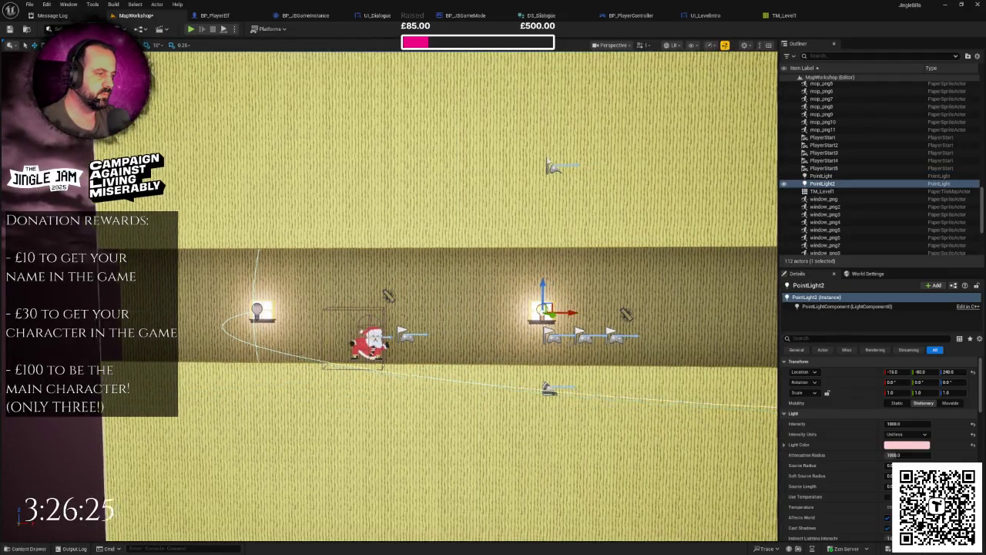
scroll(573, 344, down, 2)
scroll(191, 299, up, 2)
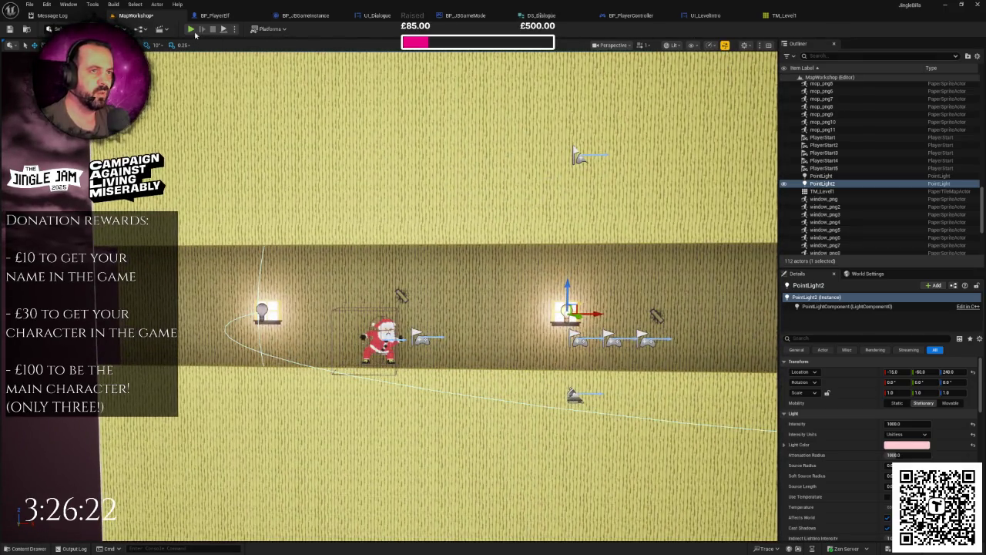
click(194, 31)
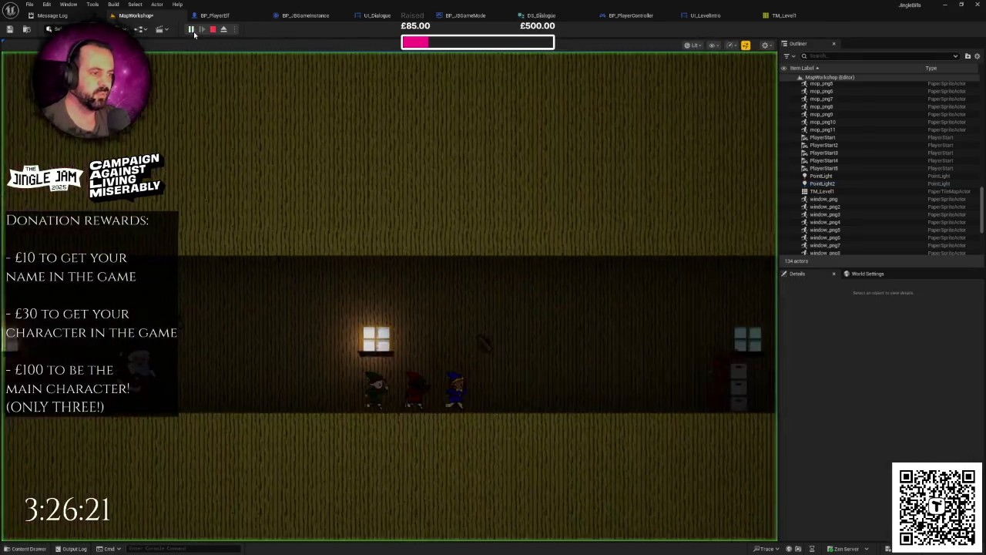
key(Escape)
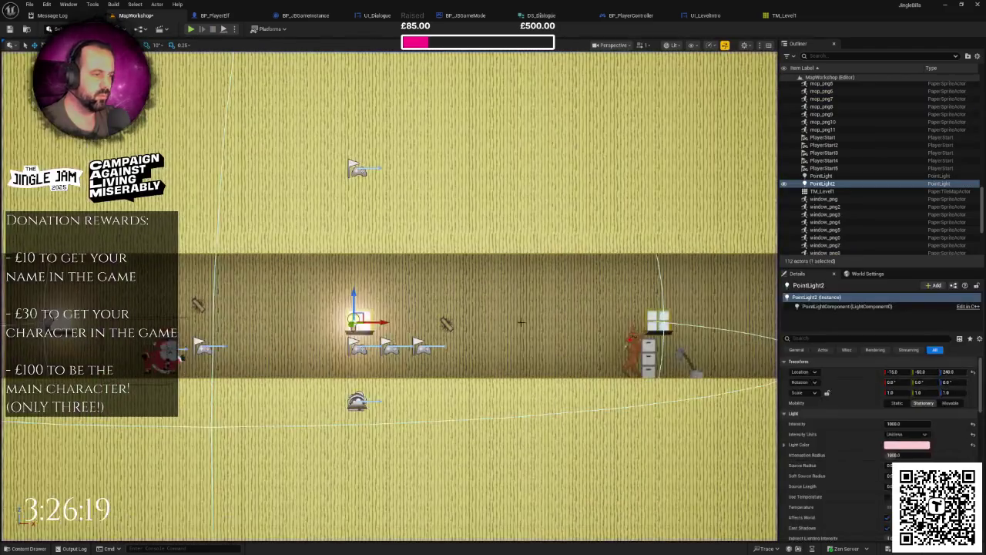
click(905, 424)
text(5000)
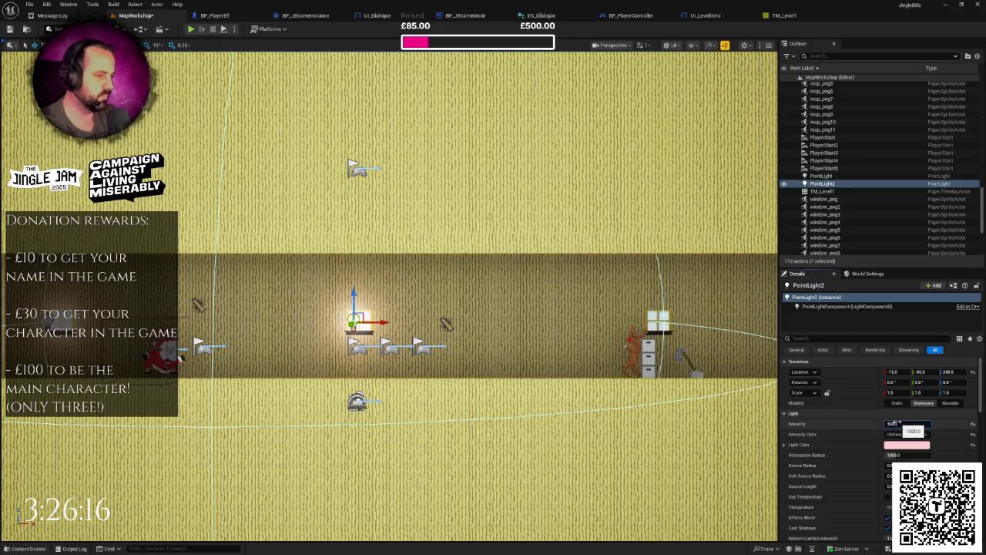
key(Return)
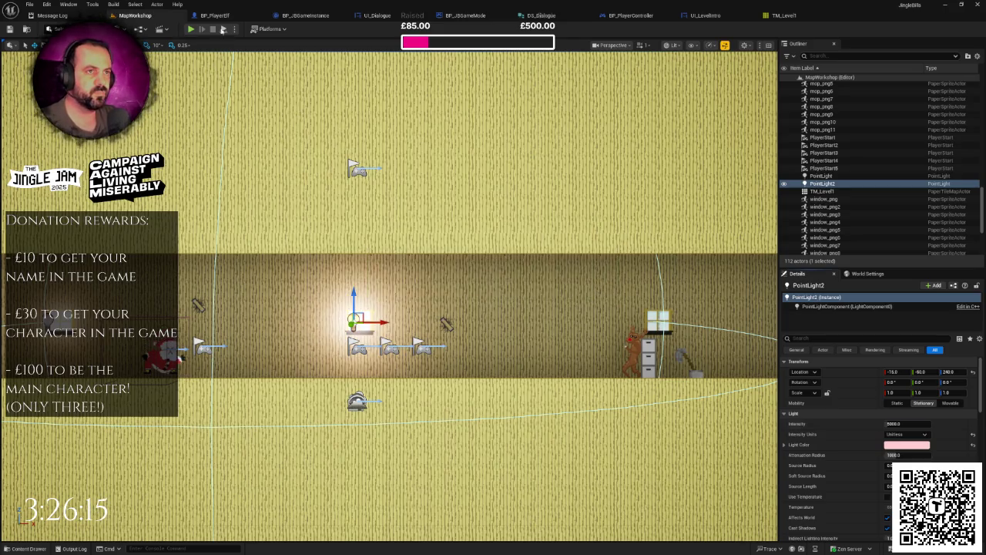
click(190, 29)
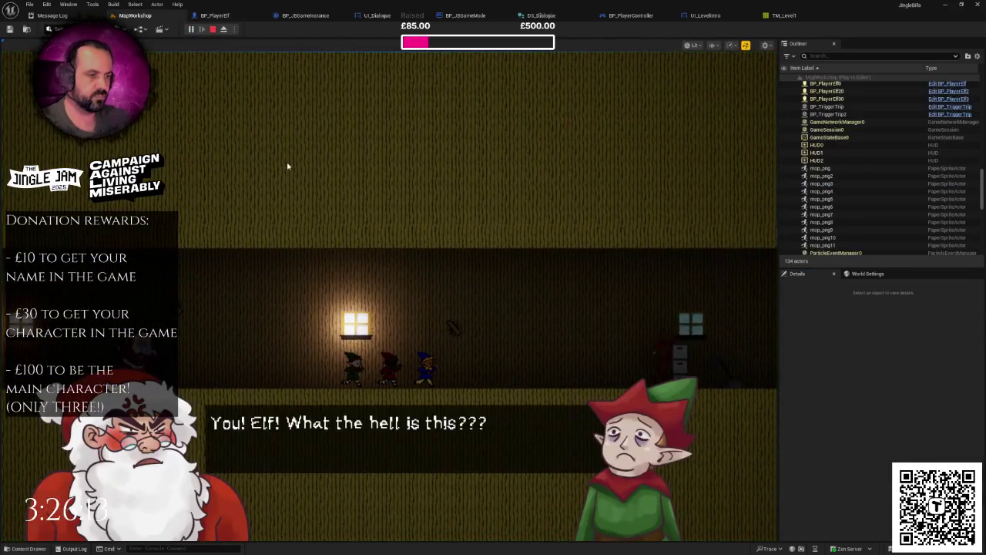
click(287, 166)
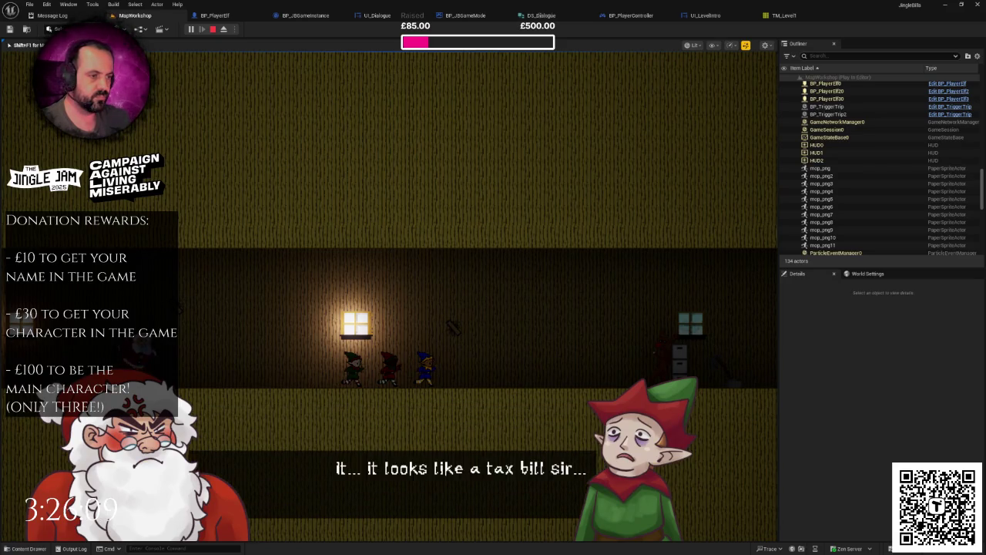
key(Escape)
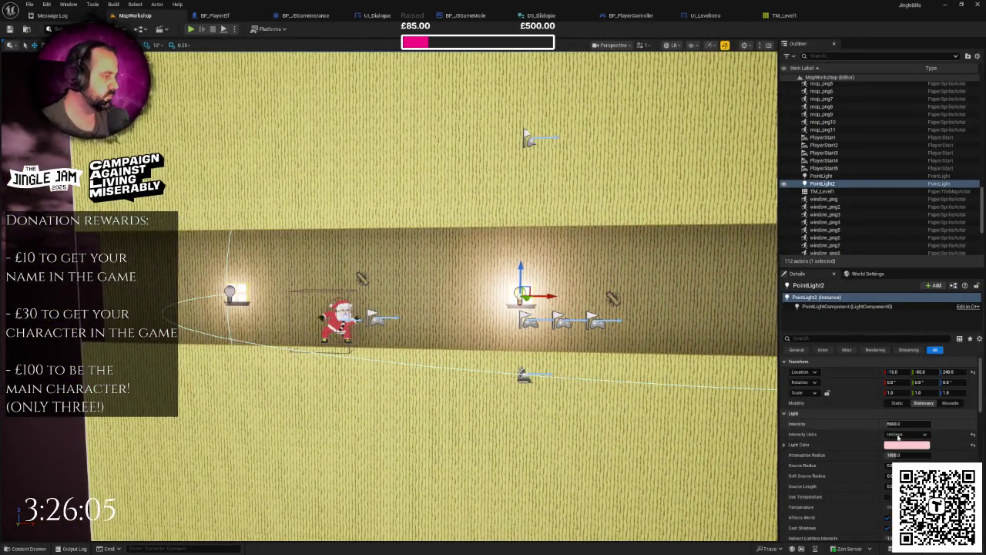
Step: Set the light's Attenuation Radius to 800, save, and play-test again
click(898, 455)
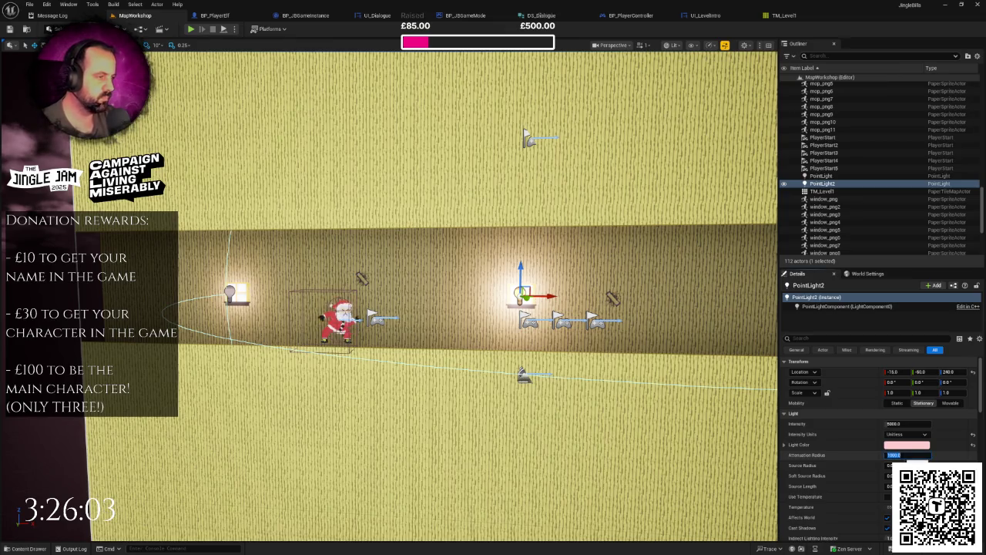
text(100)
key(Return)
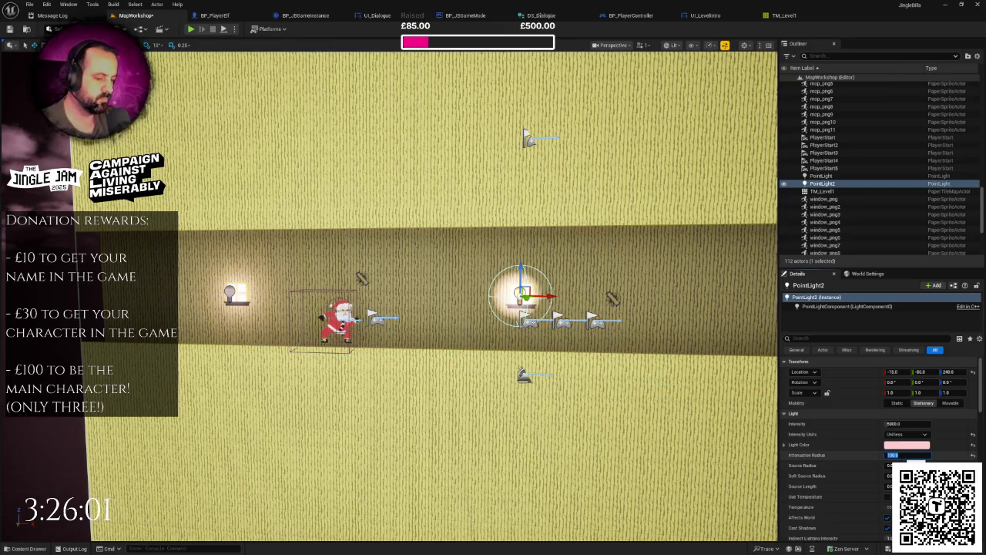
text(00)
key(Return)
key(ctrl+s)
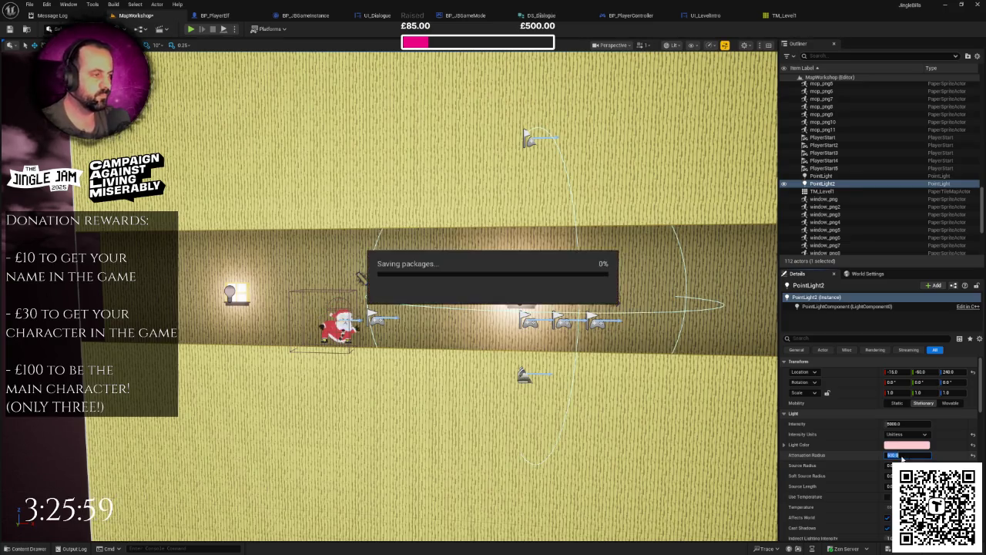
click(192, 29)
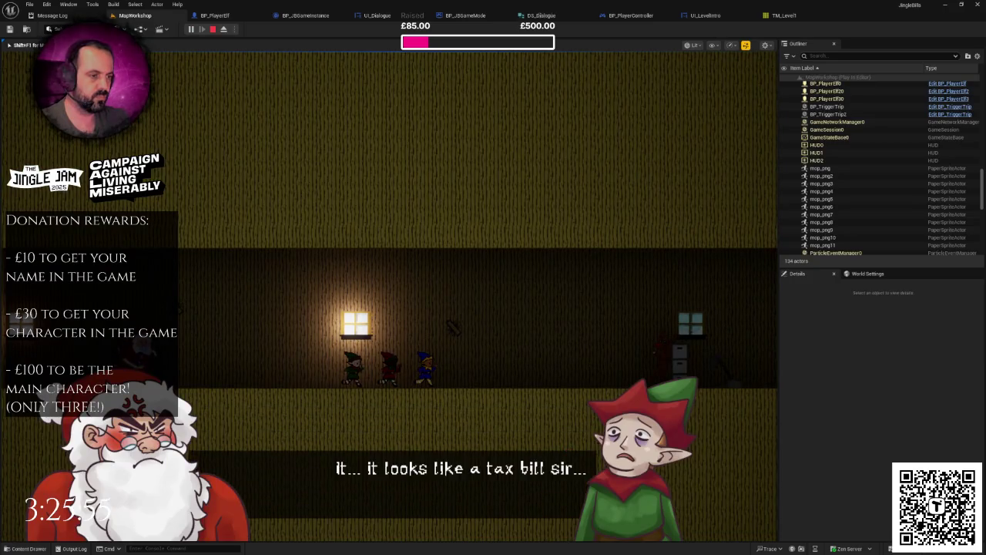
key(Escape)
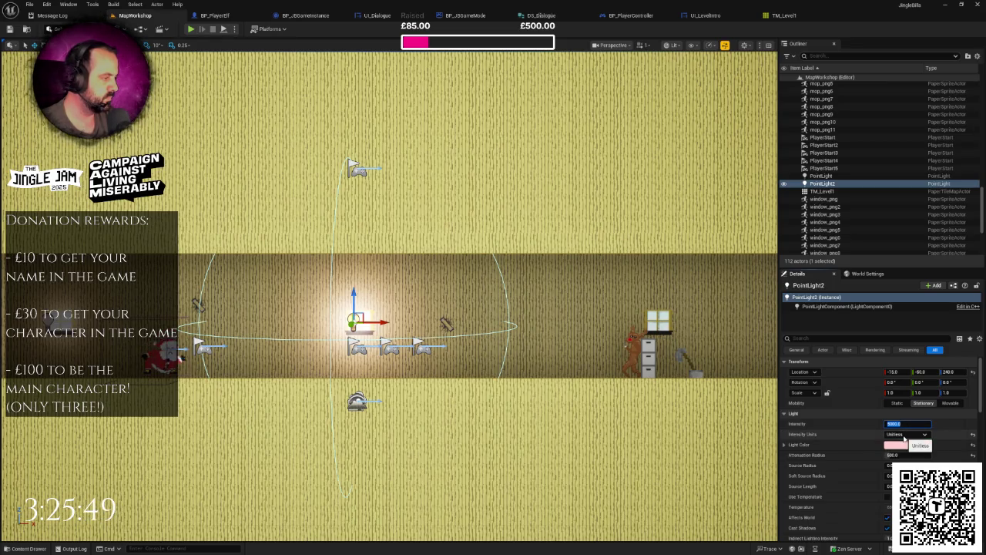
click(825, 176)
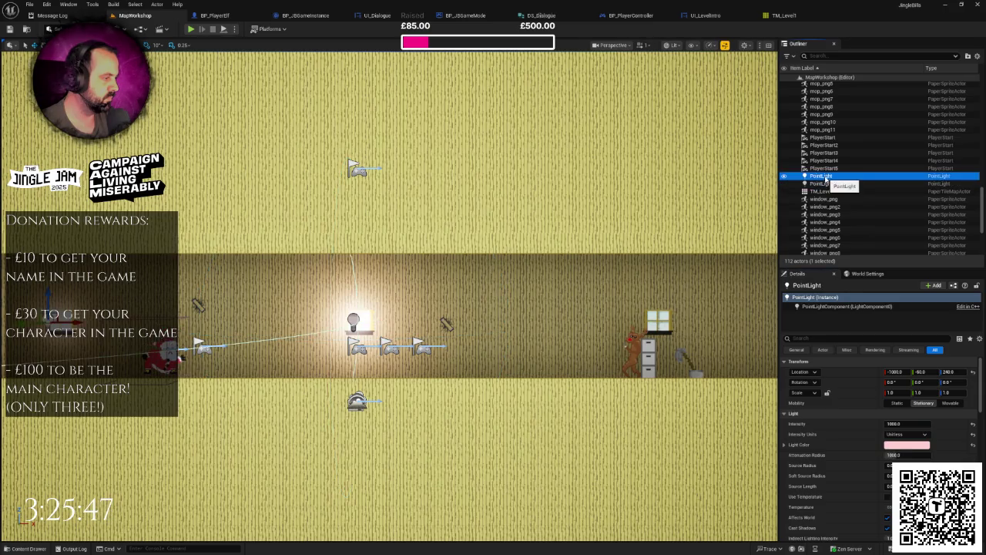
Step: Try PointLight2 at intensity 1000 and then 300, saving and play-testing each
click(823, 184)
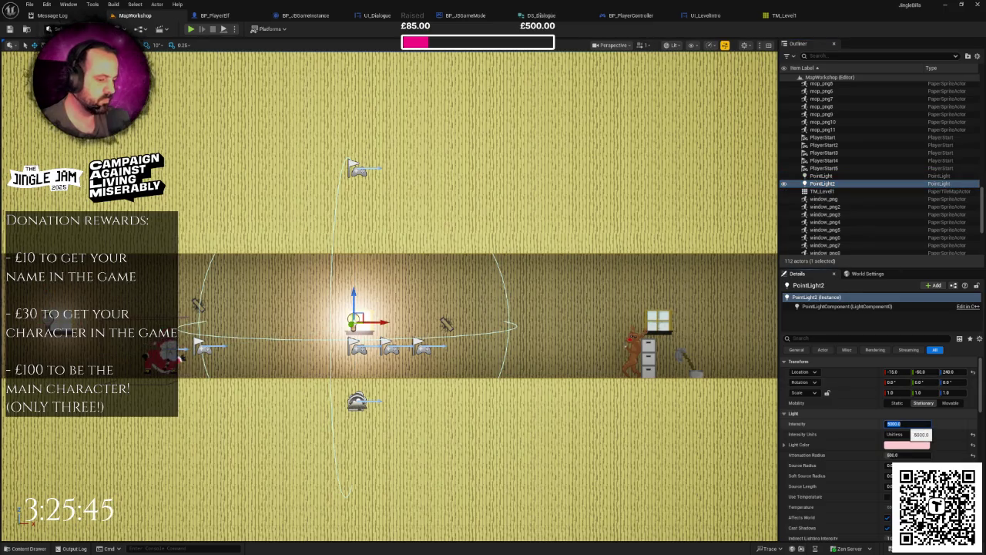
key(Return)
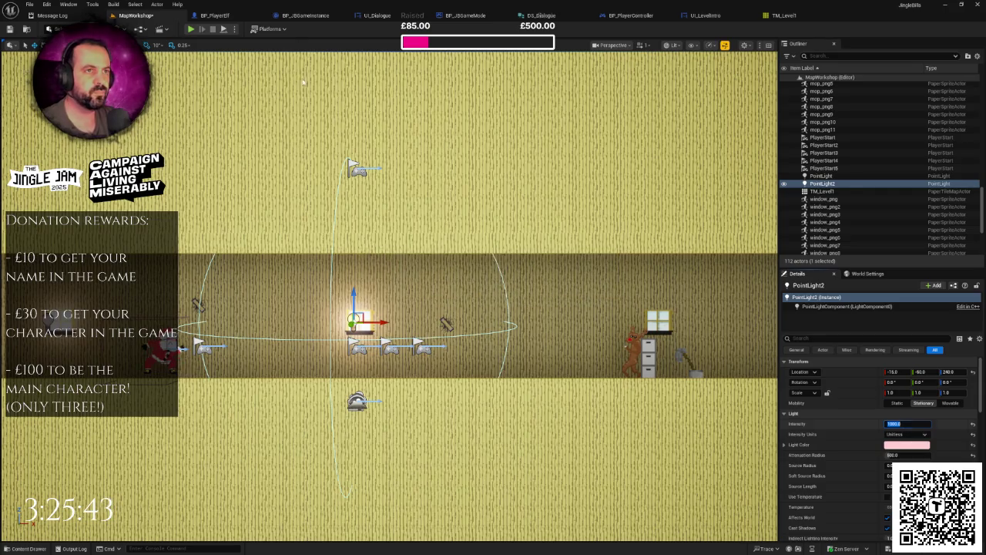
click(192, 31)
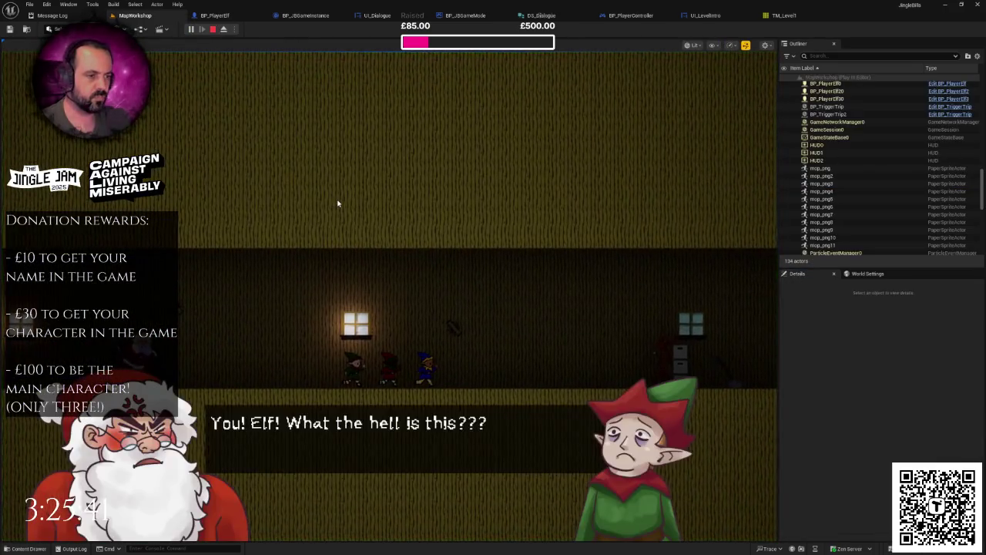
click(337, 204)
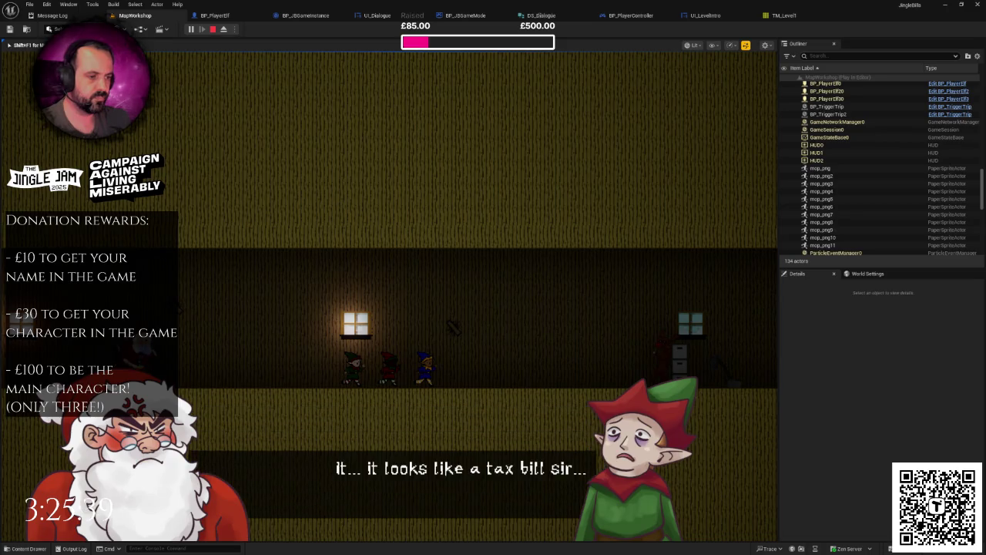
key(Escape)
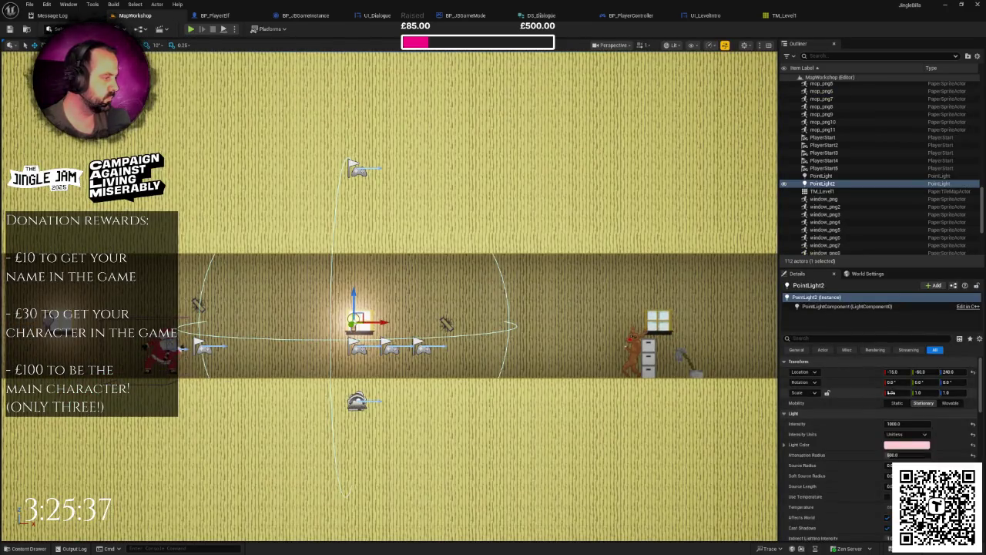
click(905, 424)
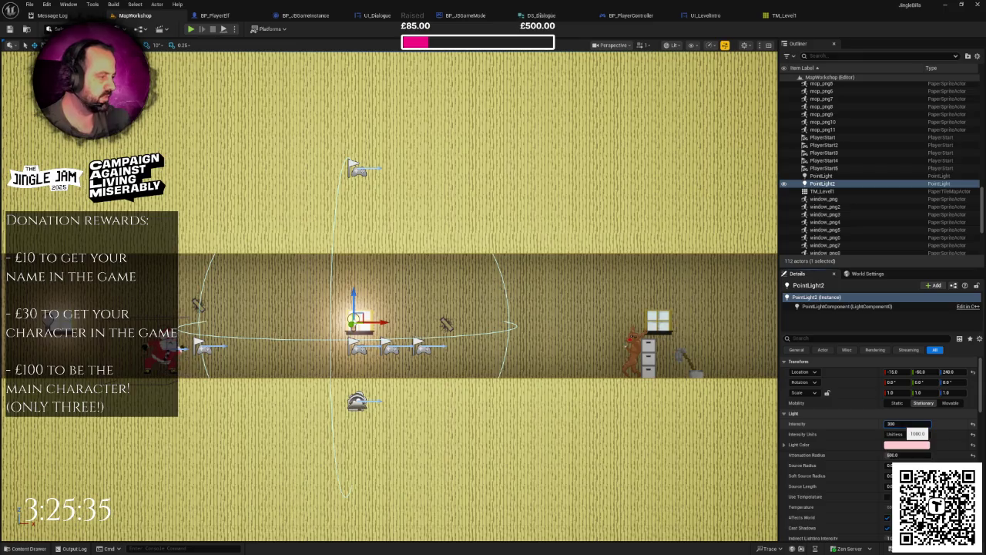
key(Return)
key(ctrl+s)
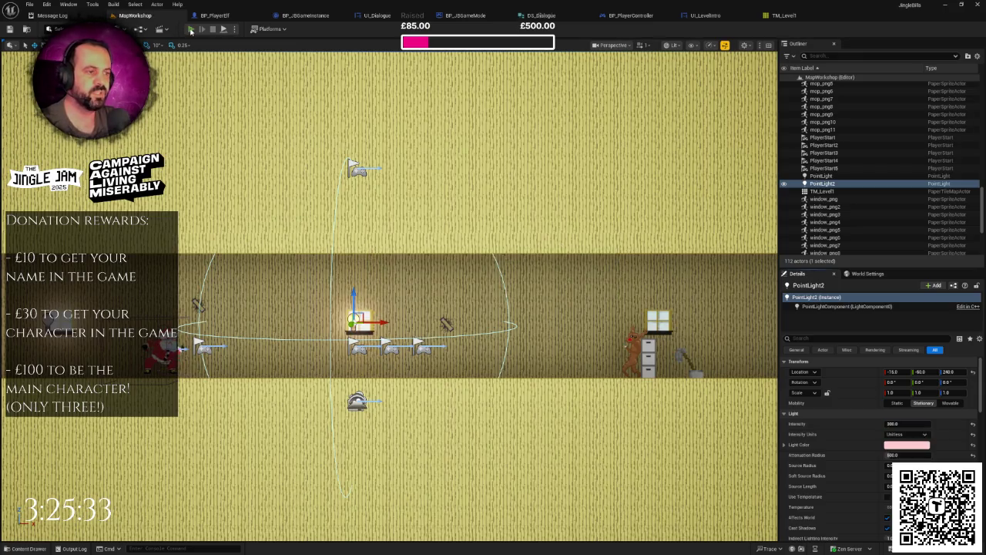
click(191, 29)
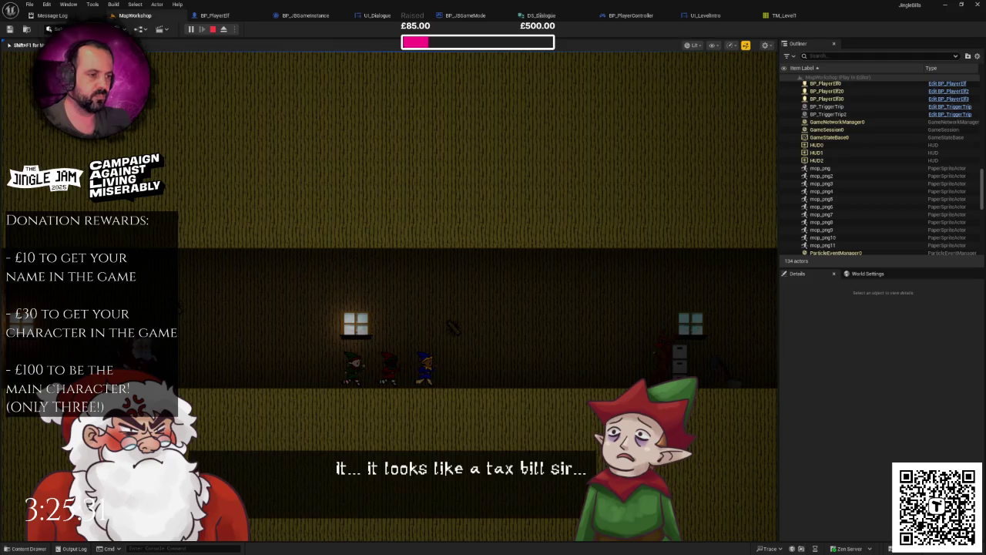
key(Escape)
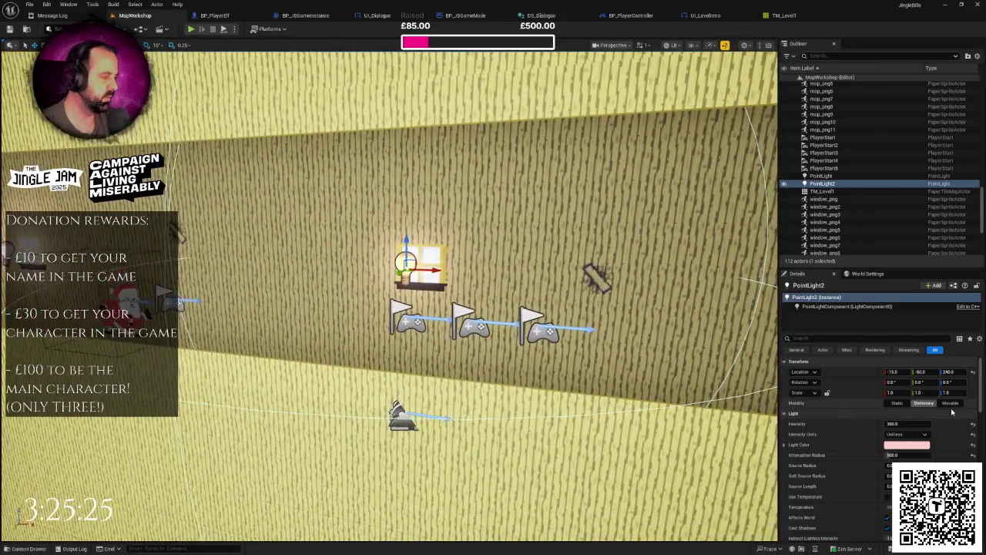
Step: Restore intensity 1000 and set the attenuation radius to 300
click(908, 424)
text(00)
key(Return)
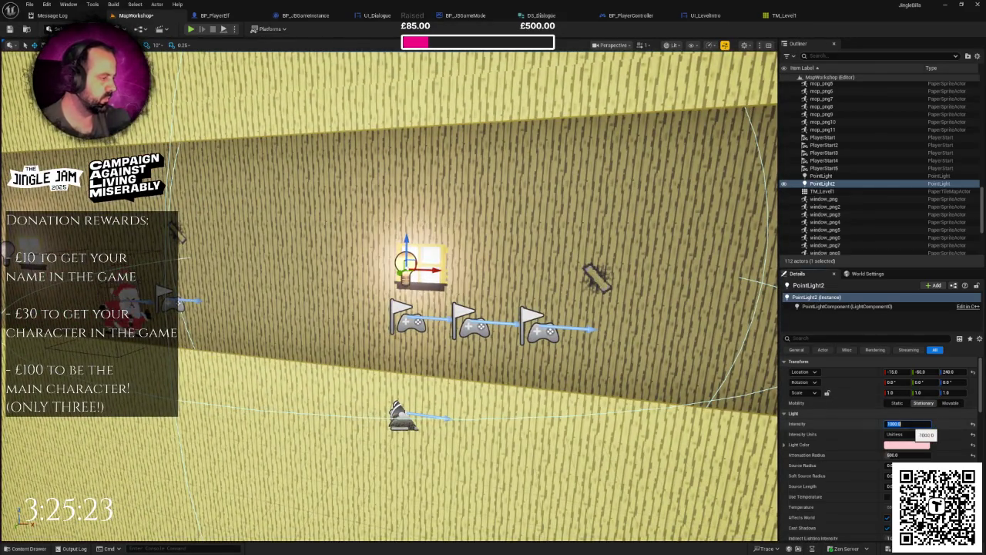
click(901, 455)
text(3000)
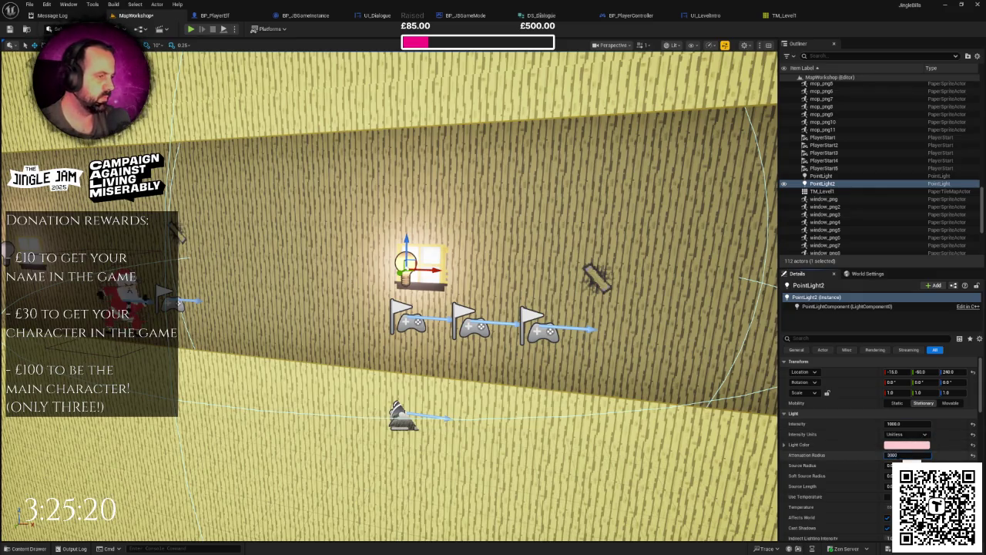
key(Return)
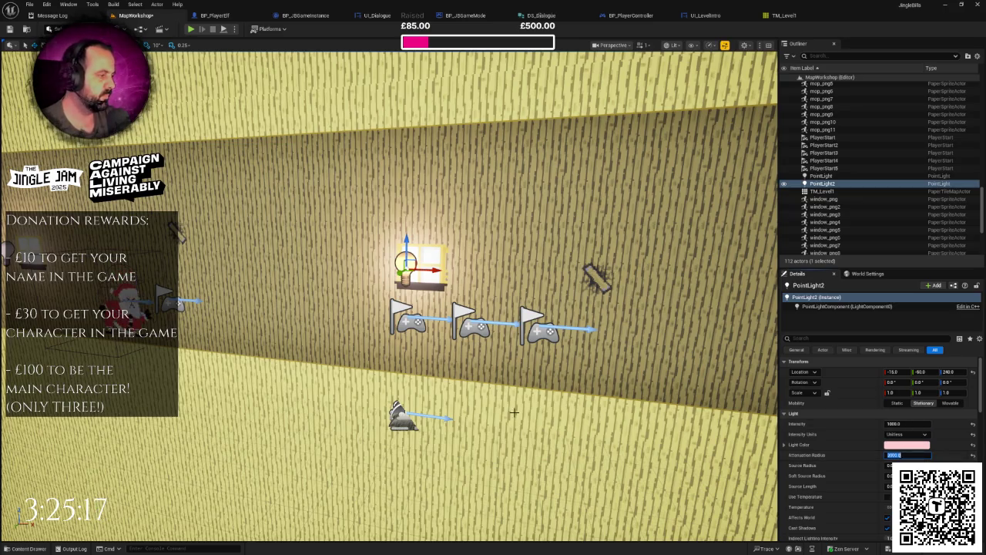
text(0)
key(Return)
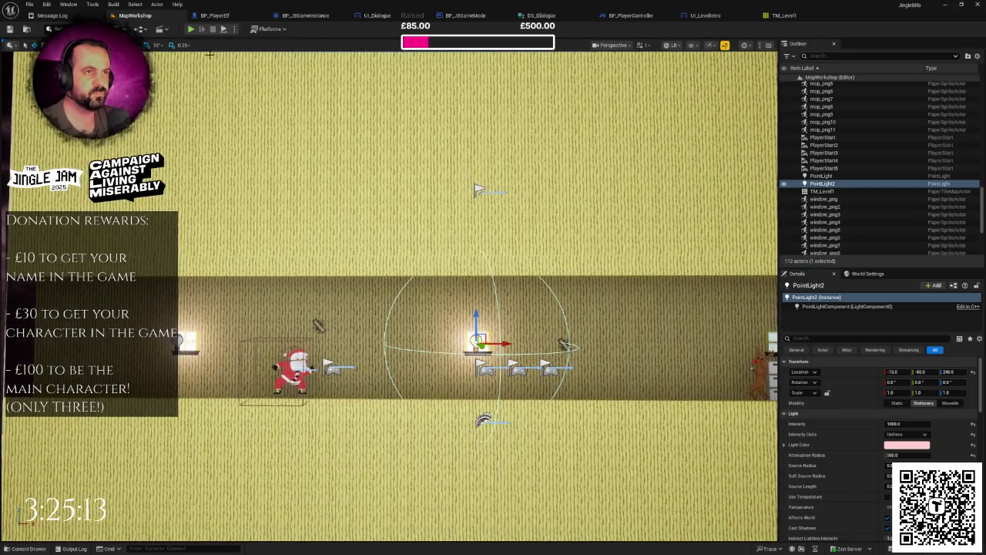
Step: Play-test the lighting, then centre the light over its window at X 0
click(192, 29)
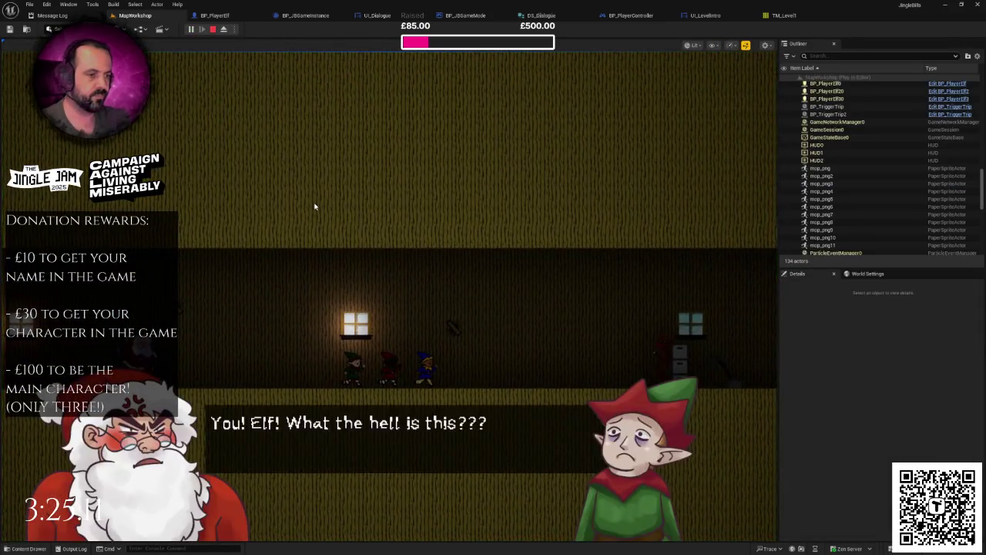
key(Escape)
key(f)
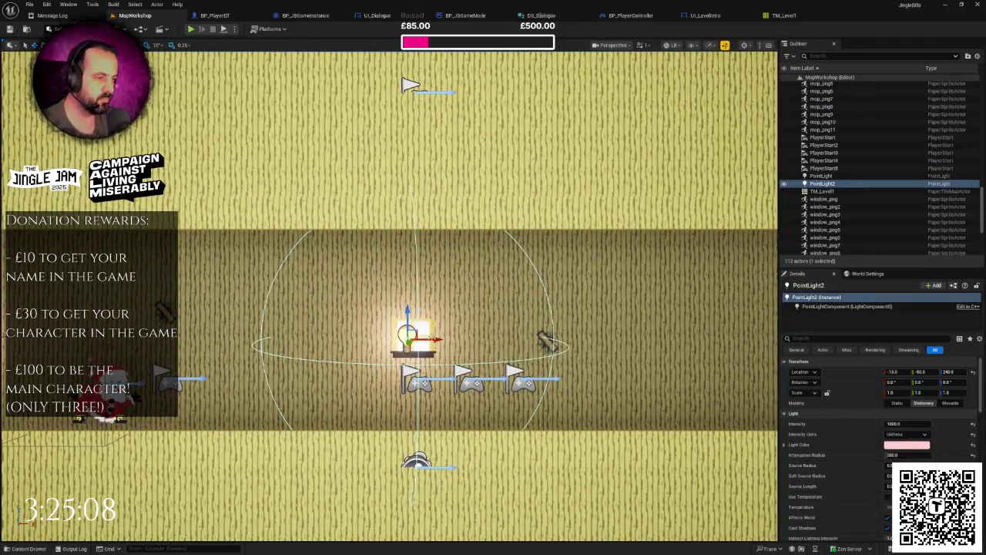
drag(430, 339, 439, 339)
scroll(389, 296, down, 3)
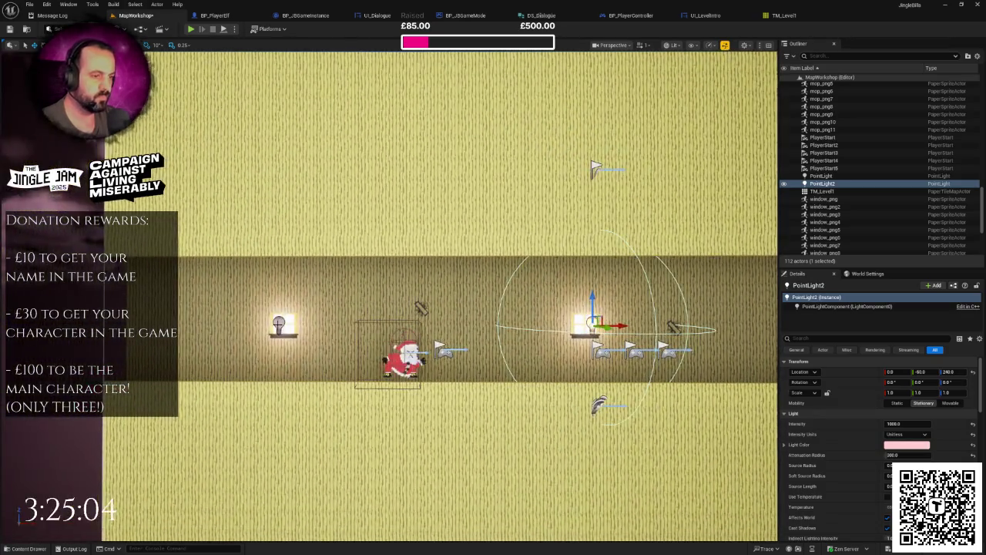
Step: Delete the old left window light and place a copy of the corridor point light by the left window
click(279, 323)
key(Delete)
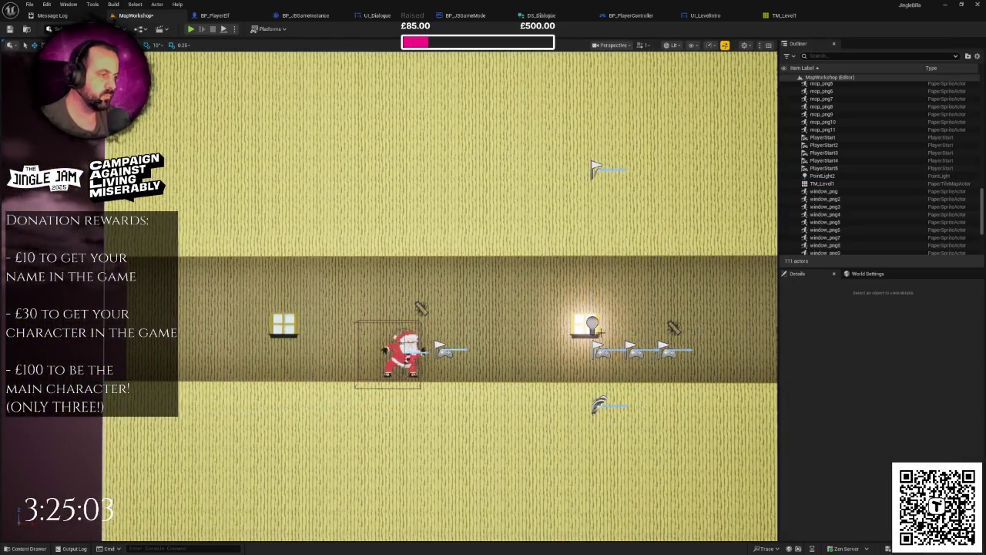
click(593, 324)
alt+drag(612, 327, 413, 327)
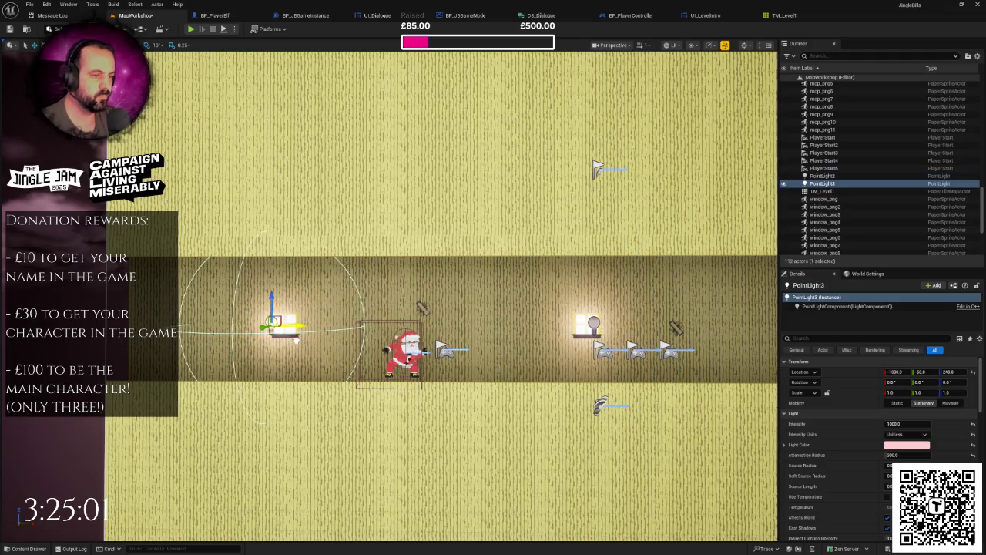
scroll(304, 341, up, 6)
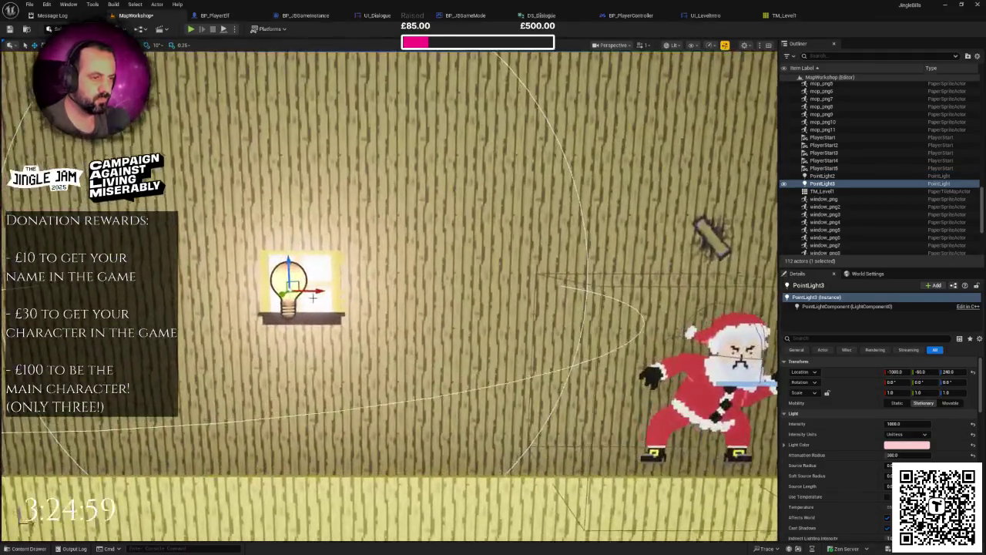
scroll(314, 291, down, 6)
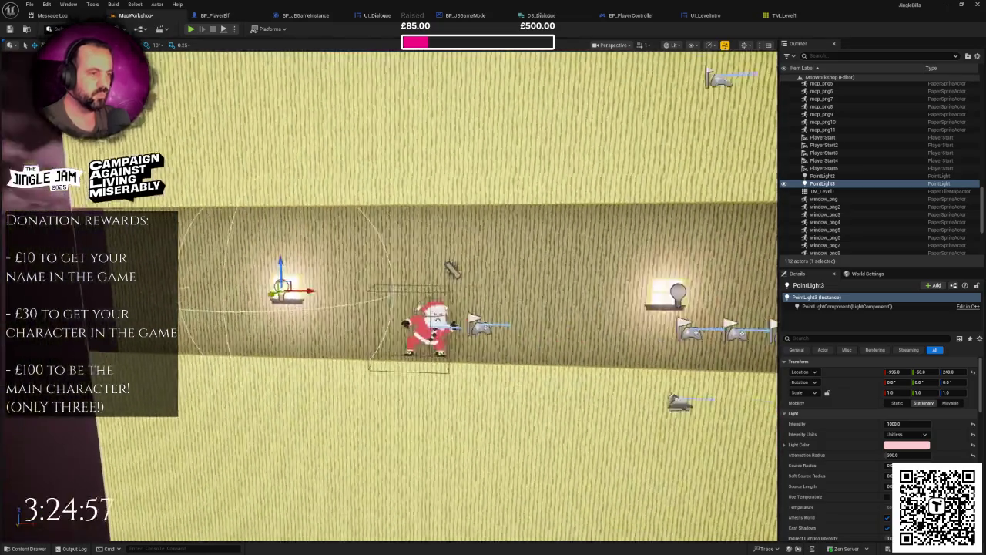
scroll(314, 291, down, 2)
Step: Duplicate the point light repeatedly, moving each copy onto the next window along the corridor
key(ctrl+d)
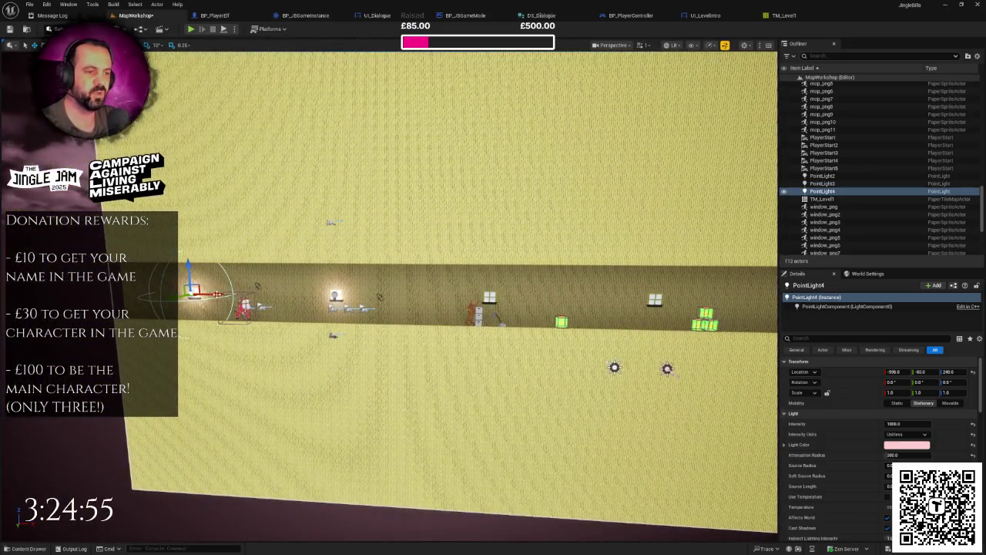
scroll(532, 340, up, 5)
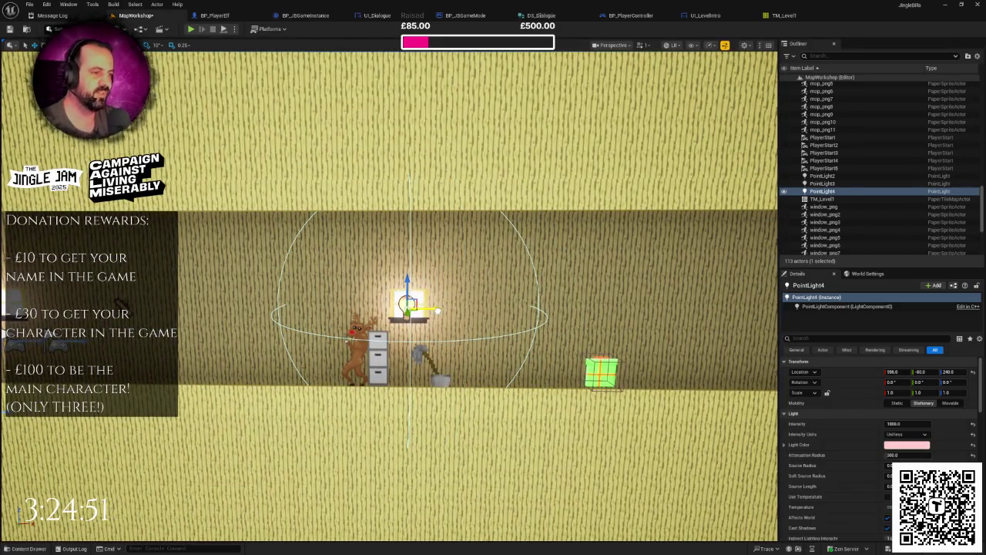
scroll(389, 296, down, 5)
key(ctrl+d)
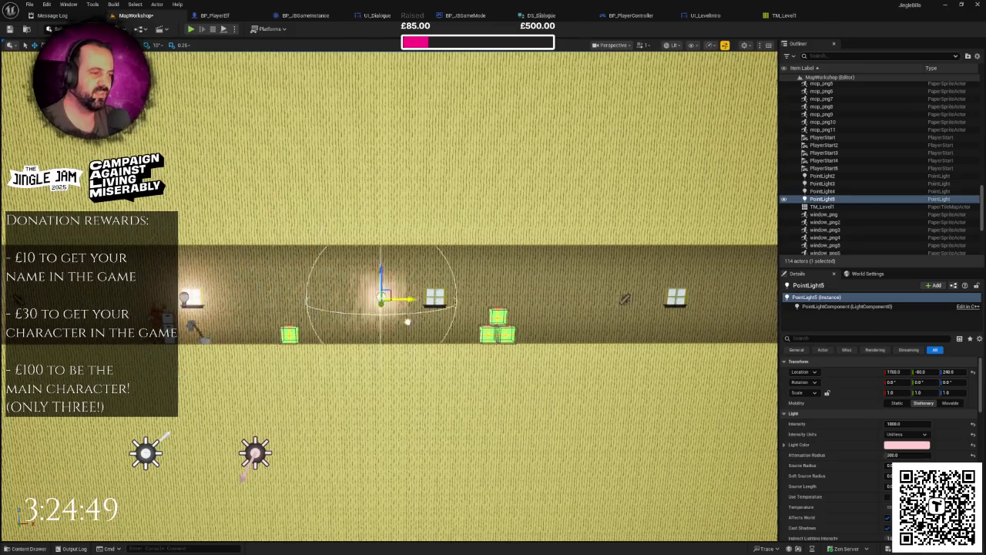
drag(460, 331, 289, 331)
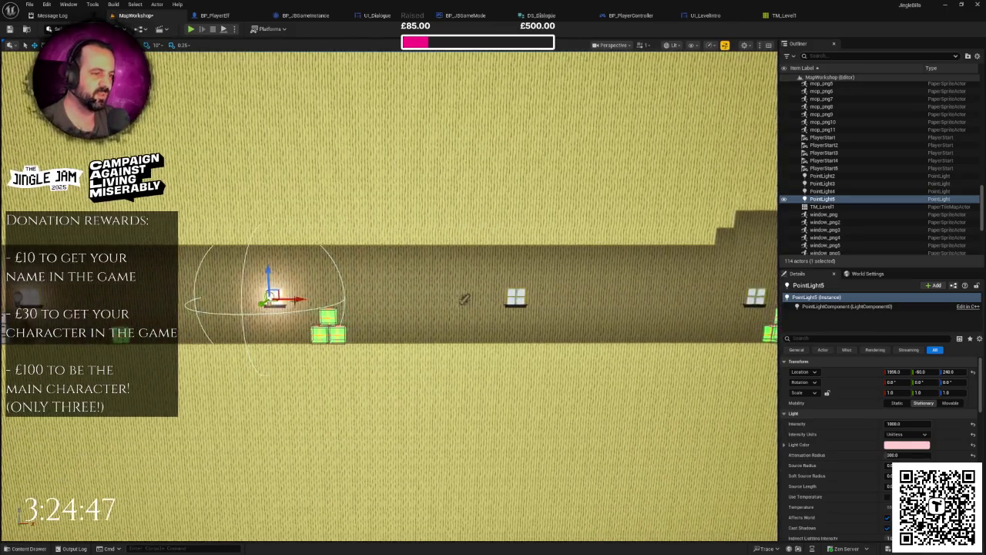
key(ctrl+d)
drag(464, 299, 235, 293)
key(ctrl+d)
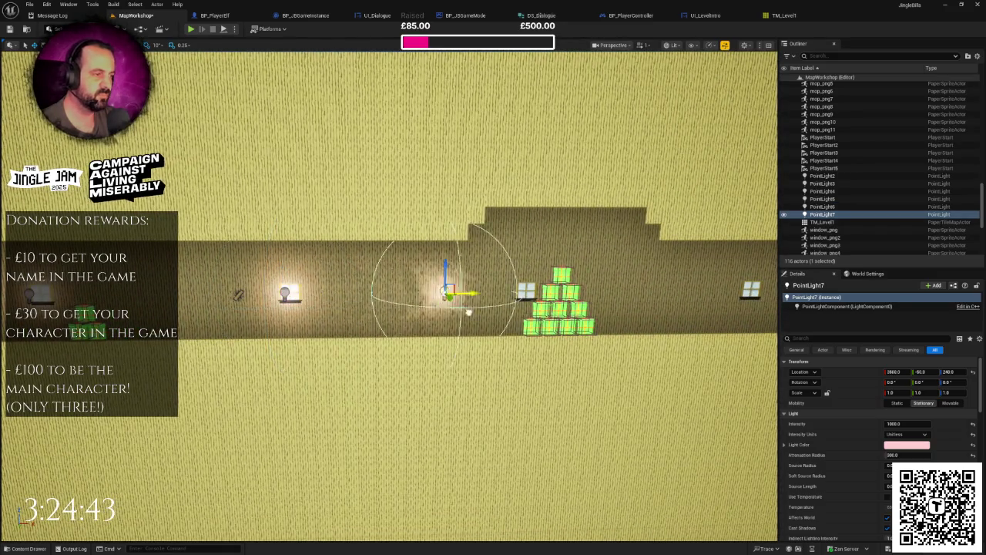
drag(550, 320, 242, 311)
key(ctrl+d)
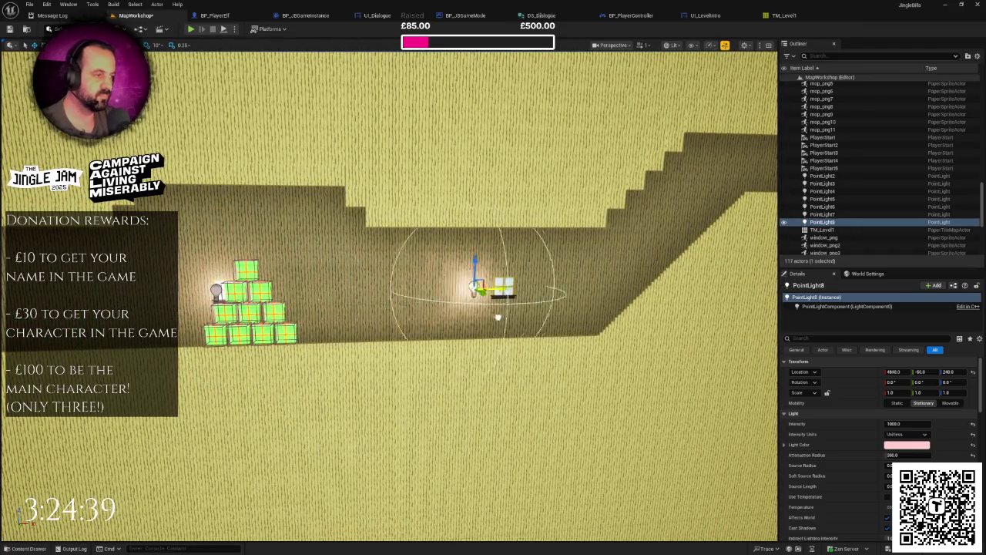
Step: Add further light copies at more distant windows, reaching PointLight10
scroll(529, 320, down, 10)
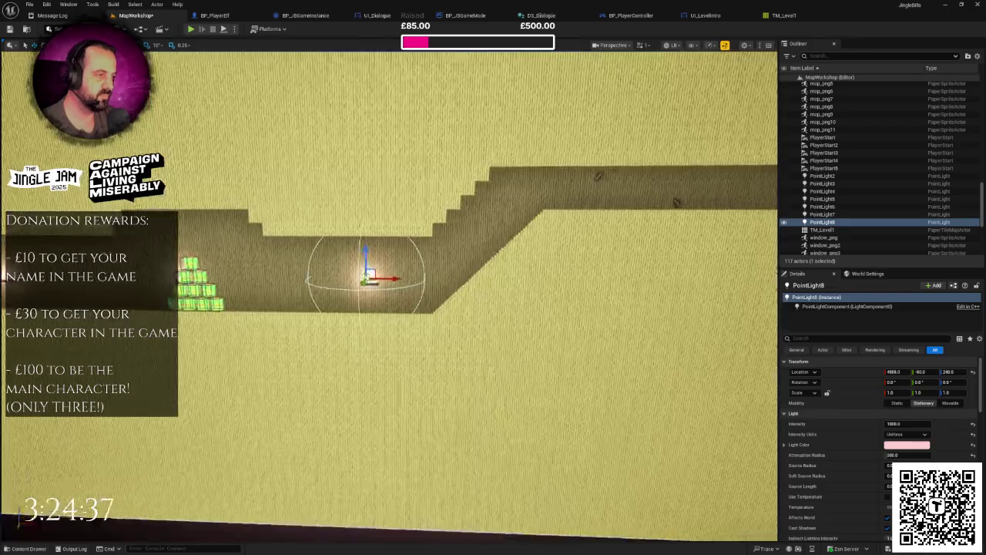
key(ctrl+d)
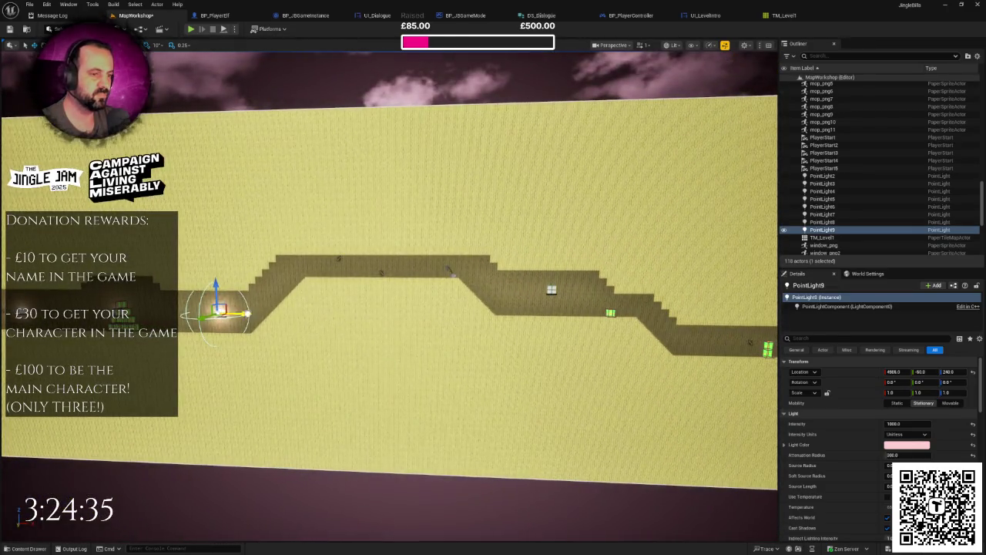
scroll(591, 348, up, 10)
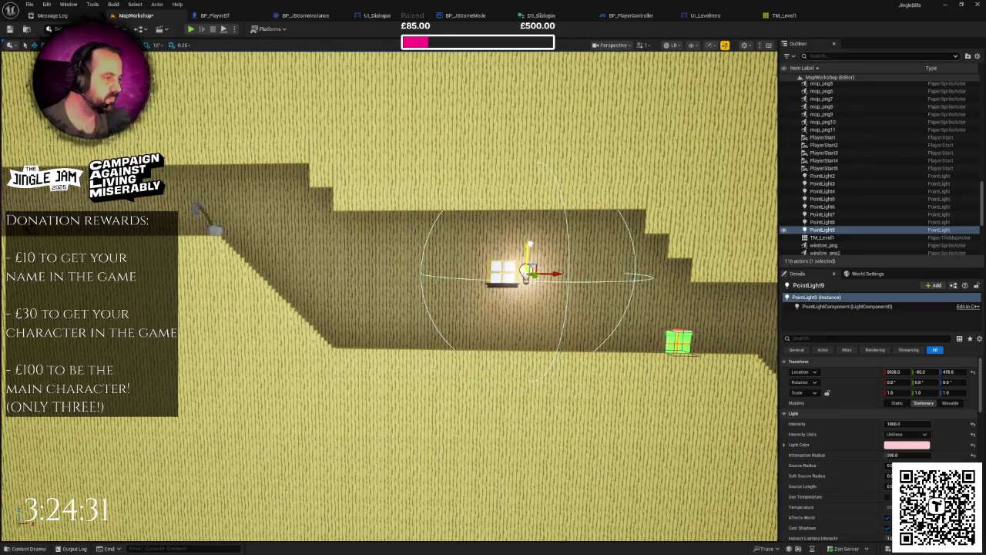
mouse_move(362, 255)
mouse_down()
mouse_move(351, 324)
mouse_move(361, 256)
mouse_up()
drag(267, 247, 320, 254)
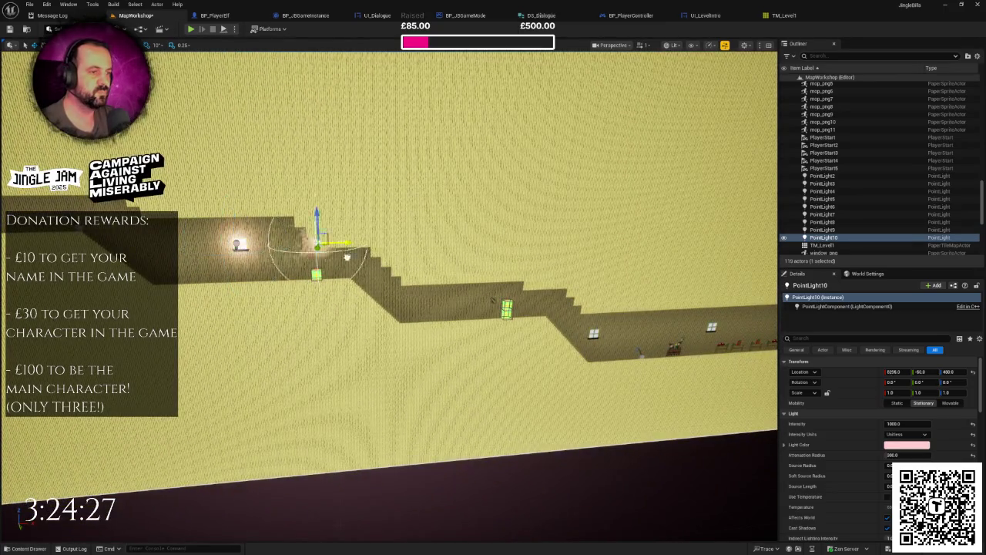
key(f)
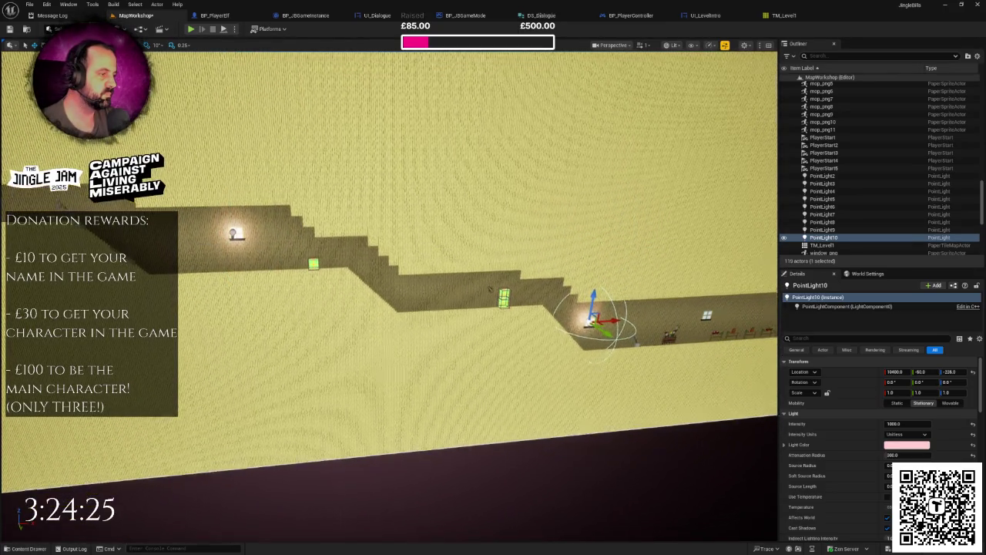
scroll(390, 297, up, 3)
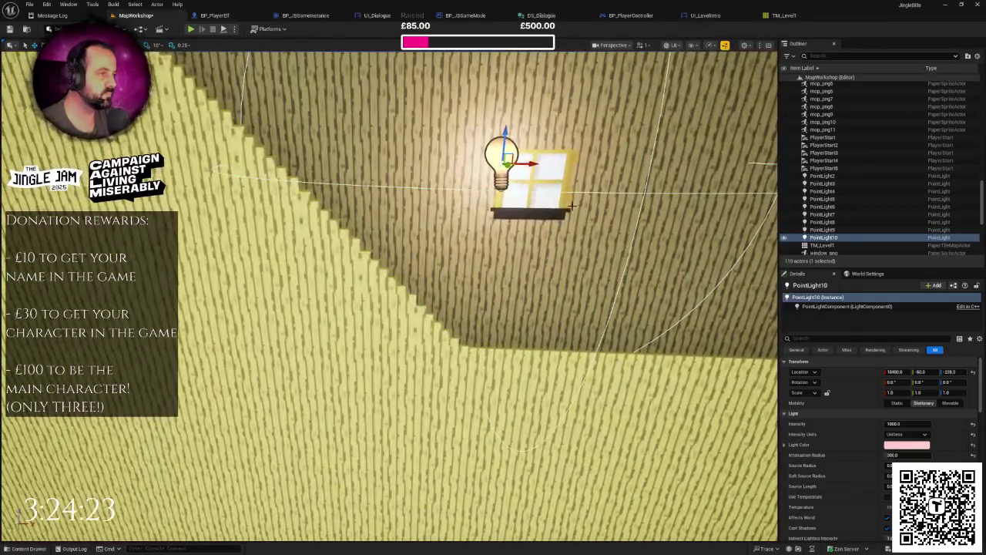
scroll(389, 297, down, 8)
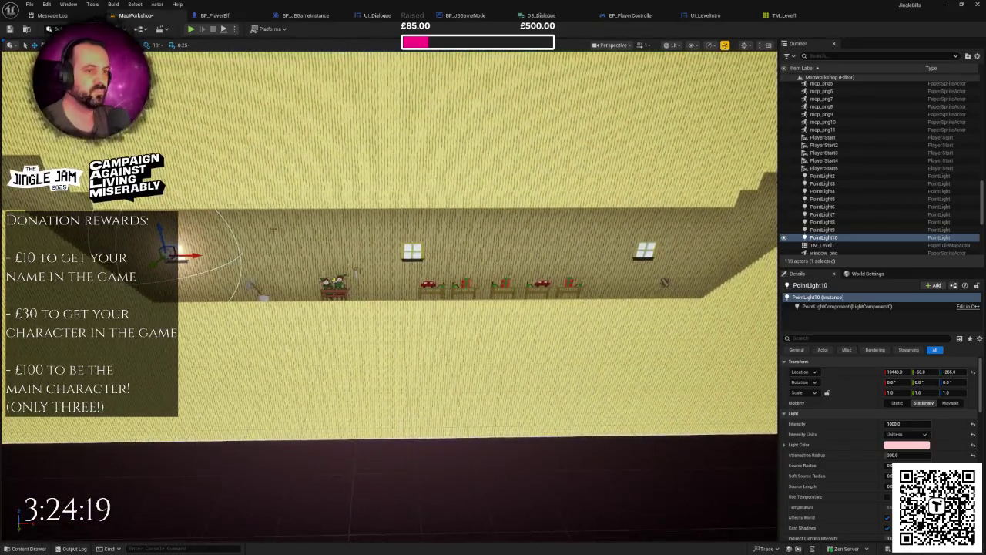
Step: Copy the light onto the centre window and onward right, raising it up onto the window
mouse_move(204, 252)
mouse_down()
mouse_move(693, 257)
mouse_move(659, 291)
mouse_move(496, 246)
mouse_move(529, 282)
mouse_move(274, 358)
mouse_move(154, 339)
mouse_move(255, 354)
mouse_move(661, 291)
mouse_up()
drag(301, 365, 454, 379)
scroll(416, 245, up, 5)
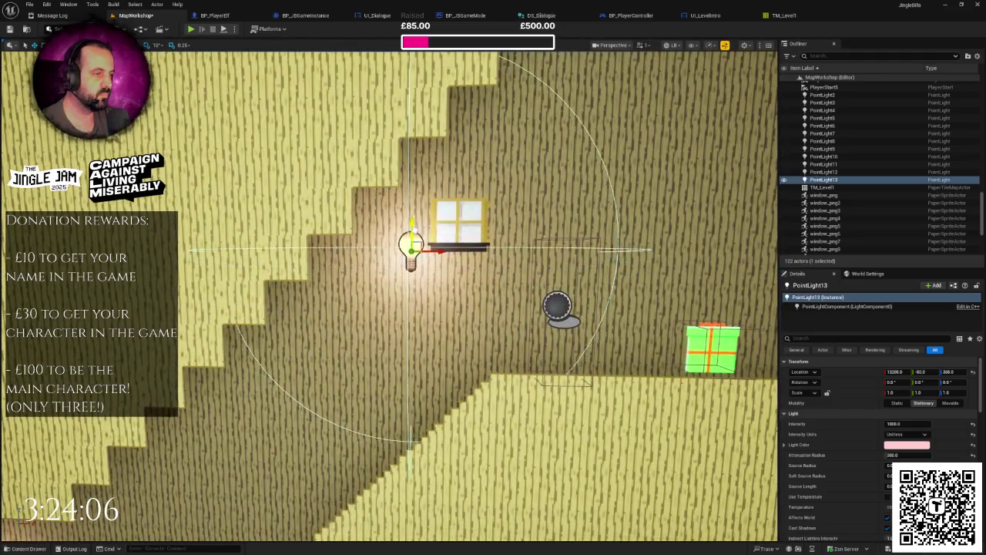
mouse_move(411, 224)
mouse_down()
mouse_move(411, 195)
mouse_move(482, 218)
mouse_up()
scroll(482, 218, down, 5)
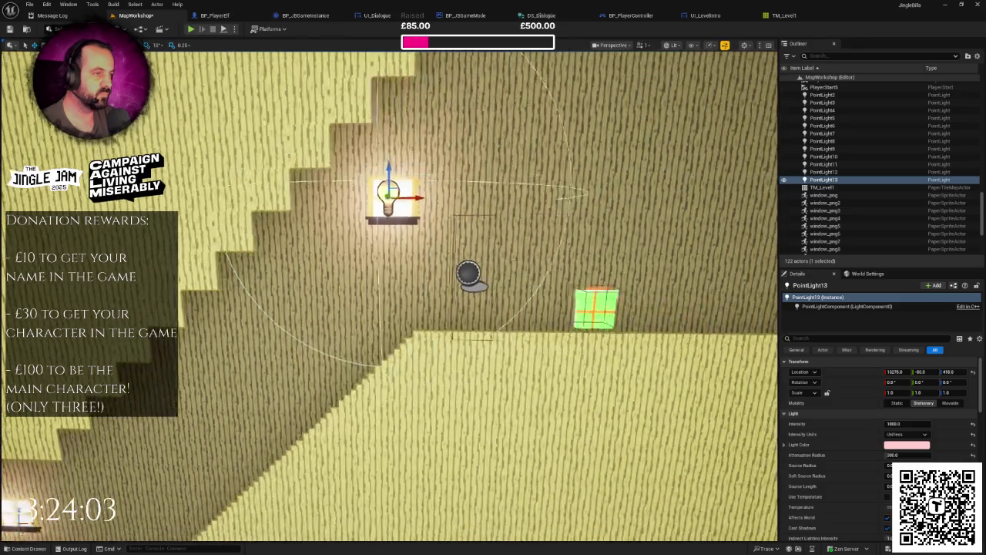
scroll(207, 251, down, 2)
mouse_move(207, 250)
alt+mouse_down()
mouse_move(381, 255)
mouse_move(218, 261)
alt+mouse_up()
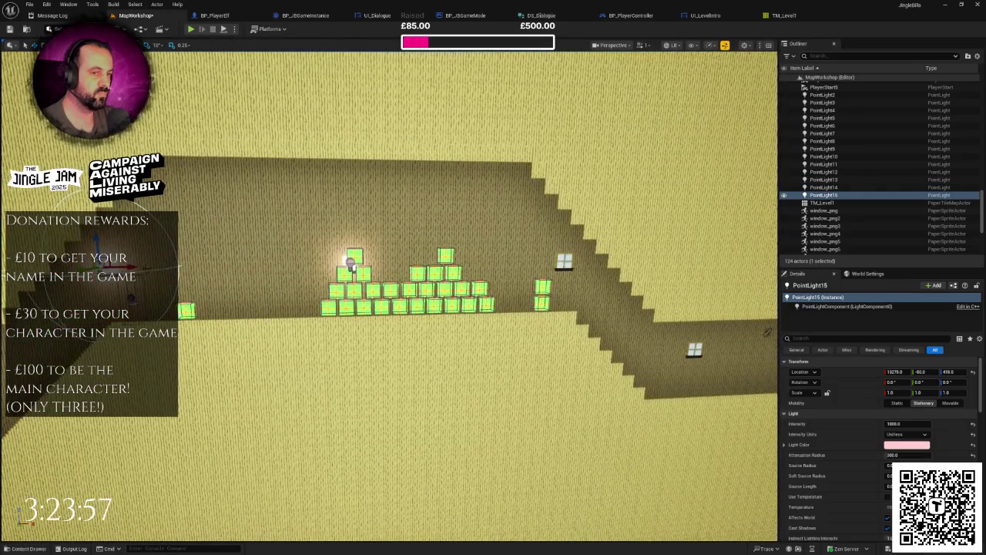
mouse_move(131, 297)
mouse_down()
mouse_move(497, 312)
mouse_move(588, 302)
mouse_up()
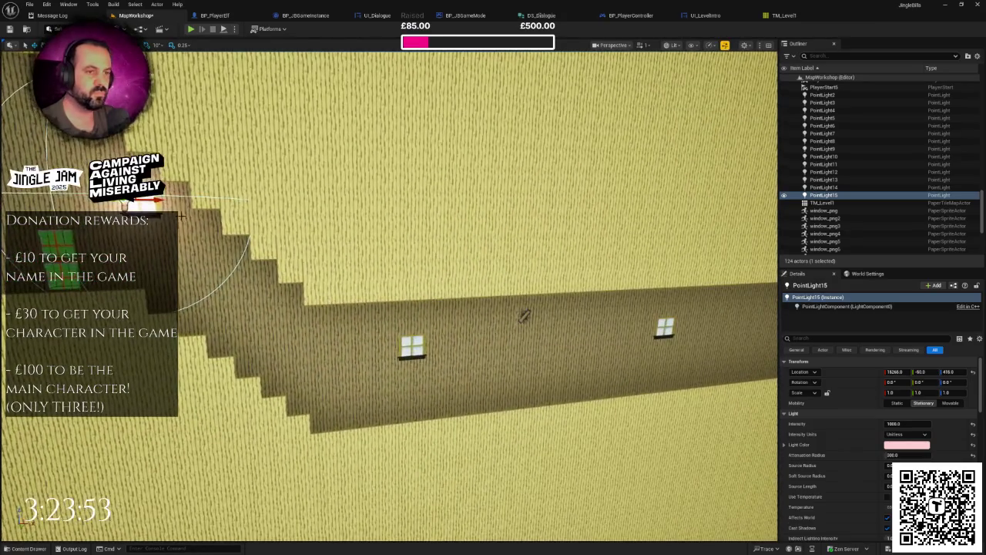
Step: Duplicate the light, lower one copy to Z -30, and place further copies out to X 17760 and beyond
key(ctrl+d)
mouse_move(158, 199)
mouse_down()
mouse_move(396, 245)
mouse_move(408, 327)
mouse_up()
key(f)
drag(271, 289, 270, 300)
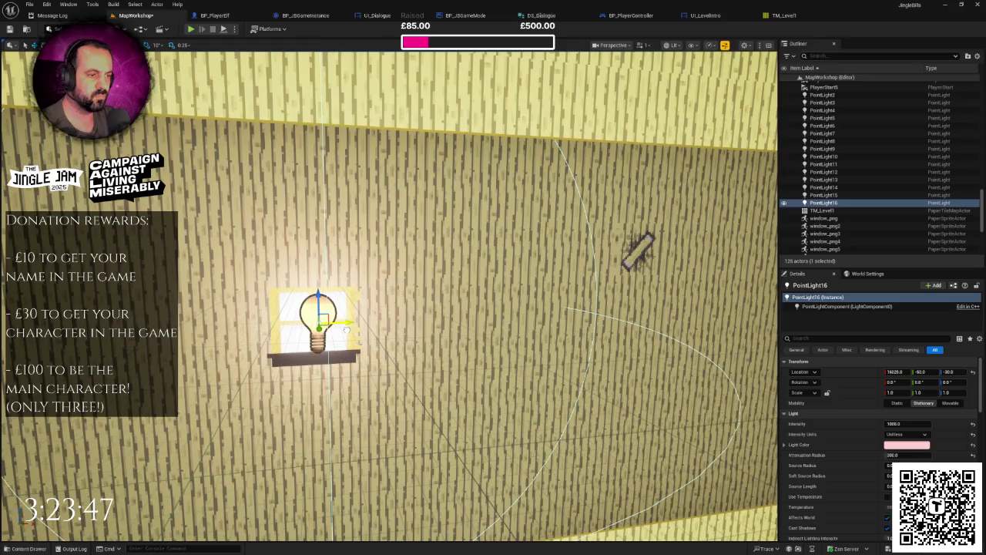
scroll(299, 329, down, 6)
scroll(390, 296, down, 2)
key(ctrl+d)
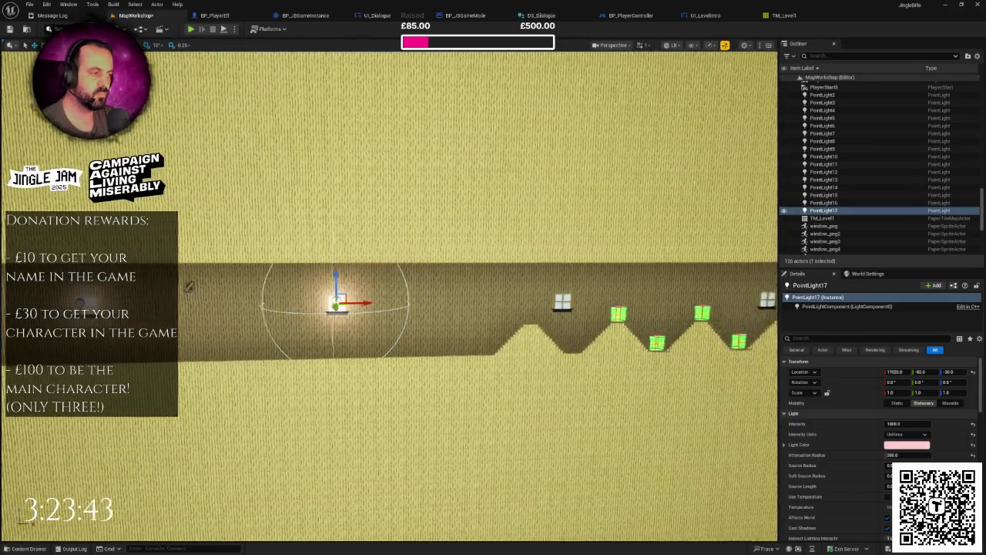
key(ctrl+d)
drag(241, 326, 426, 325)
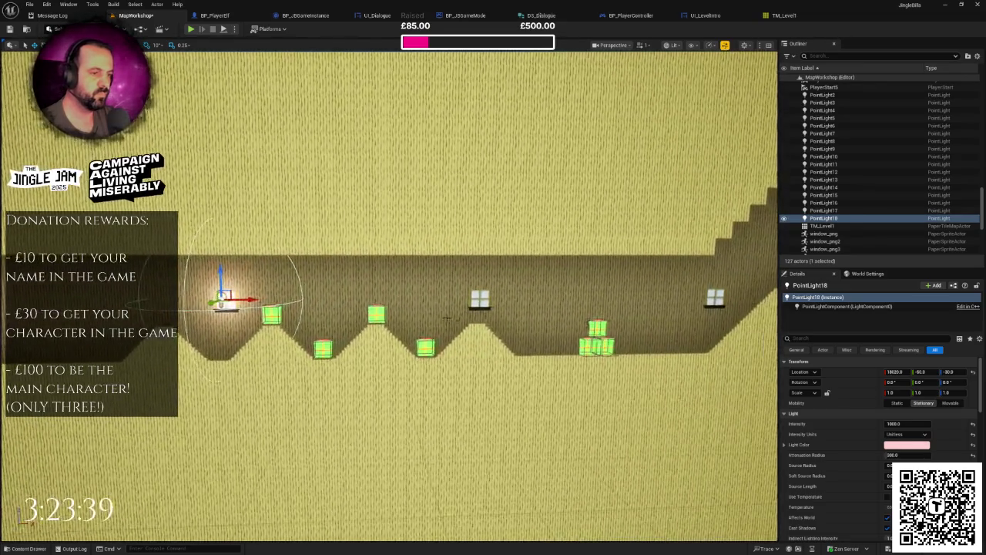
key(ctrl+d)
mouse_move(247, 319)
mouse_down()
mouse_move(482, 319)
mouse_move(746, 296)
mouse_up()
Step: Duplicate lights PointLight20 through PointLight23 onto the further windows on the right
key(ctrl+d)
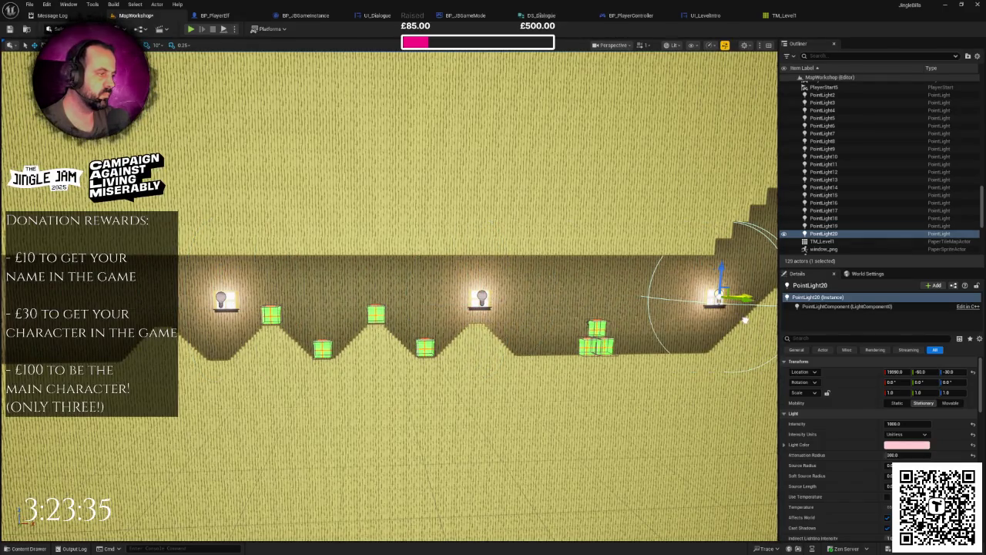
key(d)
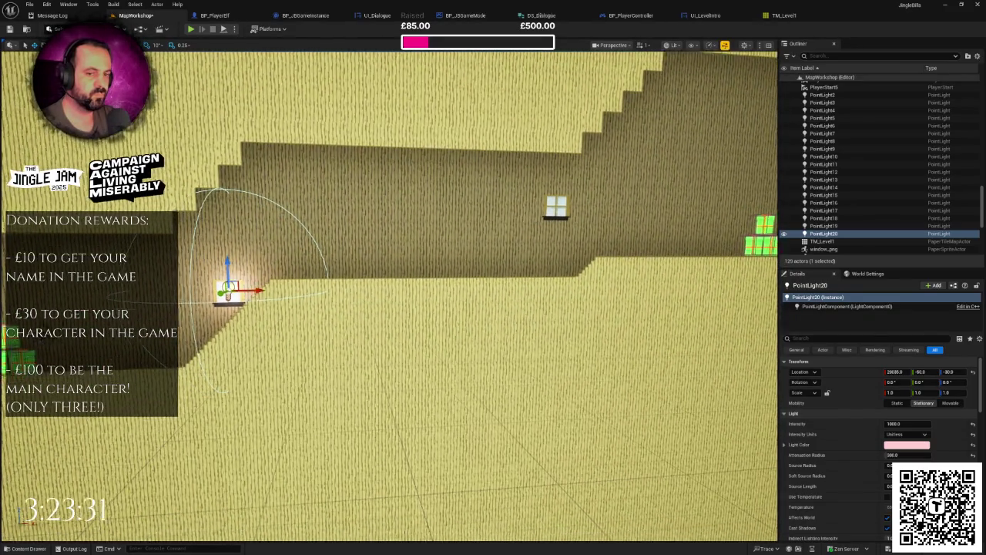
scroll(235, 308, down, 5)
key(ctrl+d)
drag(237, 311, 416, 330)
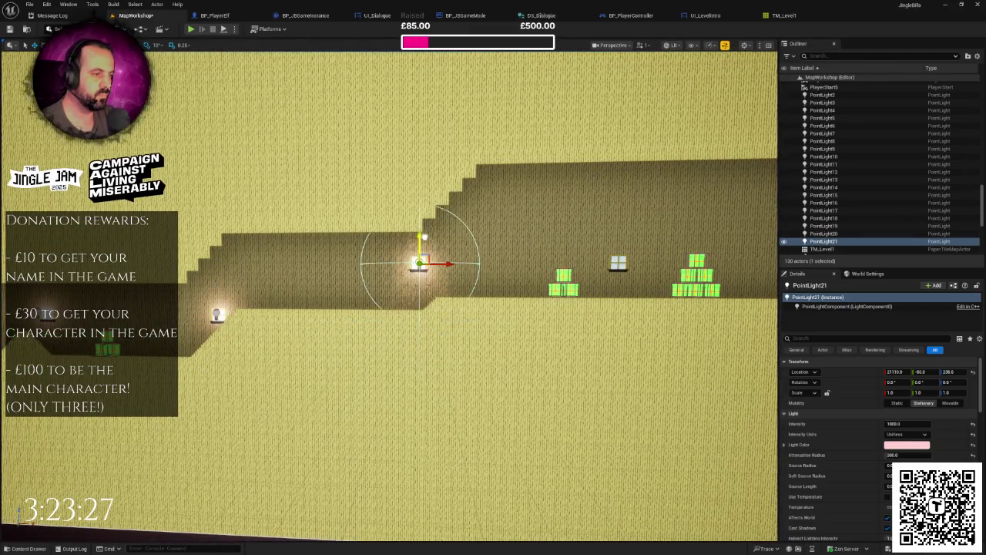
key(ctrl+d)
mouse_move(449, 264)
mouse_down()
mouse_move(620, 267)
mouse_move(658, 286)
mouse_move(648, 290)
mouse_up()
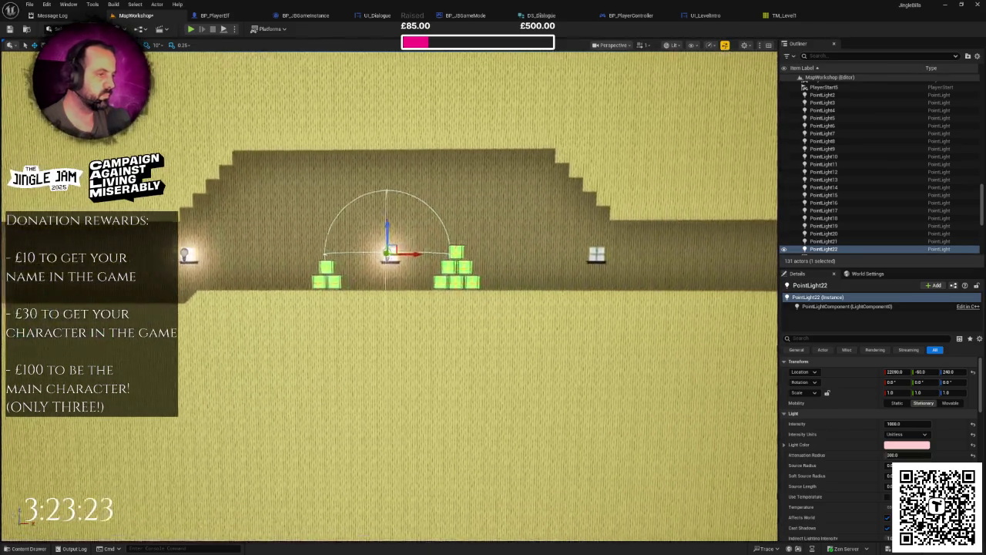
key(ctrl+d)
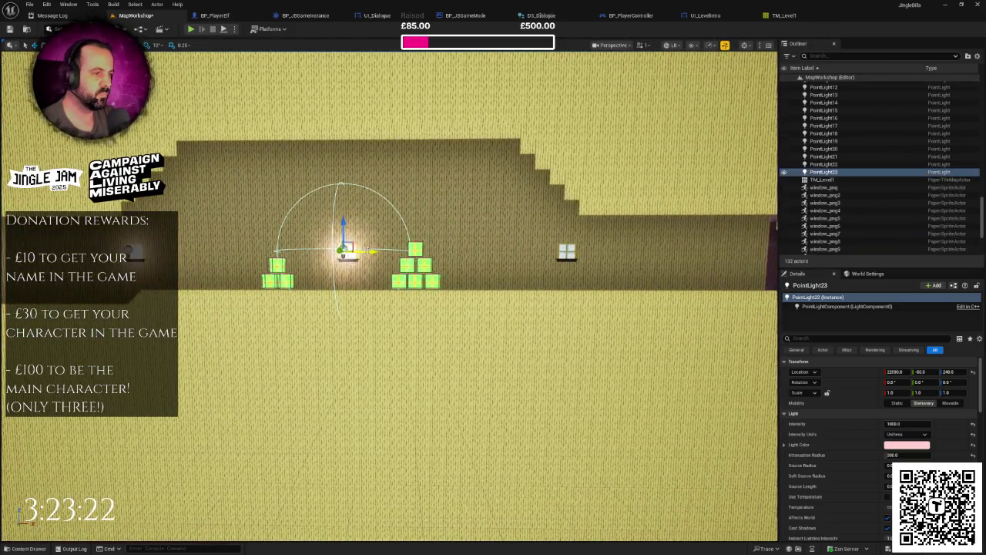
mouse_move(368, 251)
mouse_down()
mouse_move(599, 251)
mouse_move(571, 282)
mouse_up()
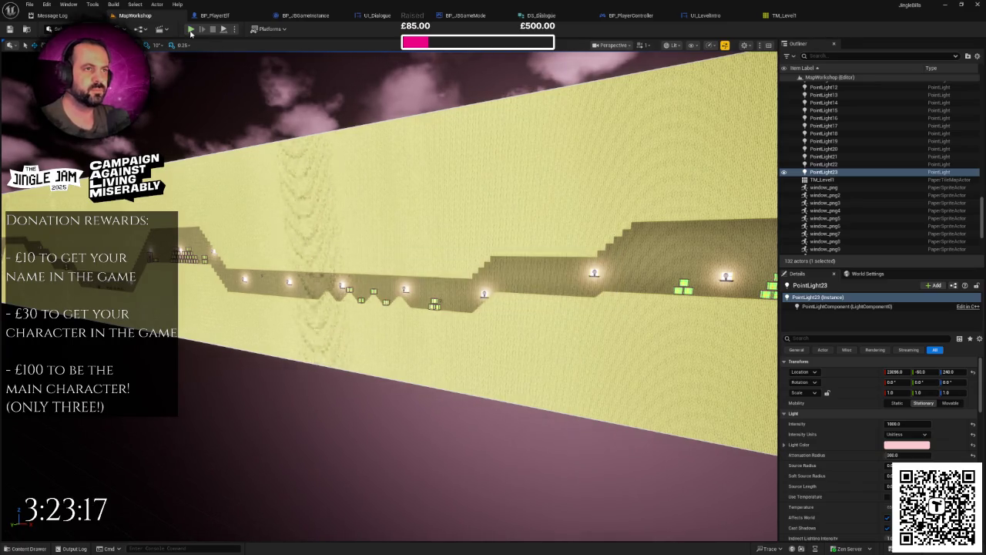
Step: Play-test the level to check the window lighting, then stop
key(alt+p)
key(F11)
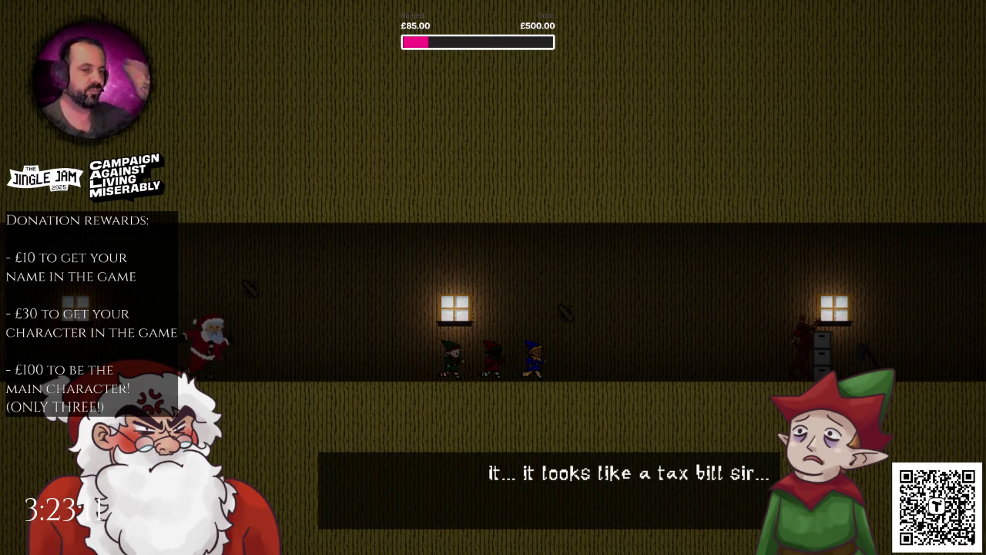
key(Escape)
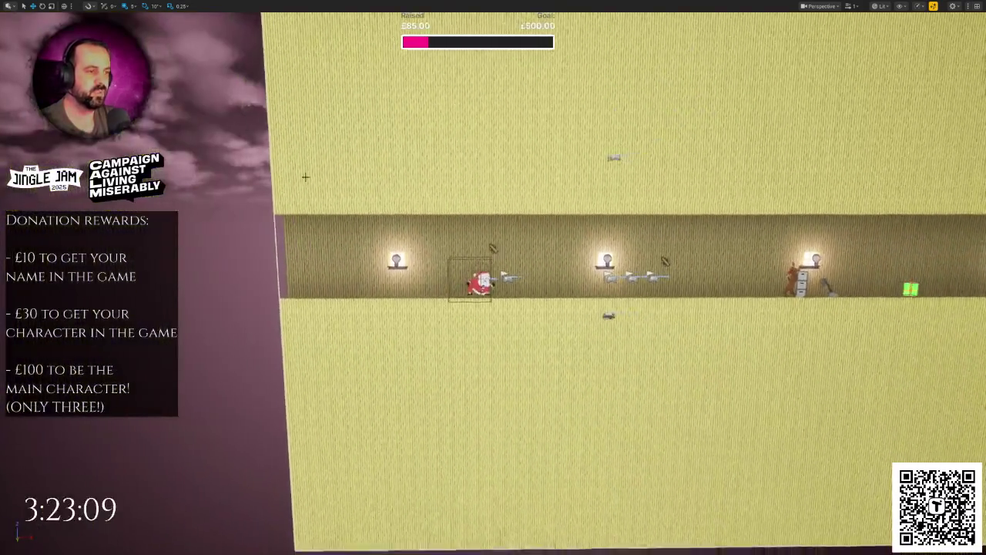
Step: Alt-drag a copy of a point light over Santa to create PointLight24
click(374, 255)
drag(375, 256, 501, 262)
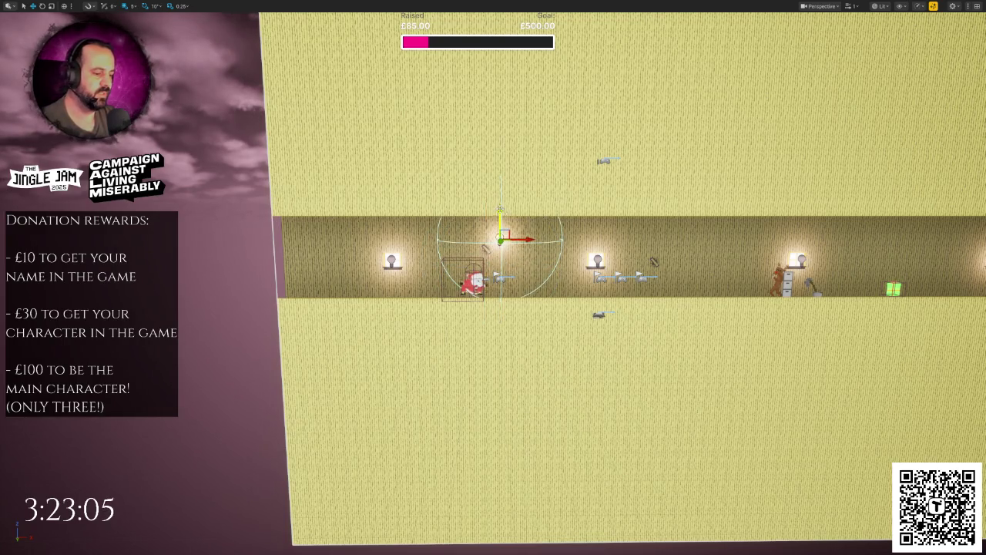
key(F11)
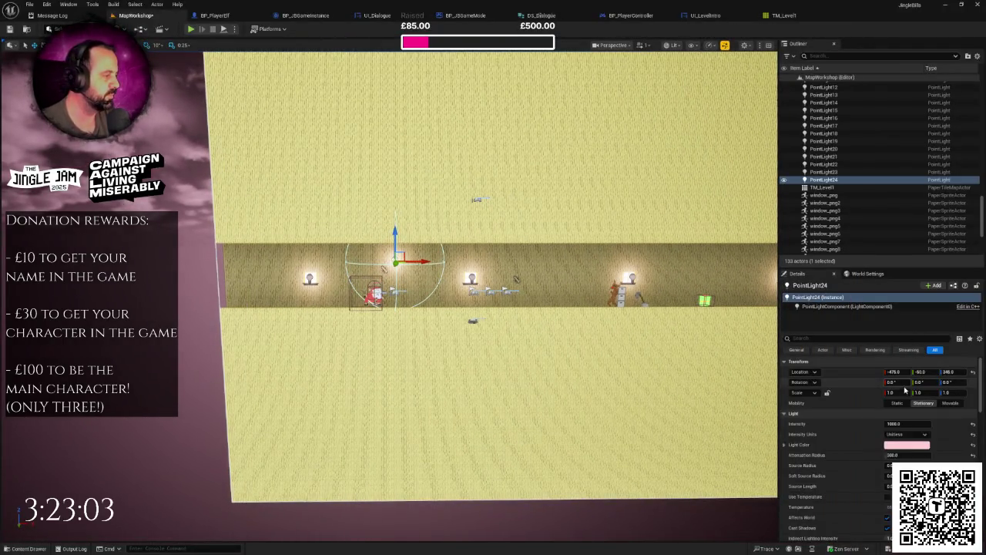
Step: Change PointLight24's colour from pink to a pale warm tint
click(905, 444)
drag(782, 393, 775, 389)
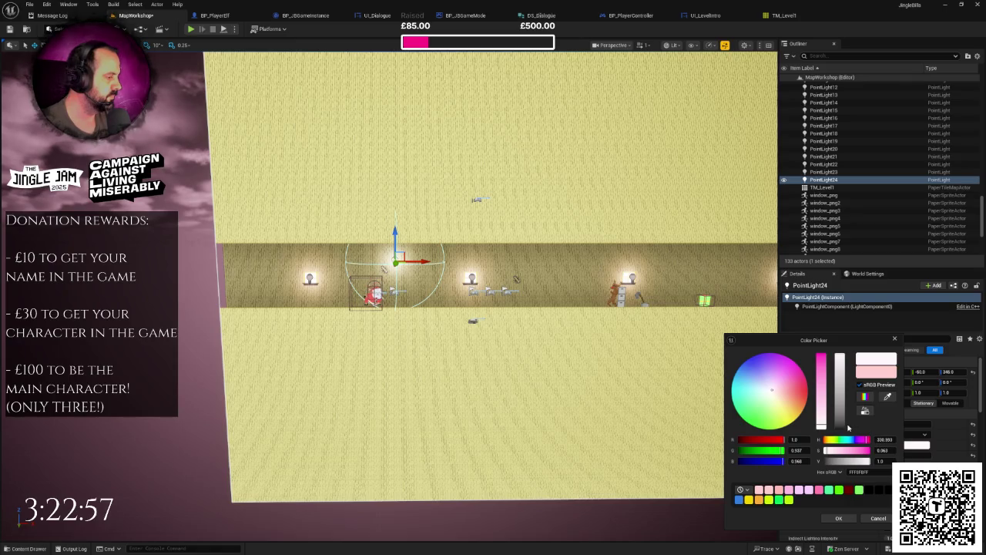
drag(773, 392, 772, 394)
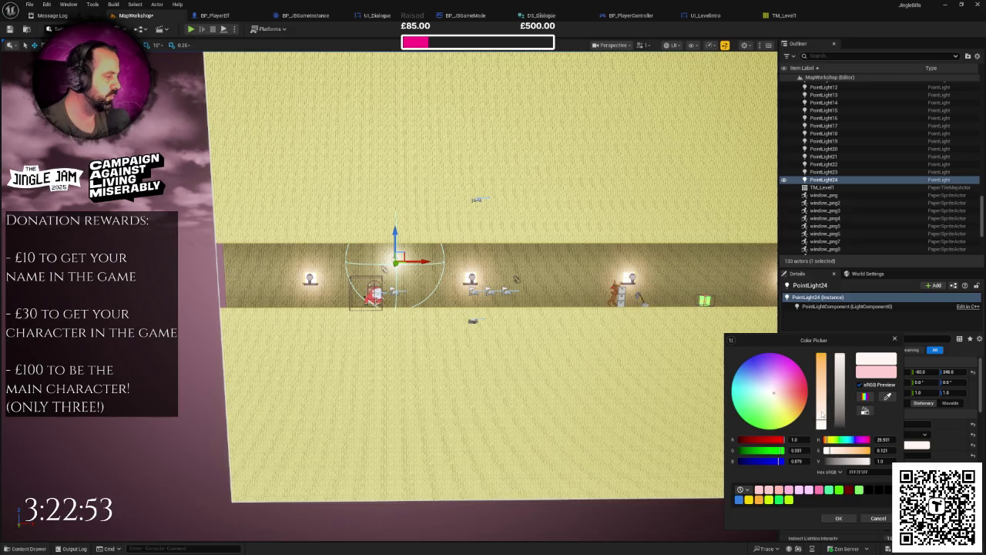
click(839, 517)
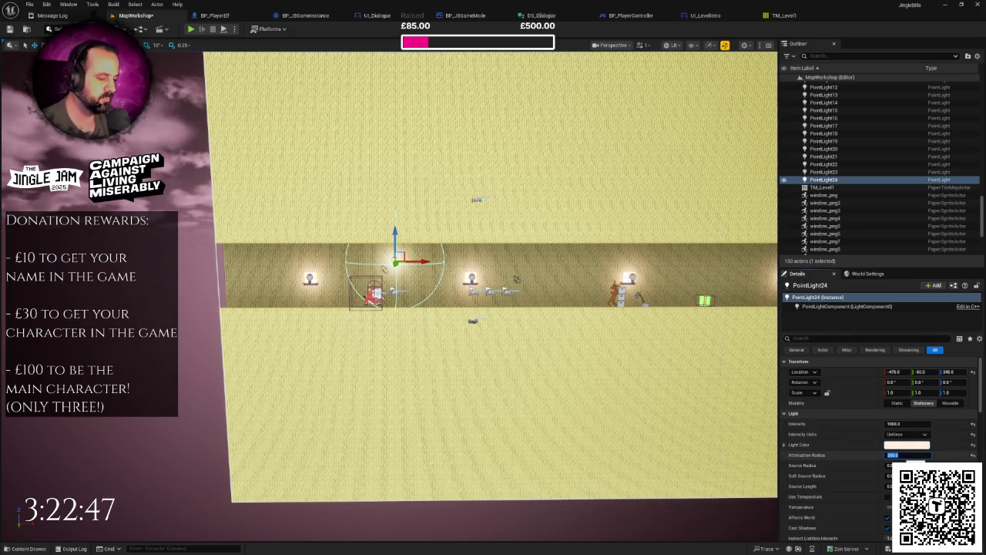
text(1000)
Step: Give PointLight24 an attenuation radius of 1000 and intensity of 3000
key(Return)
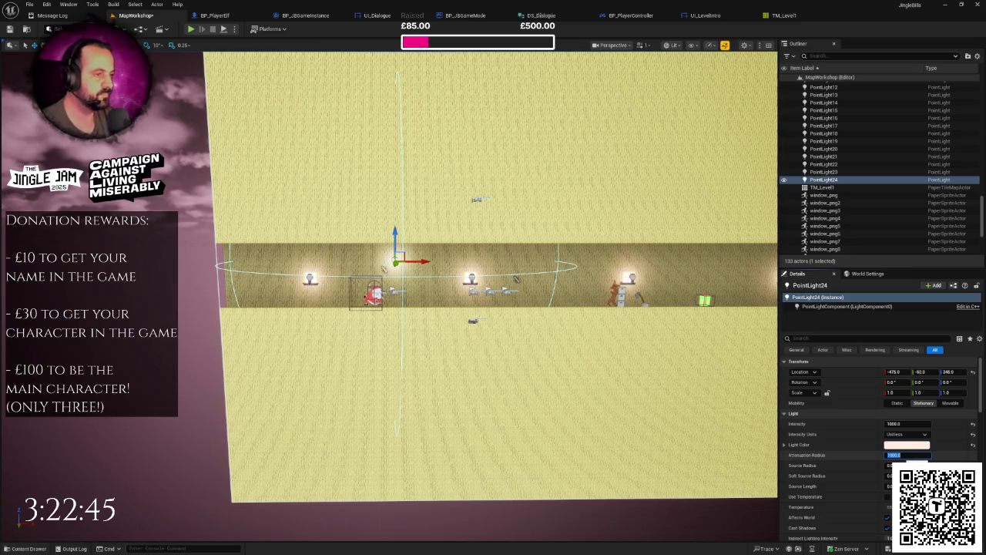
click(898, 425)
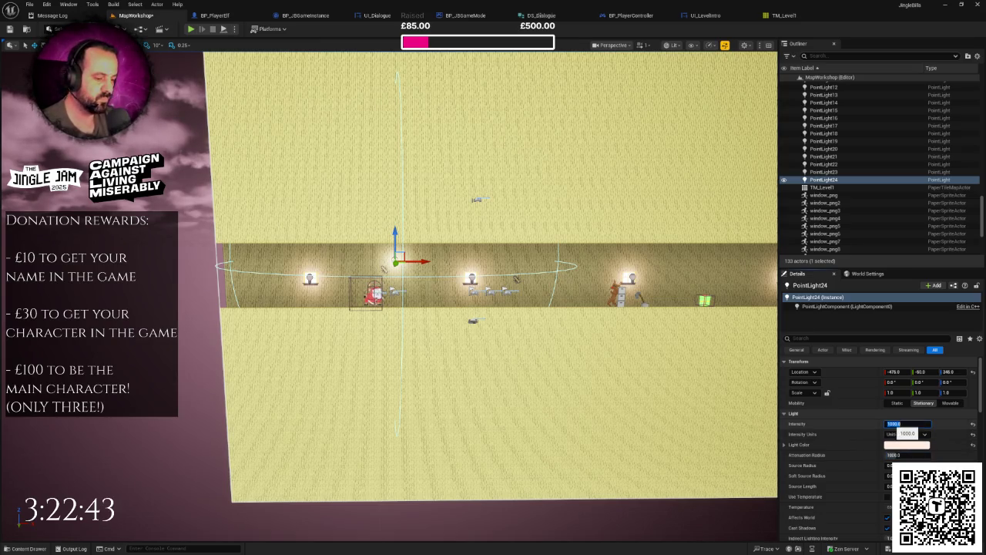
text(3000)
key(Return)
Step: Raise PointLight24 higher up the wall and play-test the result
mouse_move(393, 241)
mouse_down()
mouse_move(393, 216)
mouse_move(440, 247)
mouse_up()
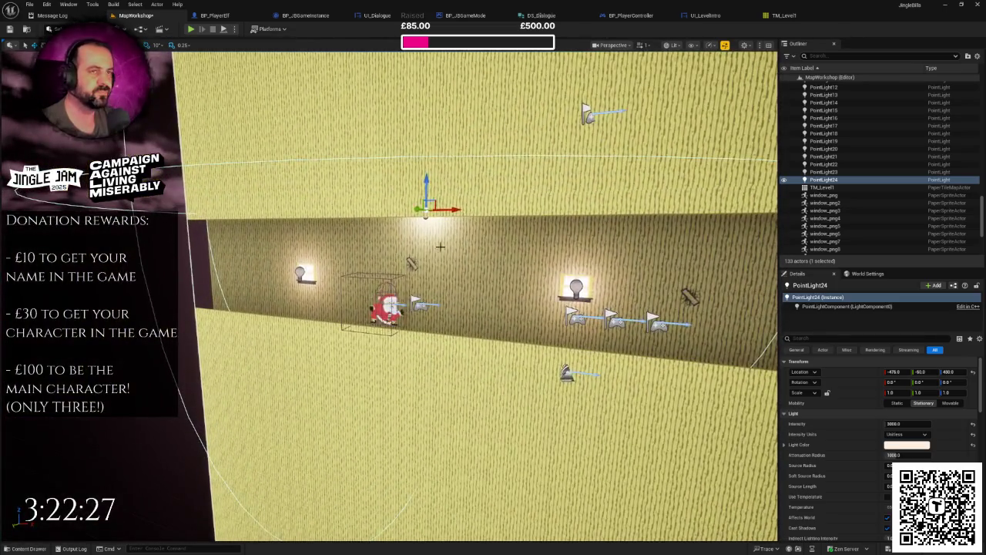
click(190, 29)
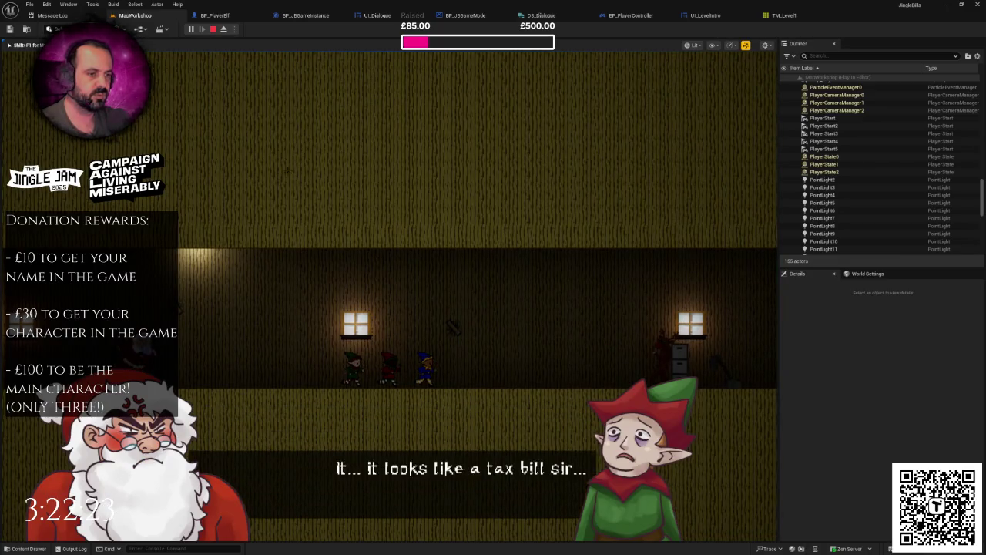
key(Escape)
Step: Move PointLight24 to Y location 100 and play-test again
drag(288, 173, 288, 173)
mouse_move(378, 242)
mouse_down()
mouse_move(283, 241)
mouse_move(286, 284)
mouse_move(212, 279)
mouse_up()
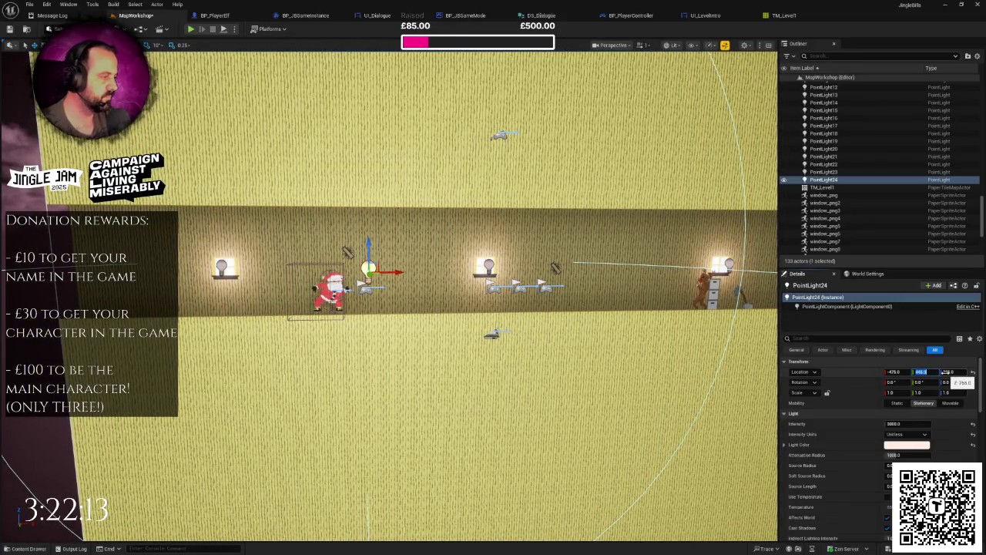
key(Return)
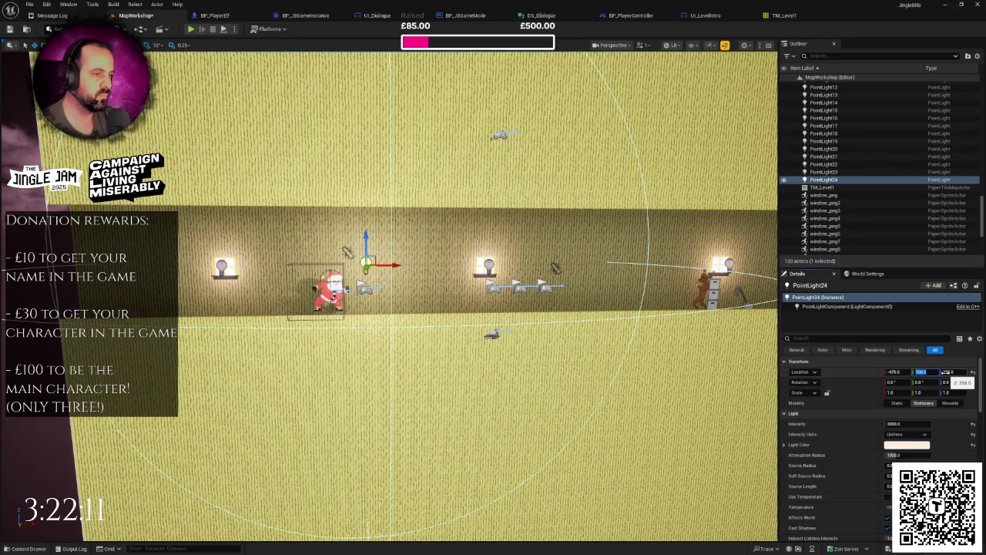
drag(677, 342, 337, 104)
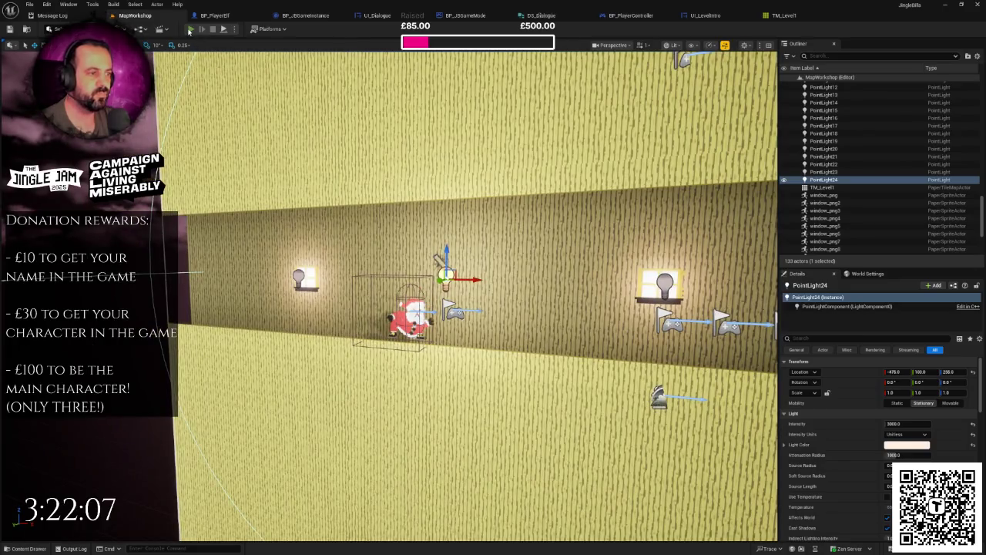
click(190, 29)
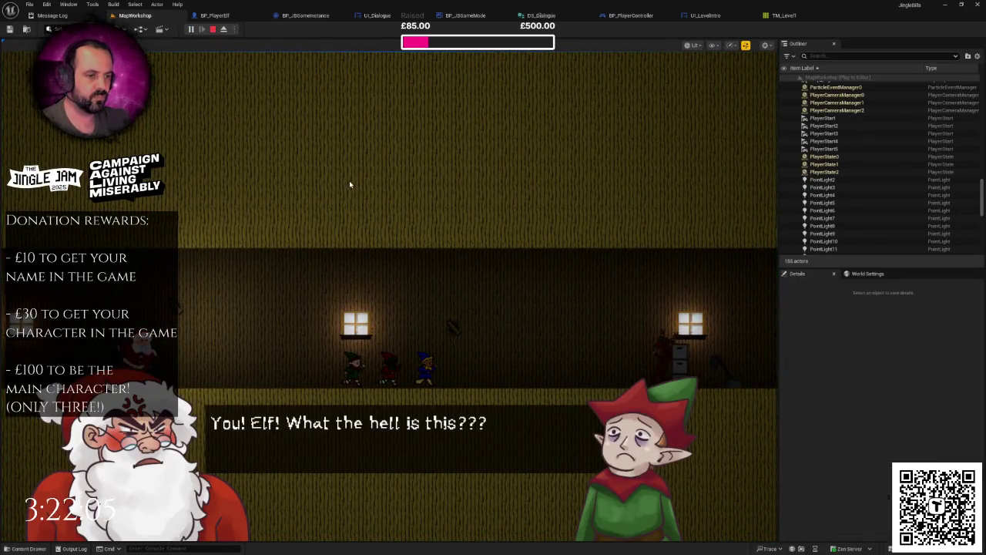
key(Escape)
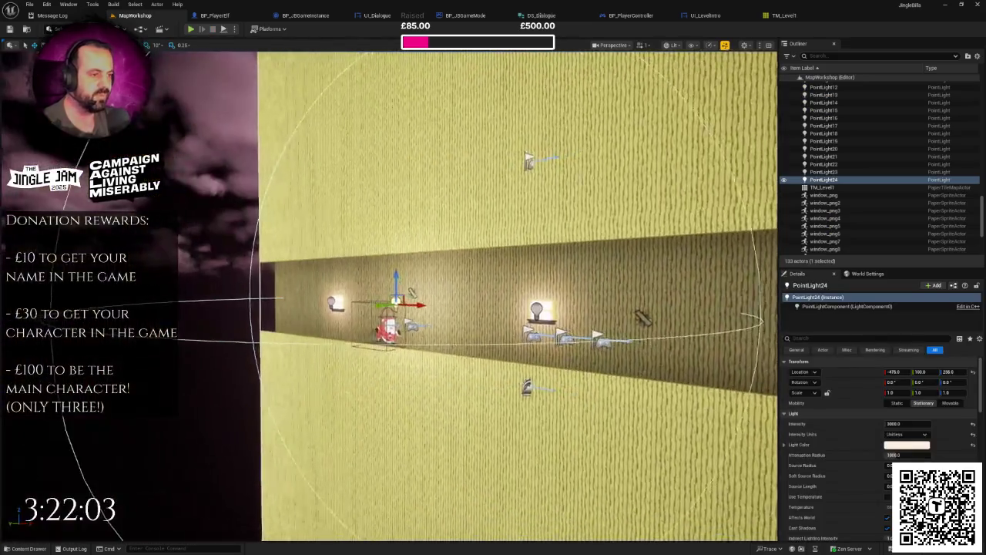
Step: Raise PointLight24 to Z 416 and play-test, skipping through the opening dialogue
drag(516, 308, 524, 308)
mouse_move(388, 275)
mouse_down()
mouse_move(385, 221)
mouse_move(383, 236)
mouse_move(383, 225)
mouse_move(438, 280)
mouse_move(436, 314)
mouse_move(434, 291)
mouse_move(435, 303)
mouse_move(466, 272)
mouse_move(436, 272)
mouse_up()
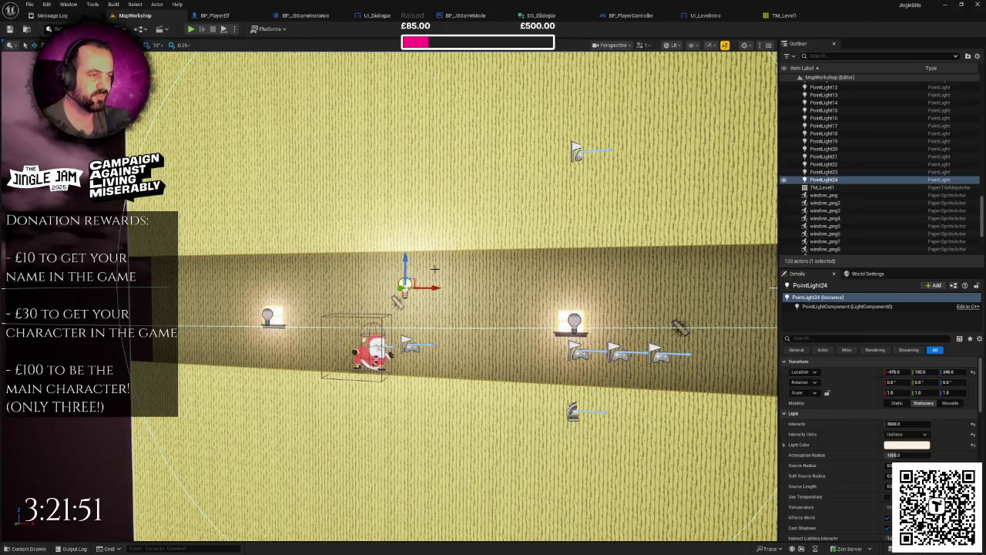
key(alt+p)
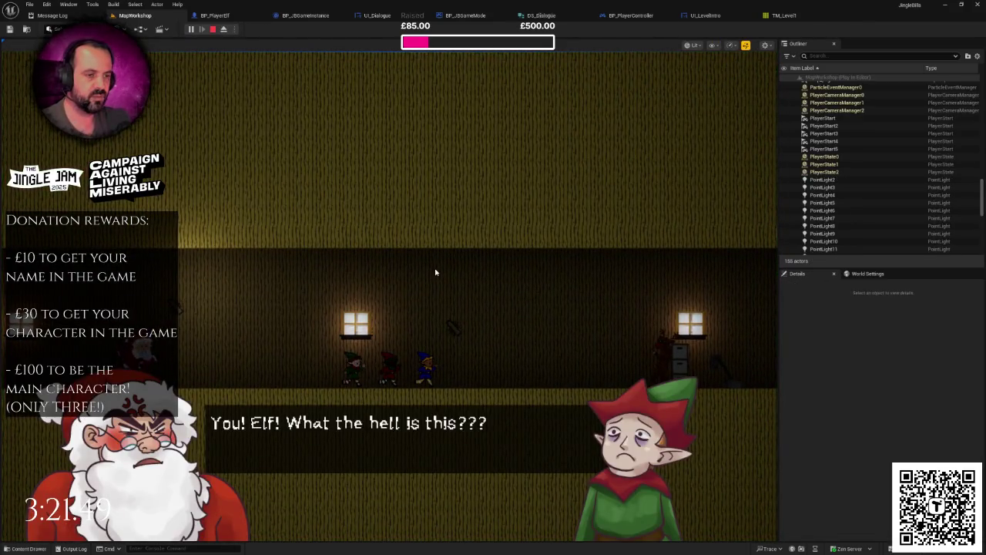
click(435, 272)
click(435, 272)
click(435, 272)
click(435, 272)
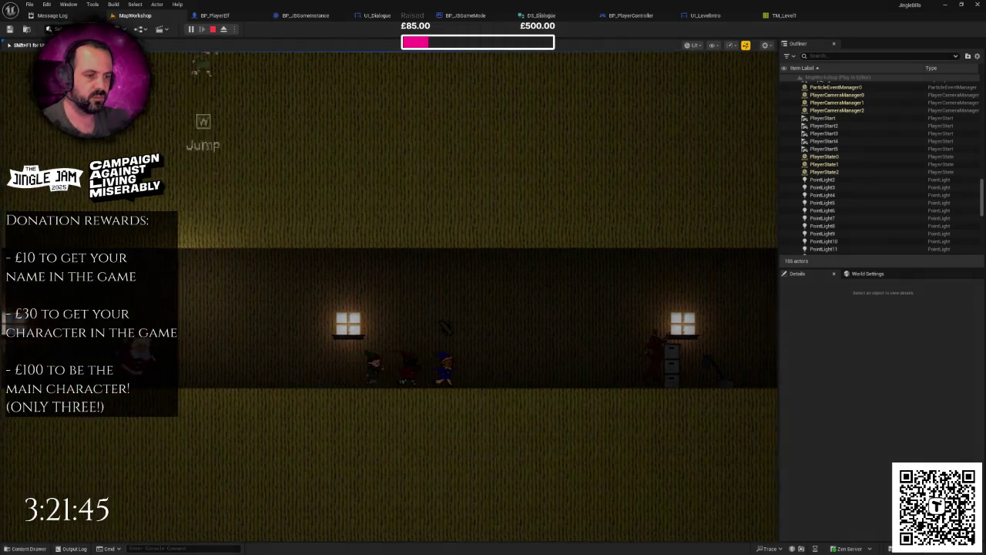
key(Escape)
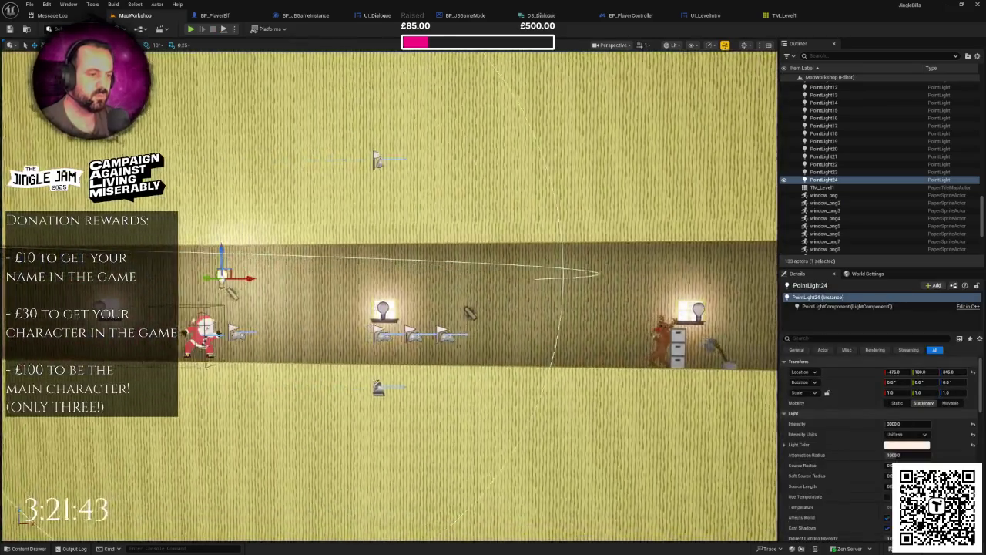
Step: Lower PointLight24 to Z 146 and check it from angled views of the wall
key(f)
mouse_move(424, 259)
mouse_down()
mouse_move(425, 322)
mouse_move(424, 282)
mouse_up()
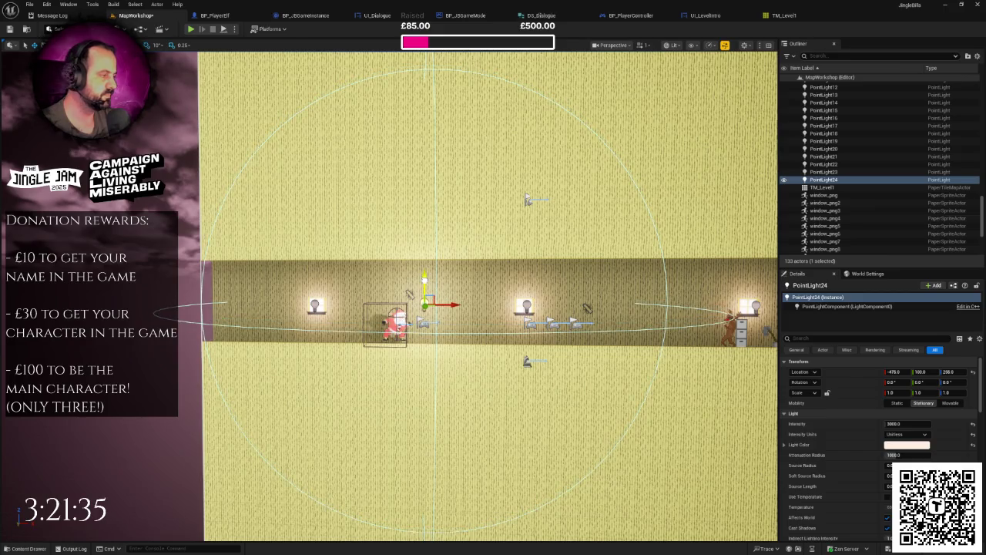
mouse_move(493, 385)
mouse_down()
mouse_move(416, 324)
mouse_move(388, 258)
mouse_up()
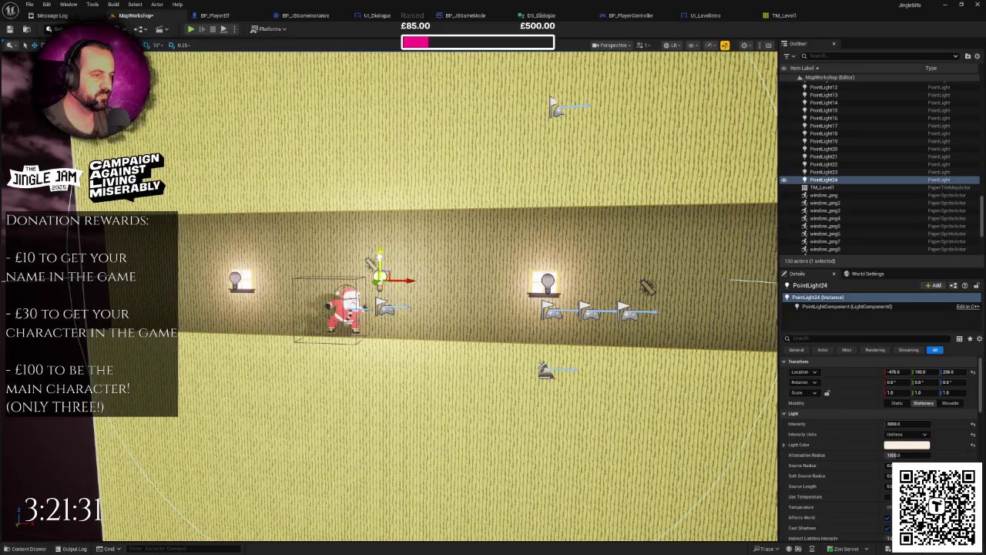
mouse_move(390, 296)
mouse_down()
mouse_move(377, 220)
mouse_move(419, 281)
mouse_up()
key(ctrl+s)
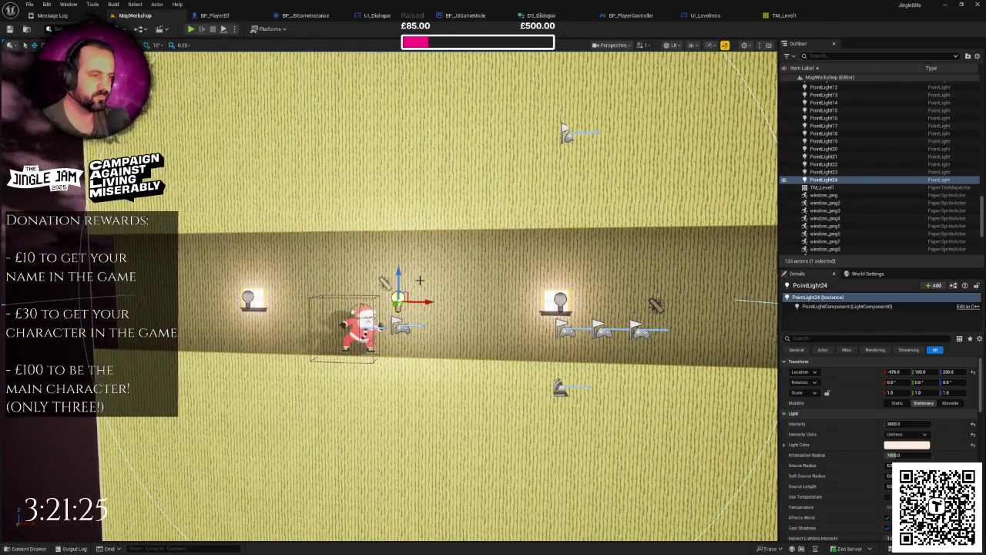
Step: Play-test the level with the lowered light, then stop
key(alt+p)
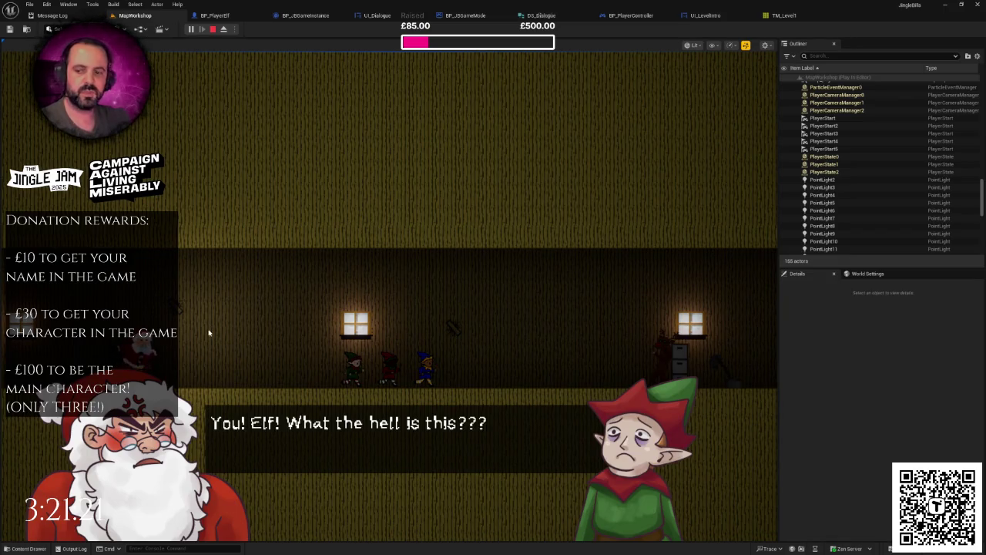
click(267, 306)
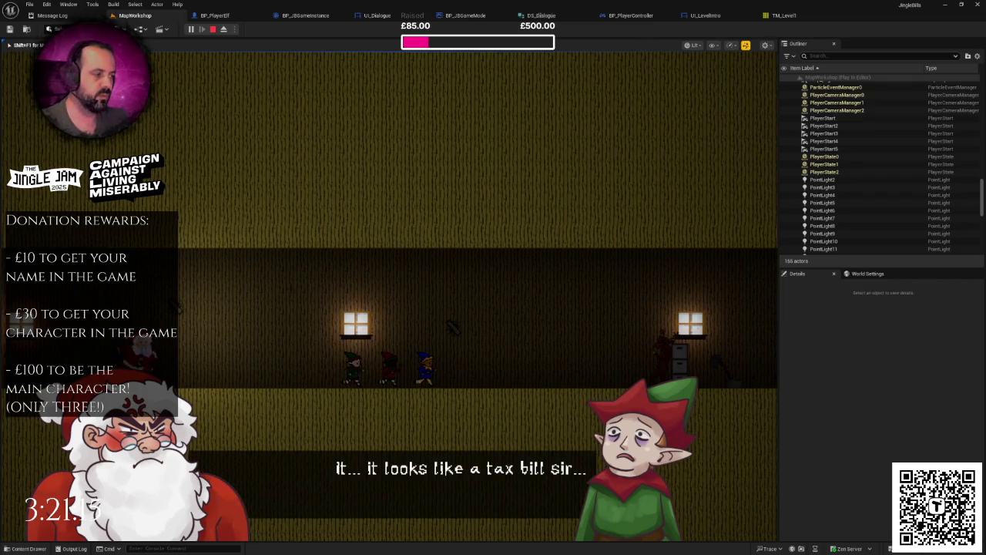
key(Escape)
scroll(389, 297, down, 5)
scroll(390, 296, up, 6)
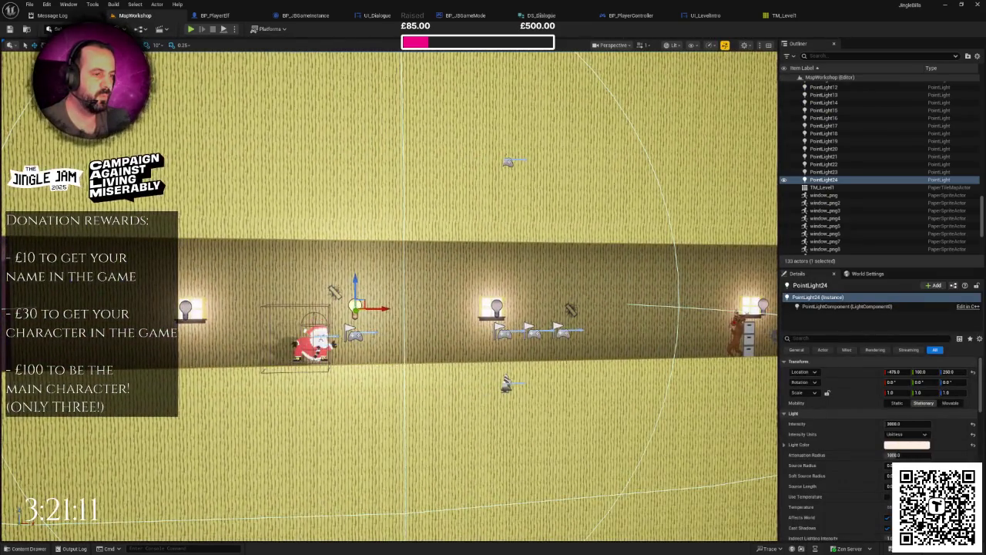
mouse_move(389, 297)
mouse_down()
mouse_move(323, 245)
mouse_move(312, 262)
mouse_move(312, 228)
mouse_move(351, 239)
mouse_up()
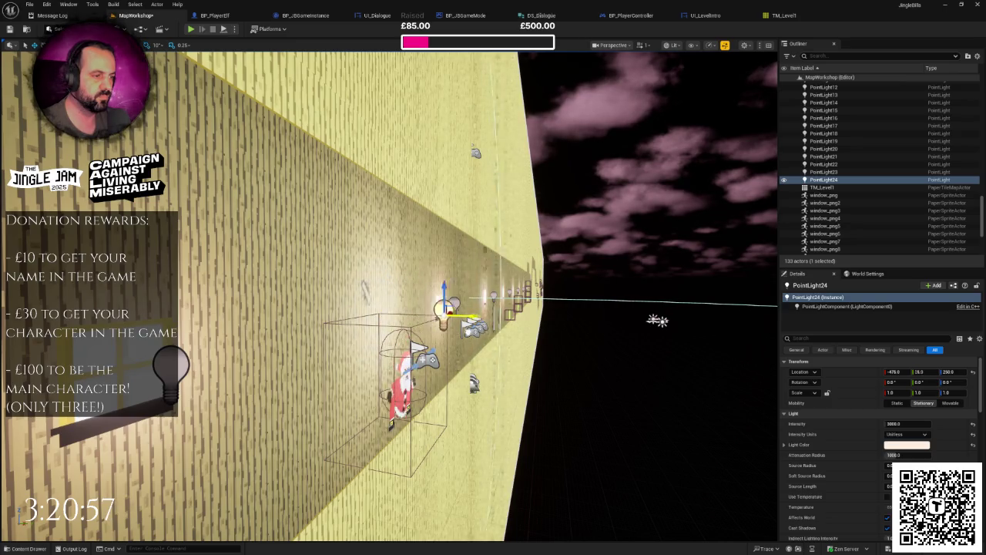
Step: Frame the TM_Level1 tilemap wall and orbit to an angled corridor view
drag(275, 164, 275, 164)
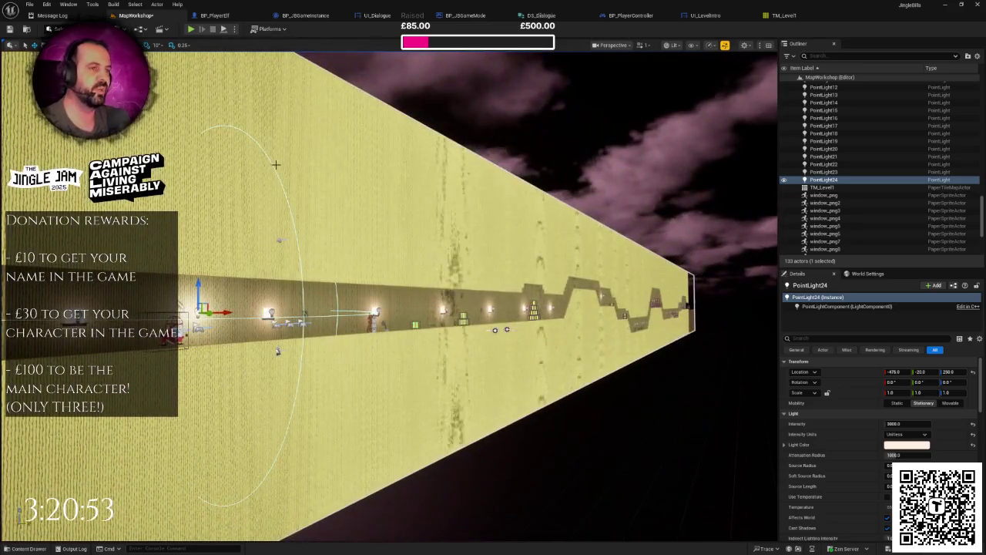
click(325, 245)
key(f)
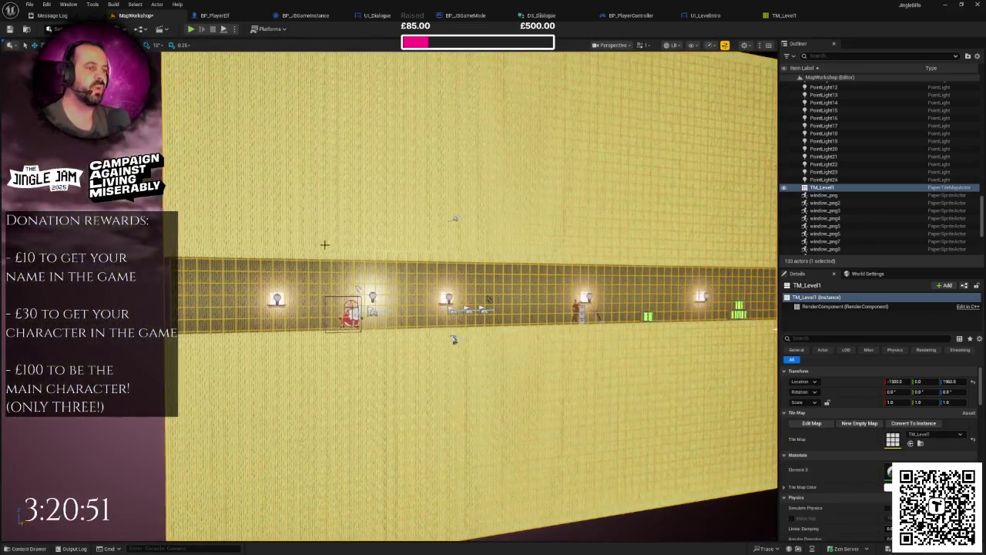
drag(674, 344, 674, 343)
drag(319, 196, 320, 196)
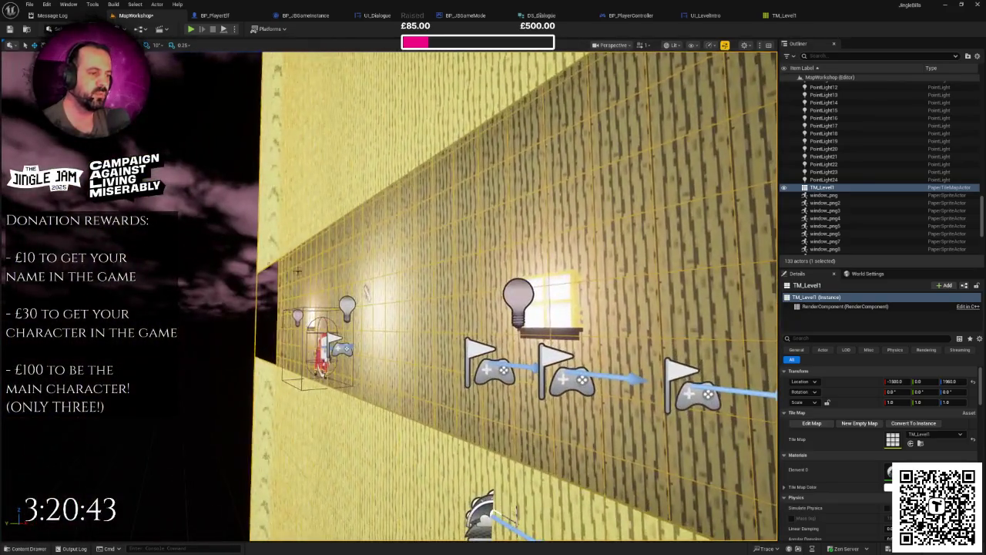
Step: Lower PointLight24 to a height of 170 and set its Y location to 500
click(347, 305)
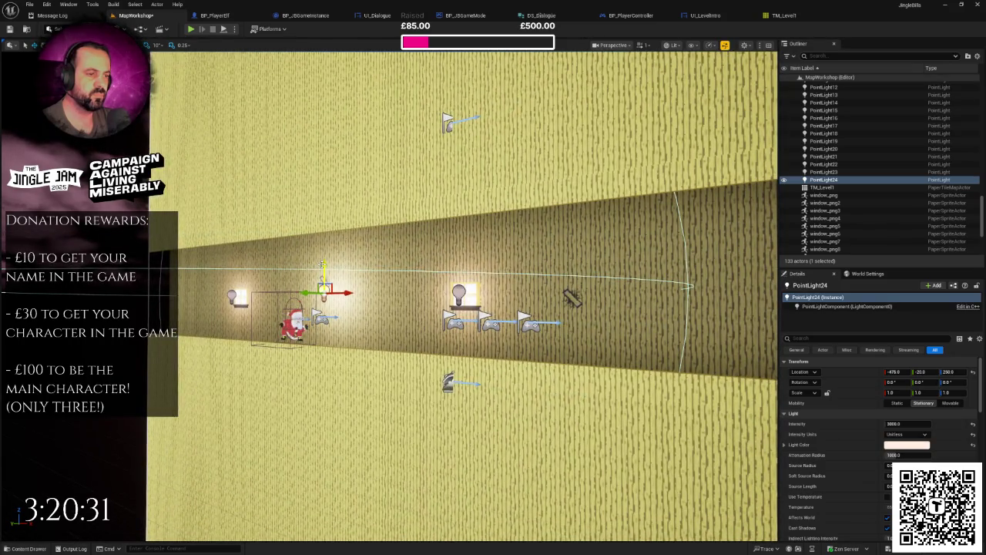
drag(323, 266, 325, 188)
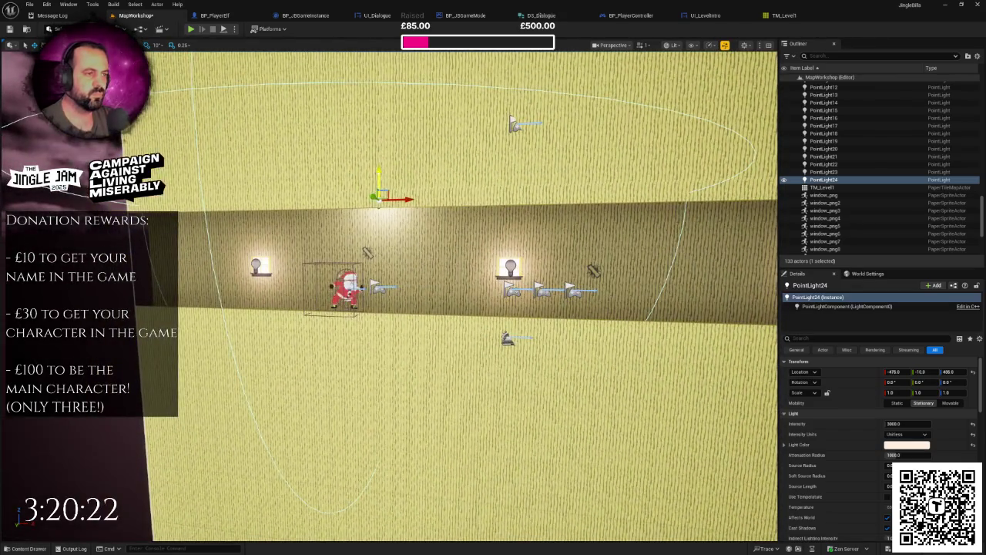
drag(379, 185, 379, 272)
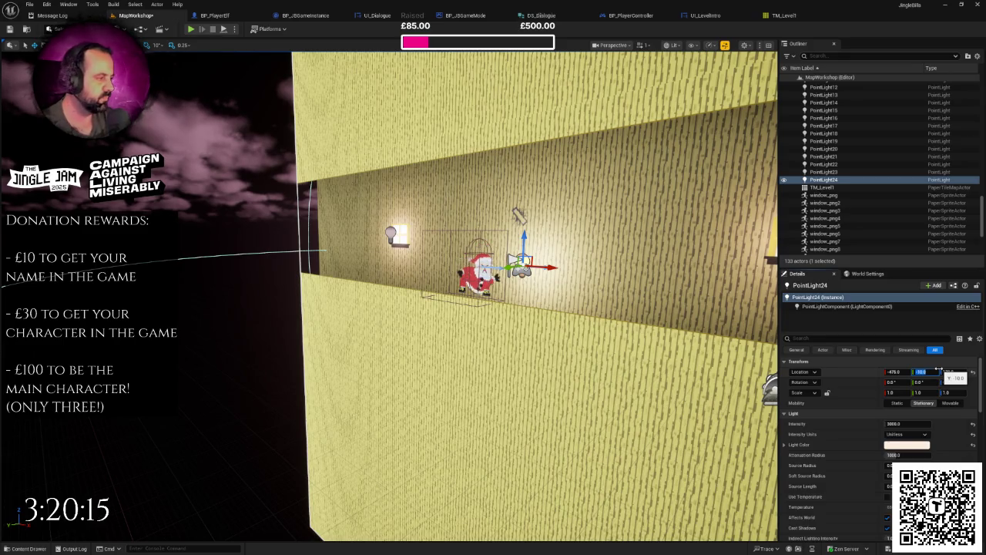
text(50)
key(Return)
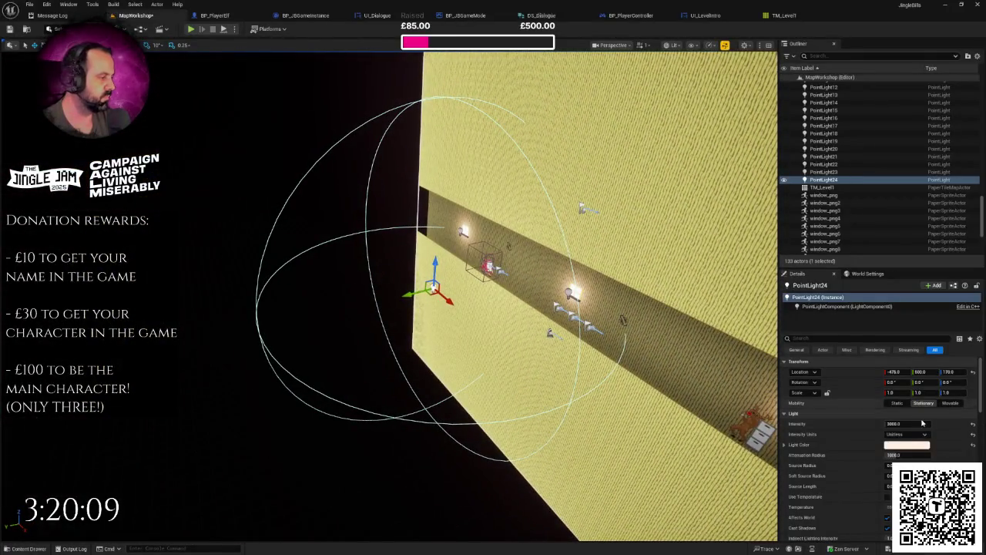
text(2000)
Step: Set PointLight24's attenuation radius to 2000 and intensity to 5000
key(Return)
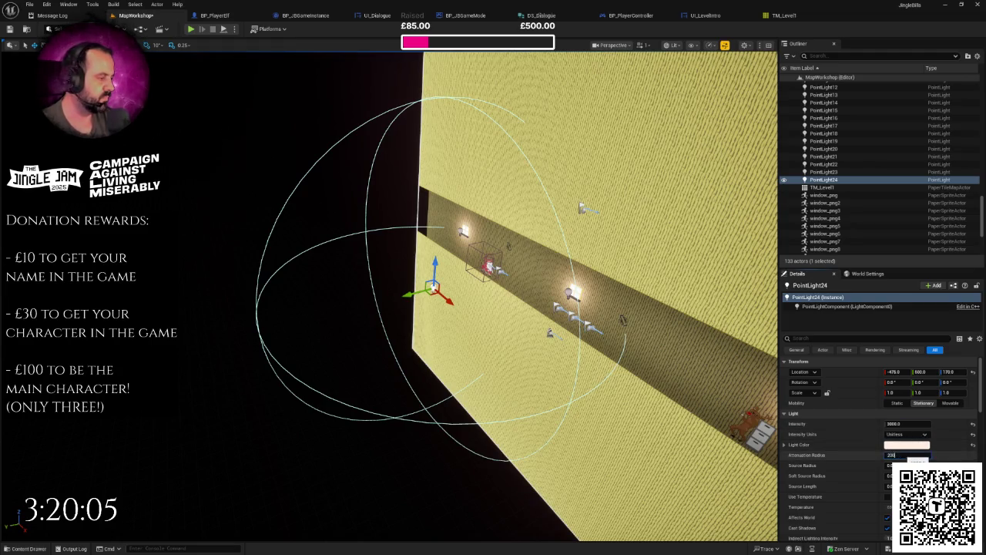
key(Return)
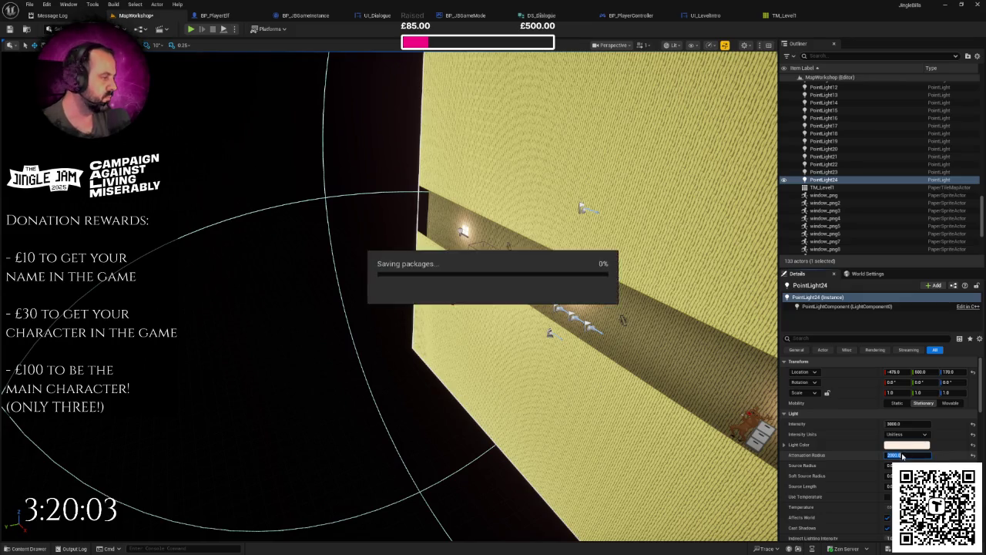
click(898, 424)
text(5000)
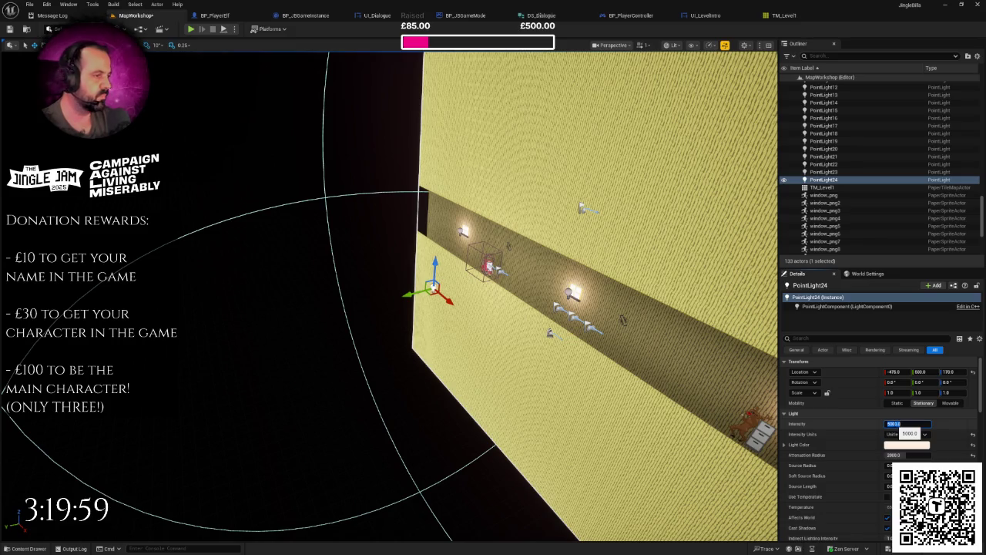
key(Return)
Step: Play-test the brighter lighting with another player joining, then stop
click(191, 29)
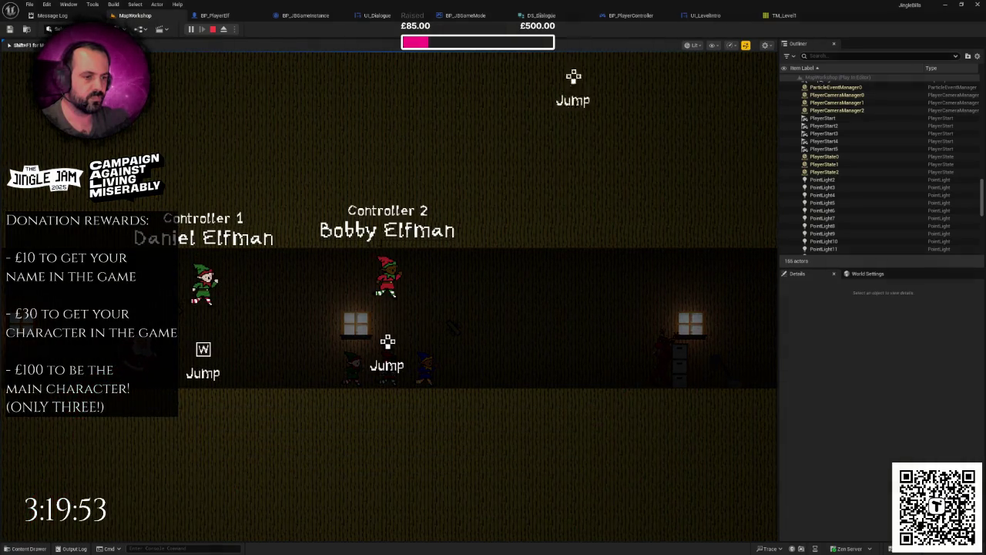
key(Return)
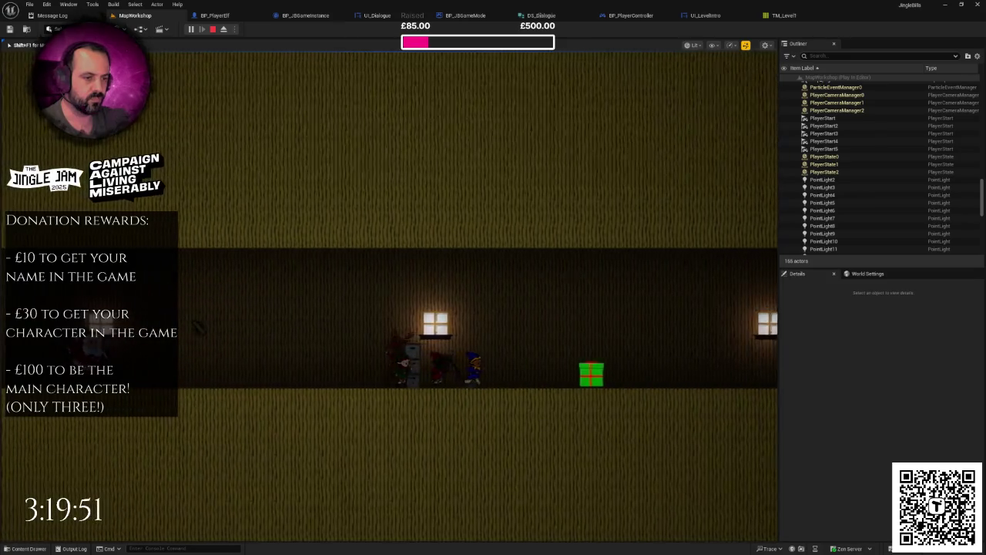
key(Escape)
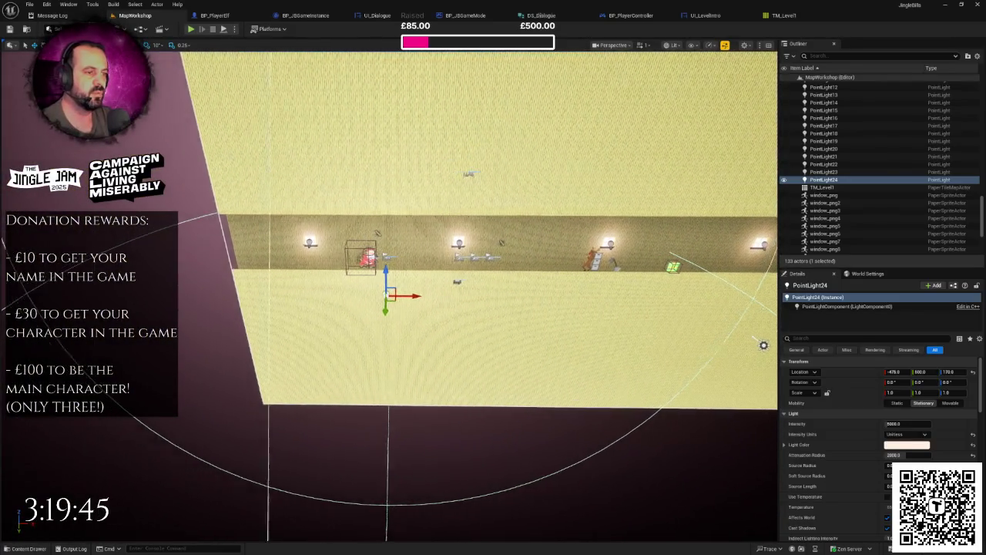
Step: Duplicate the light as PointLight25 and PointLight26, placing them at X 478 and 1608
scroll(373, 247, up, 2)
drag(406, 296, 597, 298)
drag(460, 296, 447, 298)
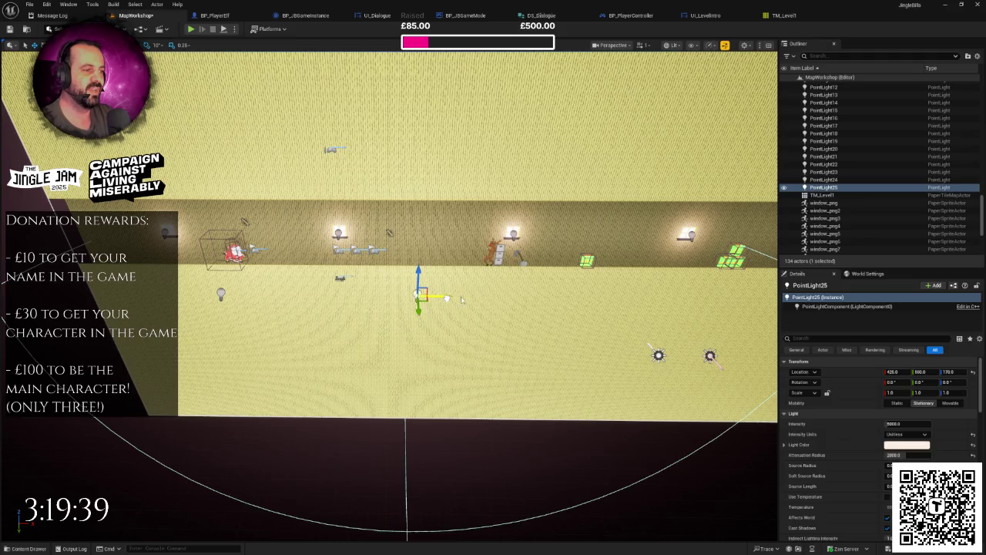
right_click(459, 294)
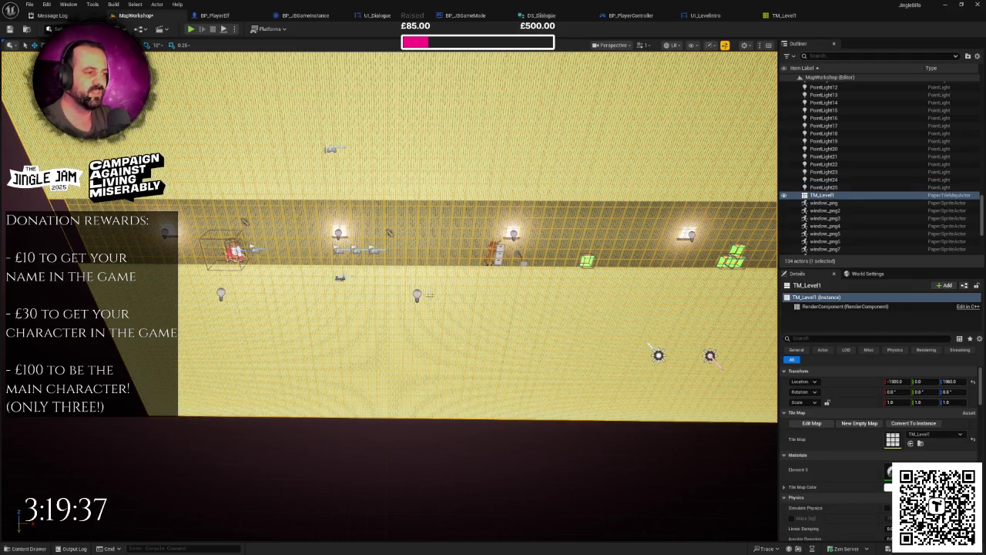
click(823, 187)
mouse_move(334, 293)
mouse_down()
mouse_move(524, 296)
mouse_move(509, 295)
mouse_up()
mouse_move(409, 296)
mouse_down()
mouse_move(551, 303)
mouse_move(409, 301)
mouse_move(539, 305)
mouse_move(435, 304)
mouse_up()
Step: Pan along the corridor and bring up the viewport display options
key(Right)
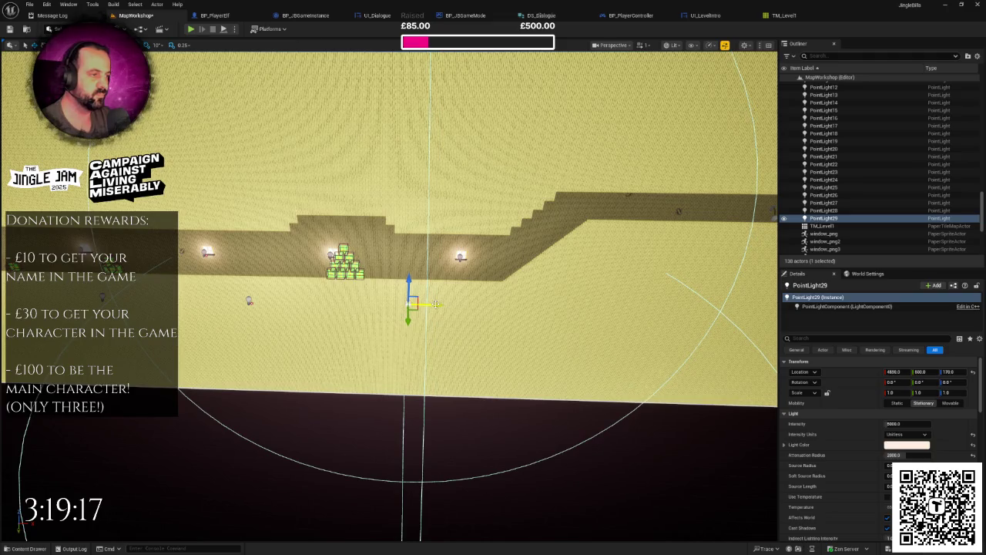
click(759, 46)
click(767, 48)
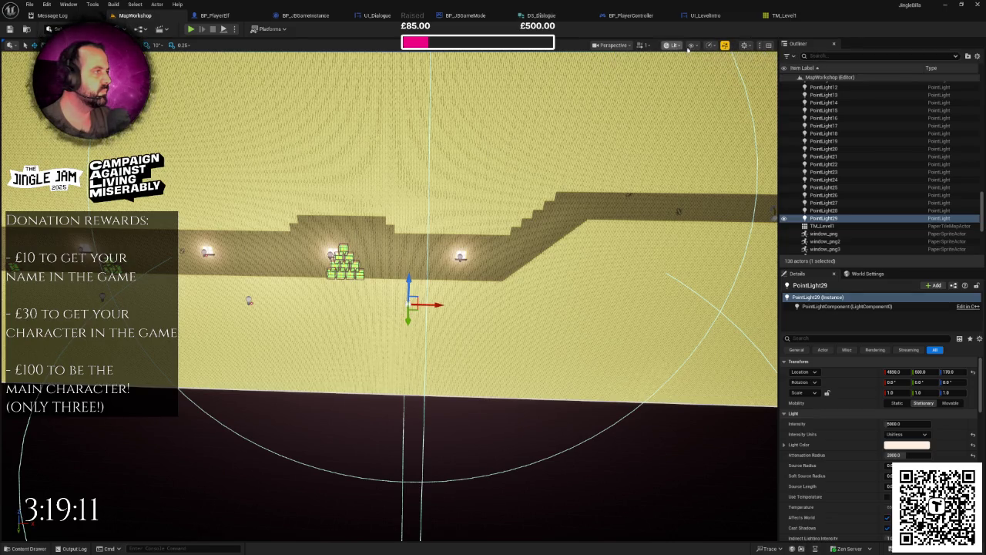
click(693, 47)
Step: Show the FPS read-out, then duplicate PointLight29 as PointLight30 and raise it above the path
mouse_move(726, 85)
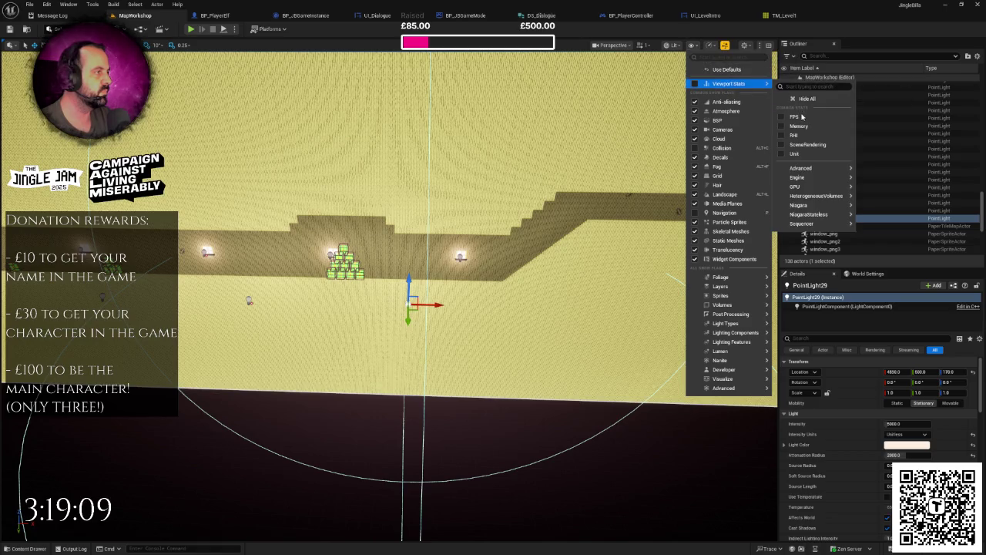
click(802, 118)
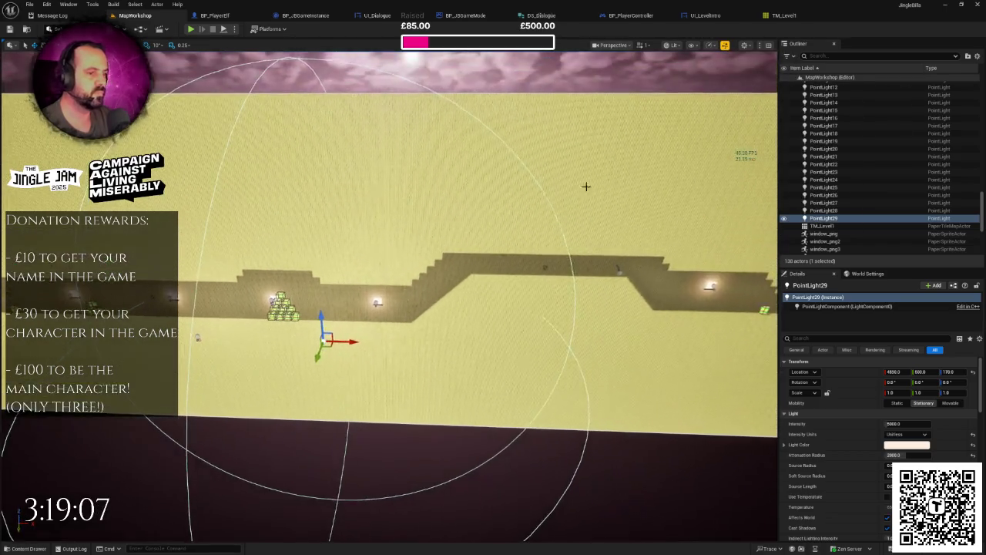
mouse_move(324, 316)
alt+mouse_down()
mouse_move(468, 318)
mouse_move(473, 286)
alt+mouse_up()
mouse_move(386, 385)
mouse_down()
mouse_move(494, 331)
mouse_move(416, 316)
mouse_move(298, 191)
mouse_move(298, 262)
mouse_move(296, 170)
mouse_move(306, 307)
mouse_move(359, 339)
mouse_move(359, 310)
mouse_up()
click(356, 294)
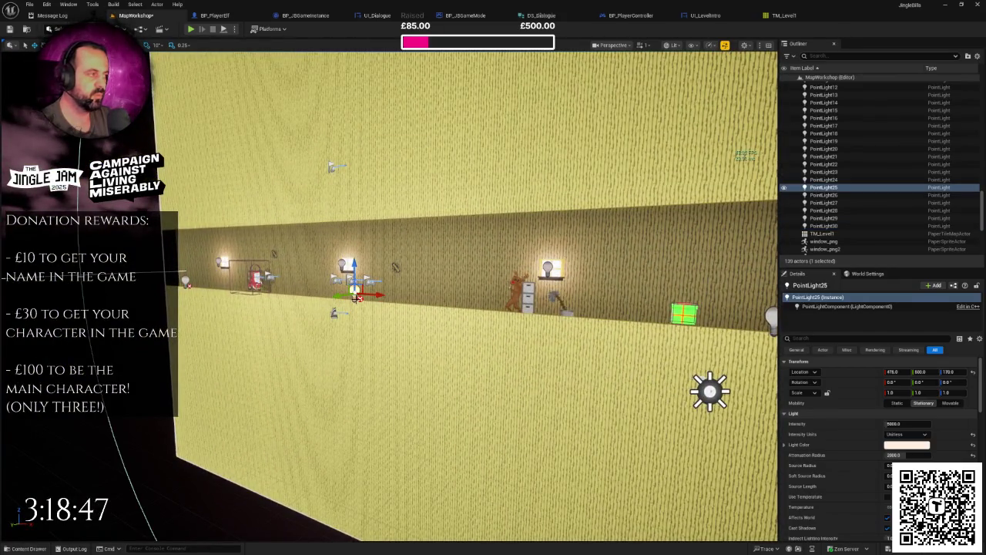
Step: Frame PointLight25 and pan along the corridor, deleting one light and then undoing it
key(f)
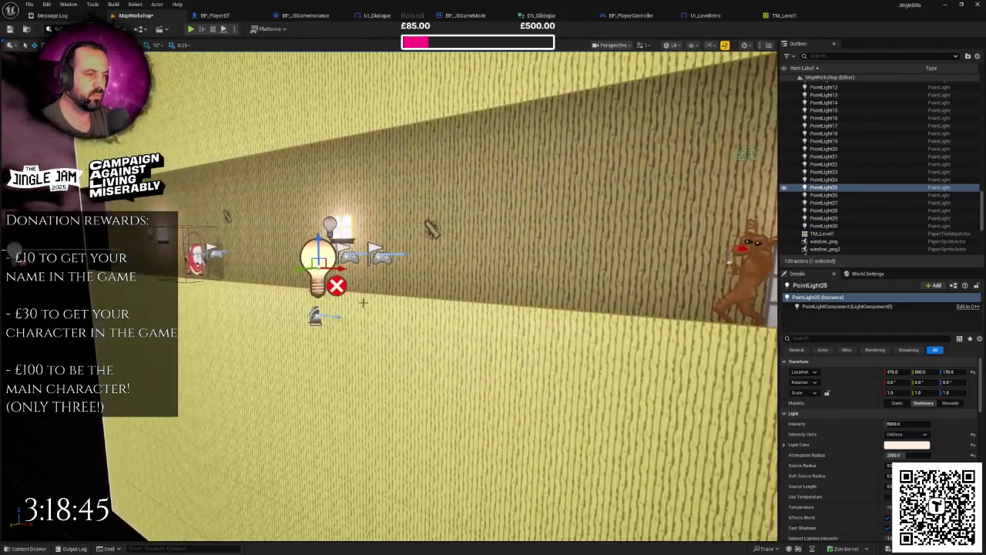
scroll(389, 293, down, 10)
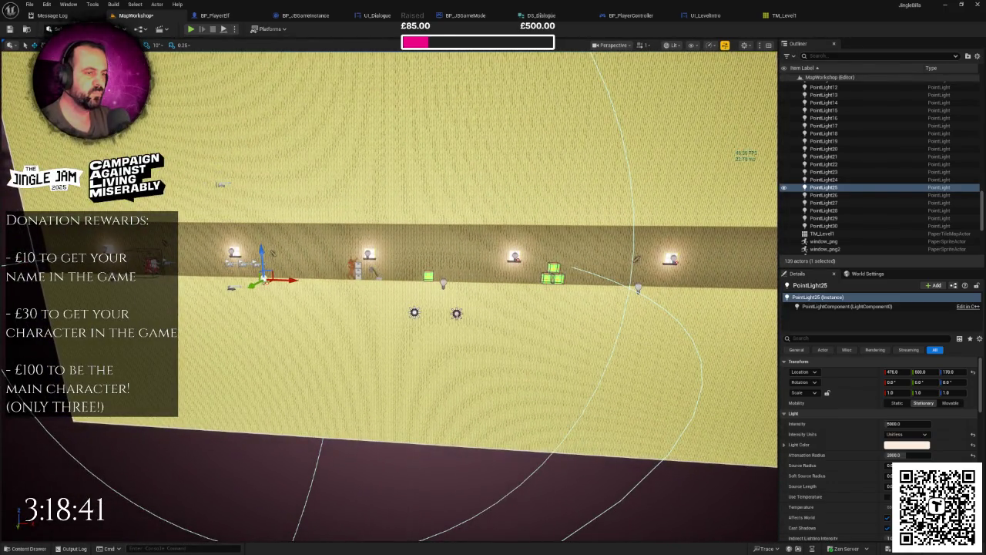
key(Right)
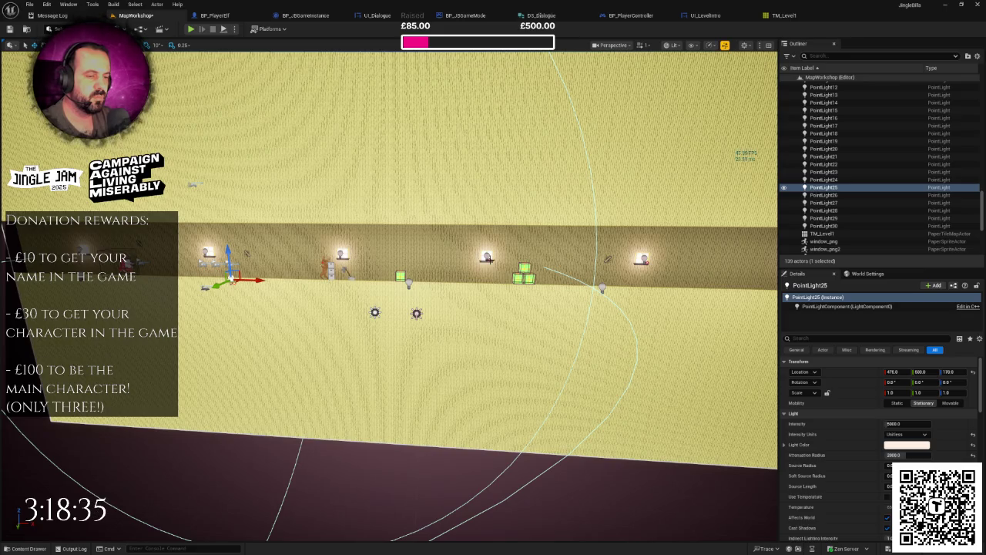
key(Escape)
scroll(402, 293, up, 5)
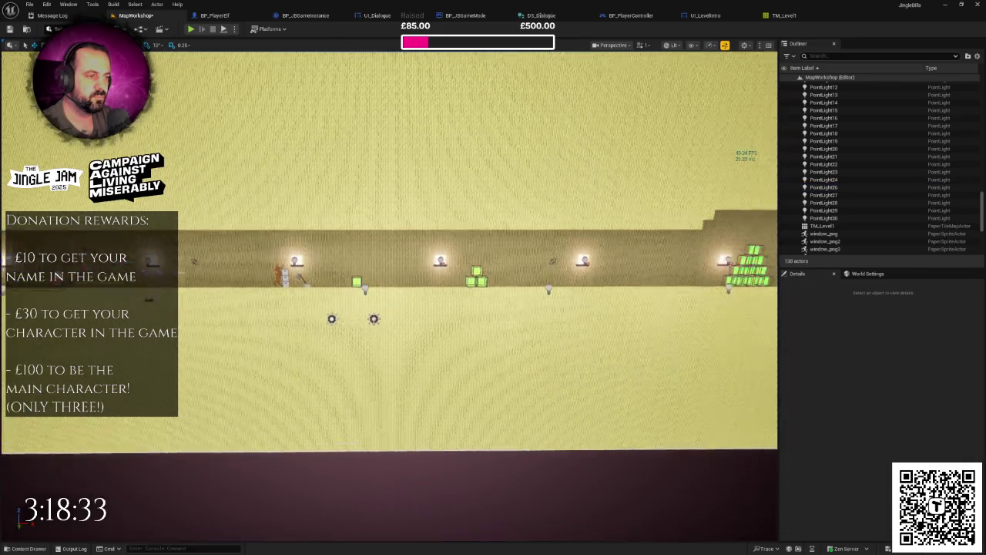
click(397, 309)
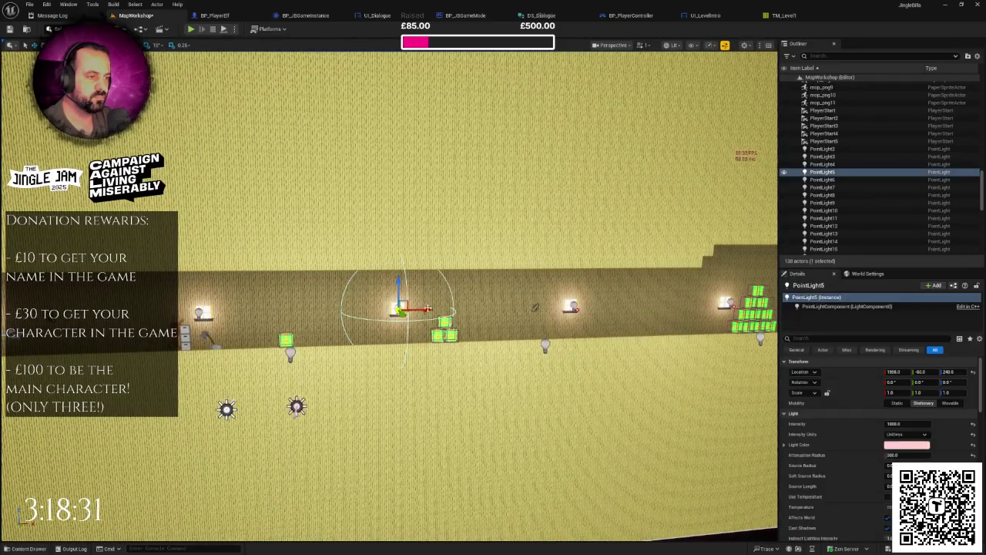
key(Delete)
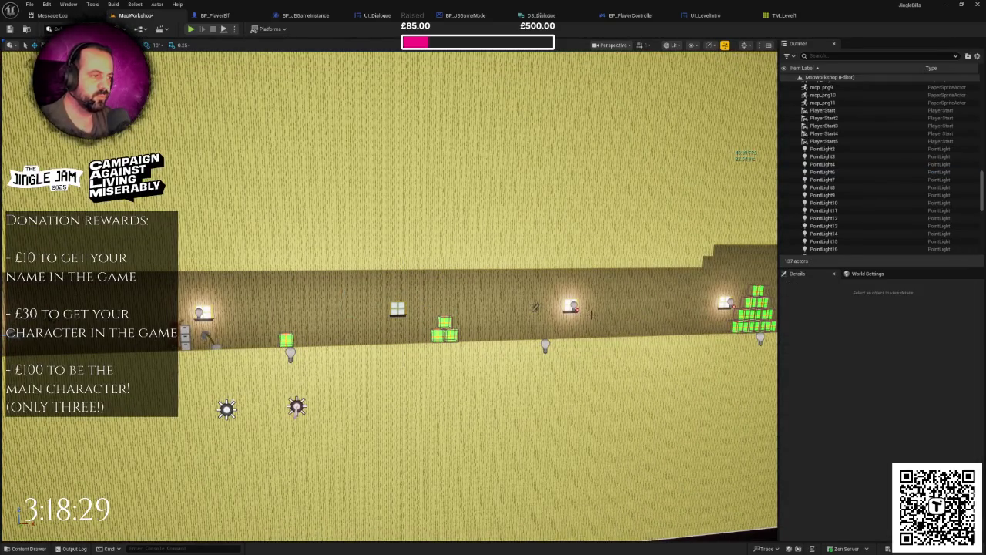
key(ctrl+z)
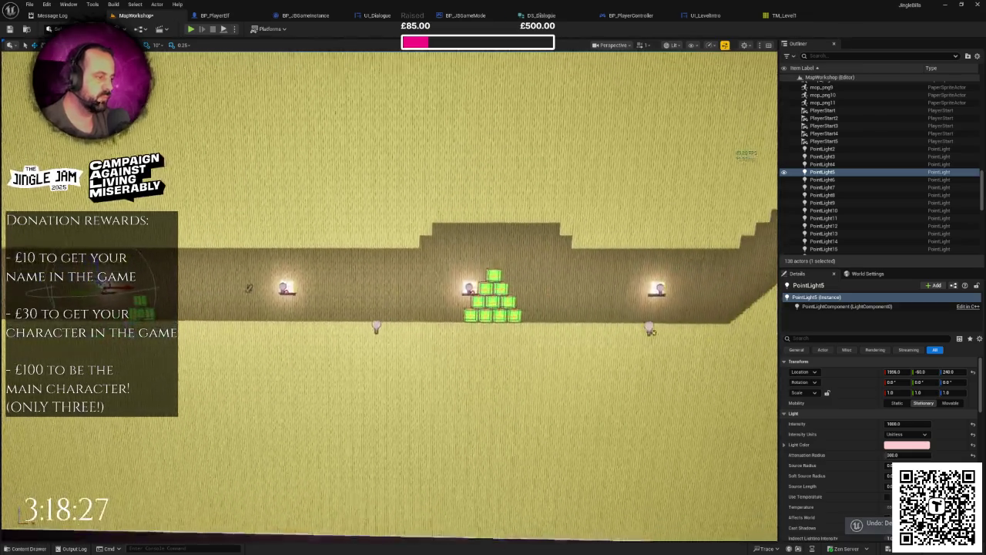
scroll(518, 306, down, 1)
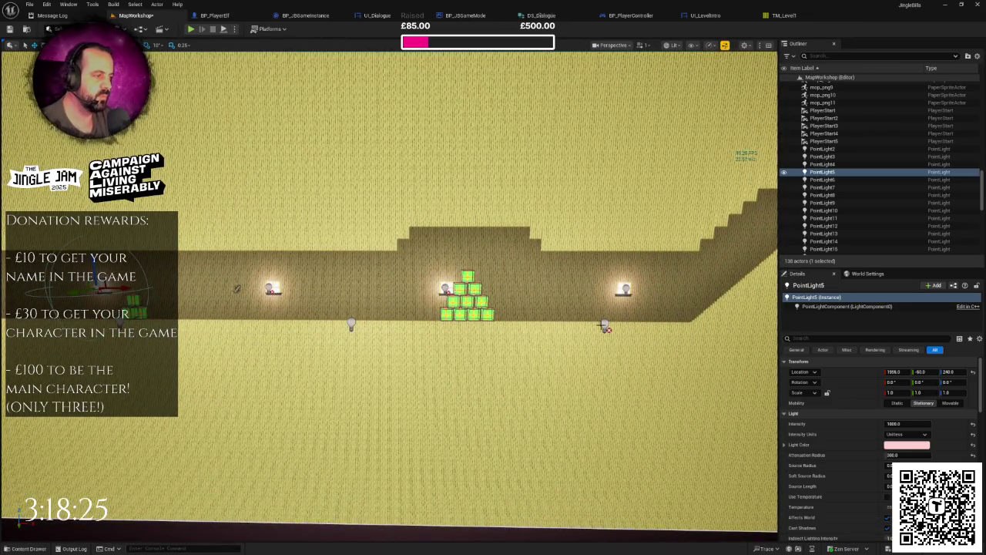
Step: Delete two pale corridor point lights and PointLight26
click(605, 325)
key(Delete)
click(350, 324)
key(Delete)
mouse_move(351, 322)
mouse_down()
mouse_move(401, 319)
mouse_move(420, 293)
mouse_up()
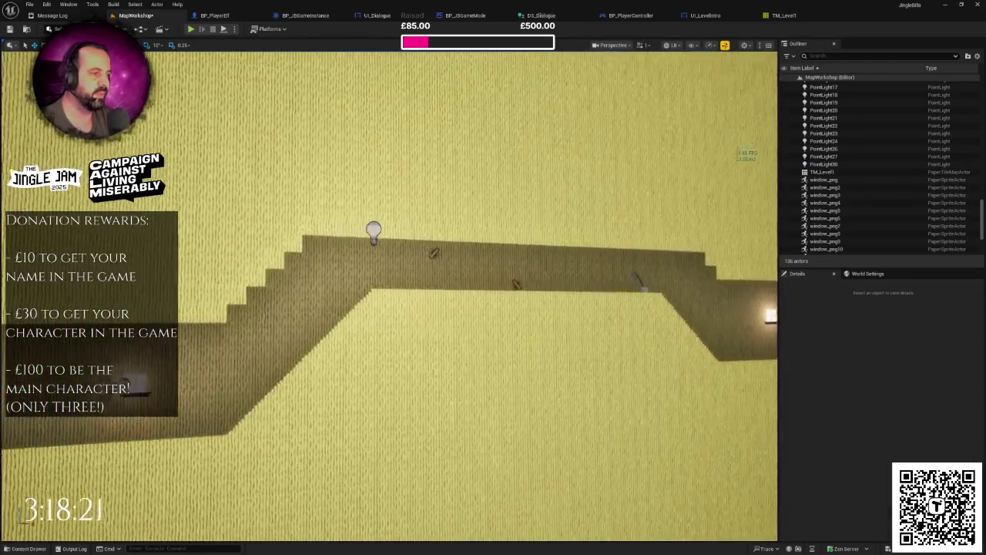
mouse_move(339, 226)
mouse_down()
mouse_move(358, 231)
mouse_move(335, 233)
mouse_move(362, 231)
mouse_up()
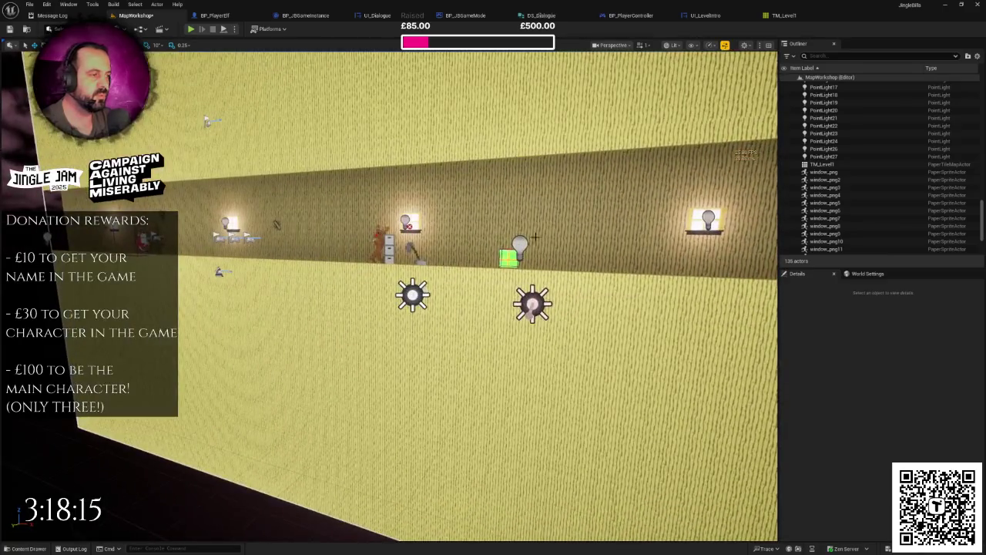
click(520, 245)
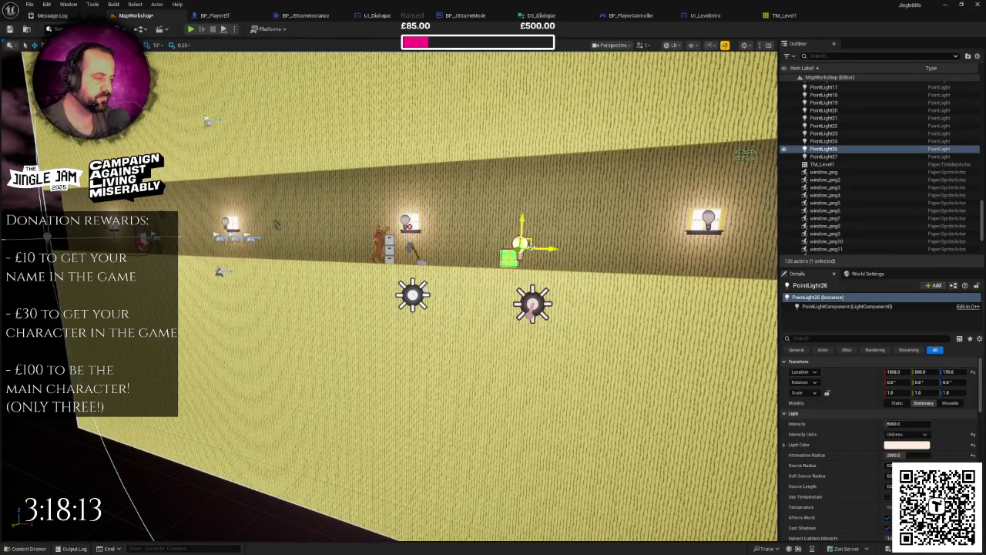
key(Delete)
Step: Delete PointLight24 and PointLight27 further along the corridor
mouse_move(532, 246)
mouse_down()
mouse_move(250, 247)
mouse_move(254, 197)
mouse_up()
click(253, 246)
key(Delete)
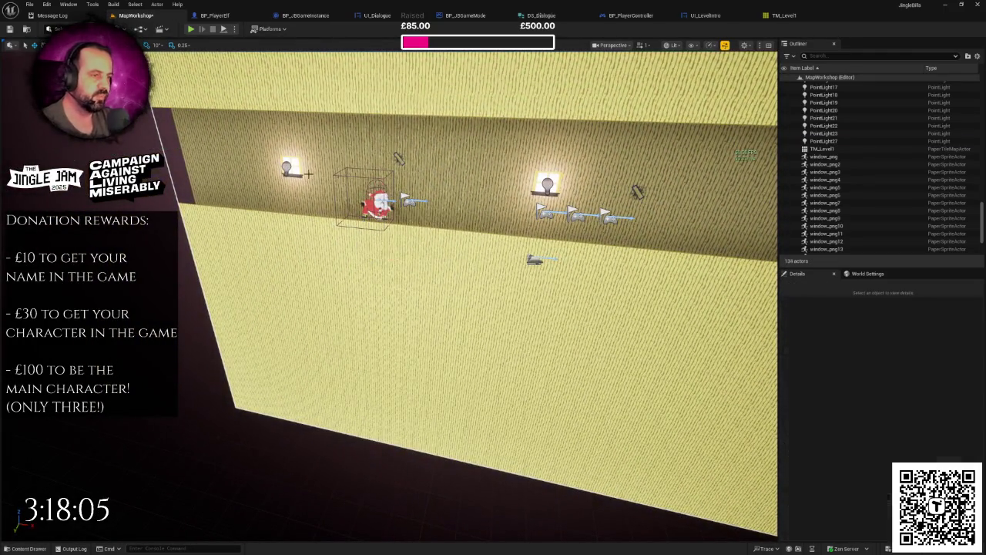
drag(308, 174, 355, 174)
drag(447, 254, 467, 254)
click(447, 248)
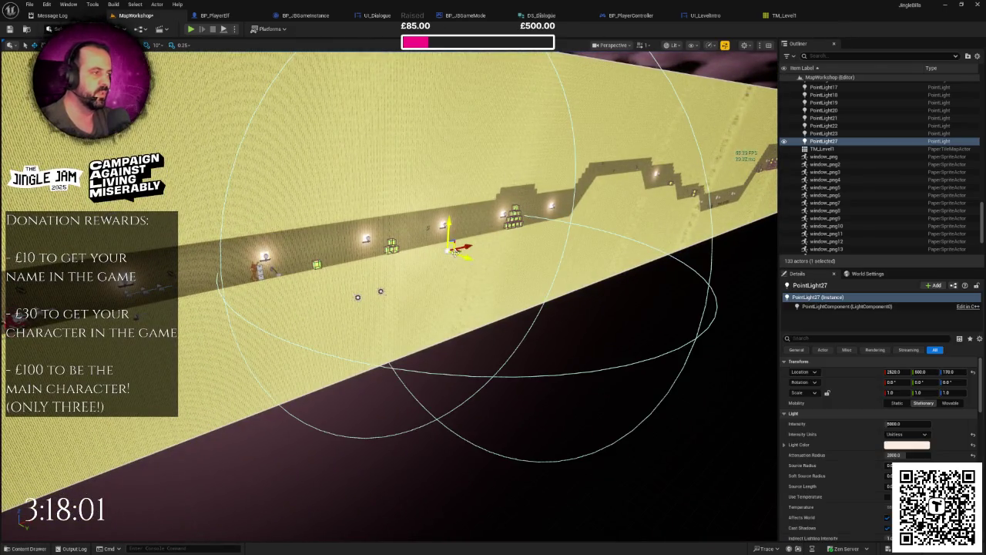
key(Delete)
drag(462, 253, 455, 259)
key(ctrl+space)
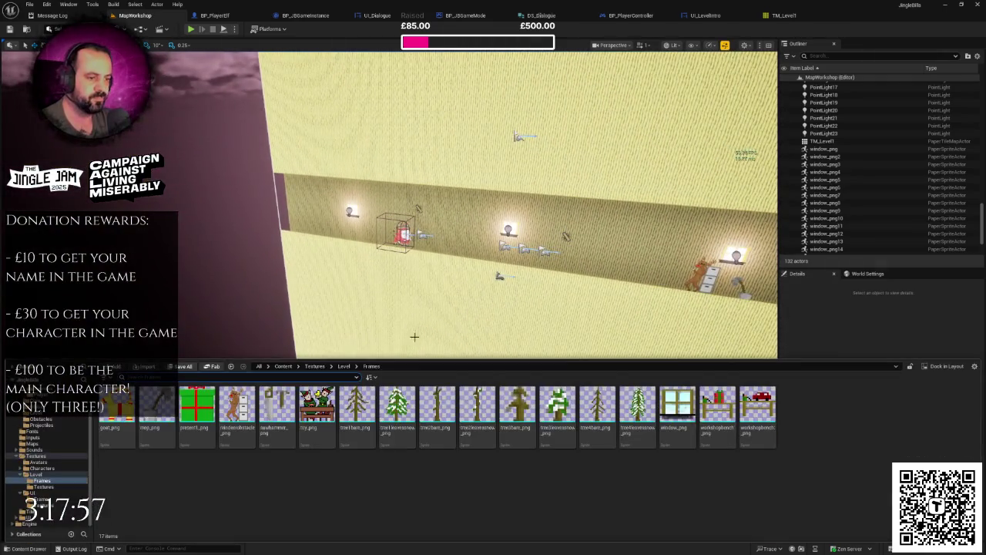
click(141, 28)
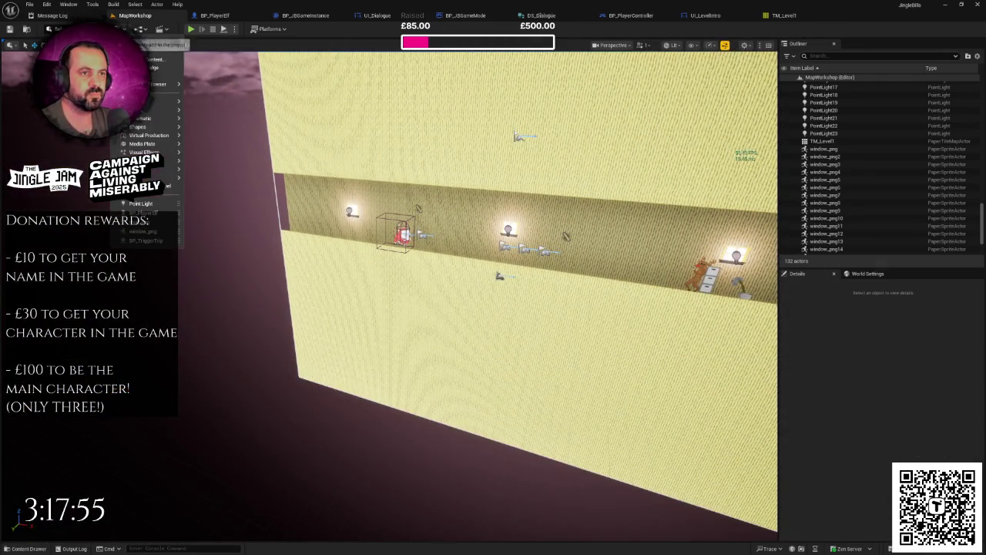
Step: Add a Spot Light via Quick Add and rotate it to pitch 0 and yaw 270
mouse_move(155, 109)
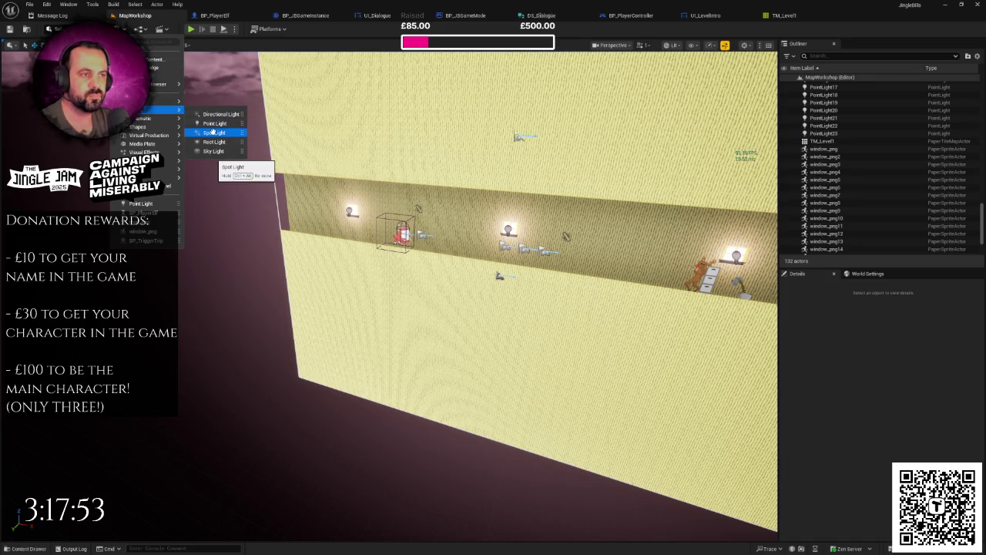
click(214, 133)
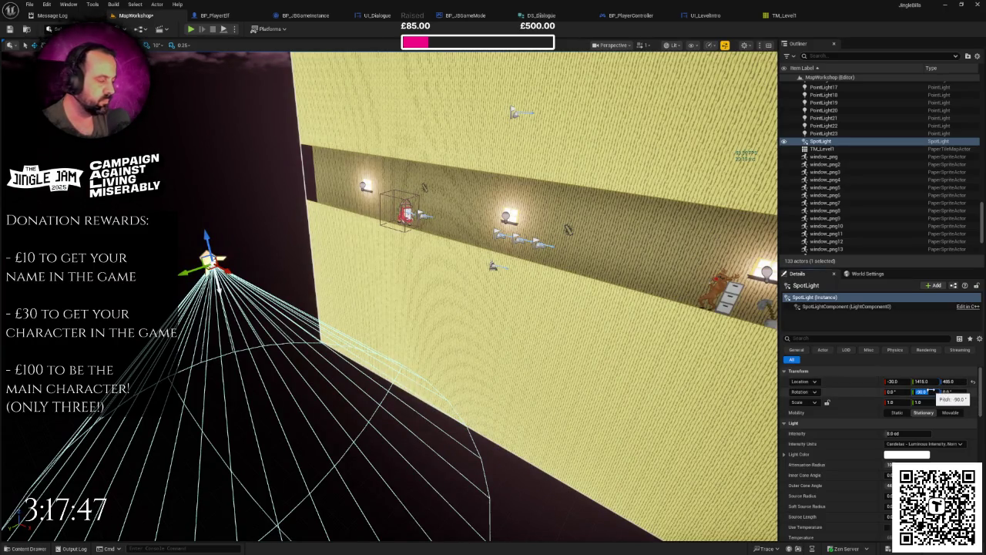
text(0)
key(Return)
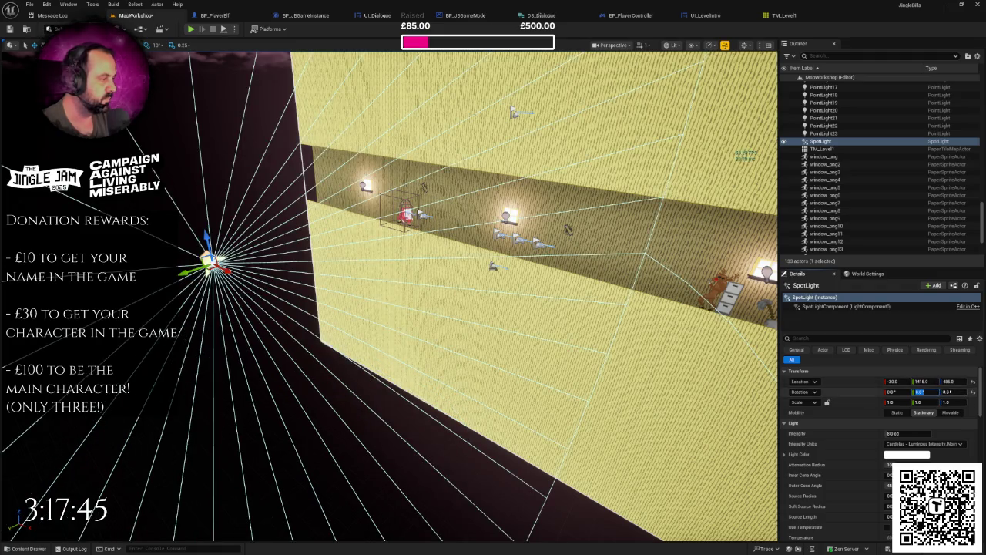
text(90)
key(Return)
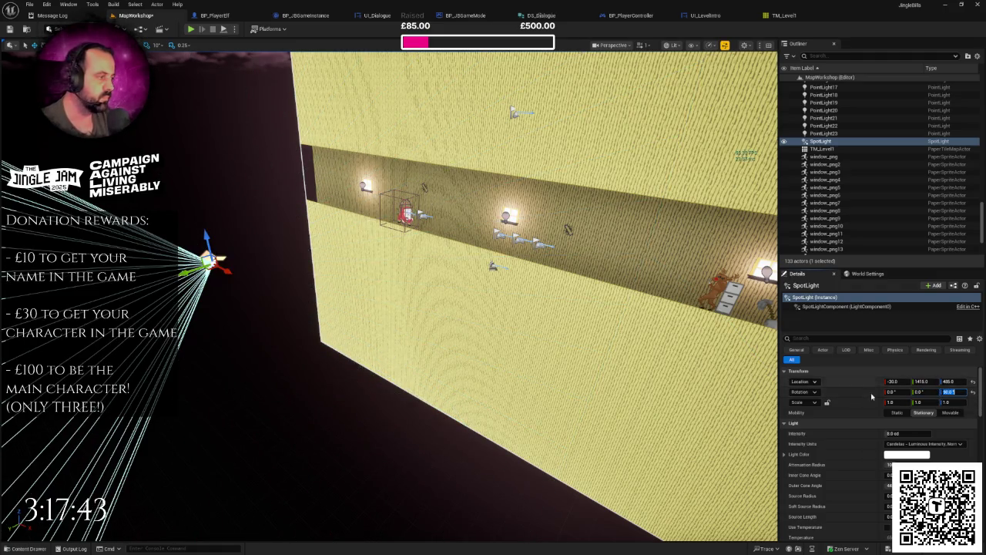
text(270)
key(Return)
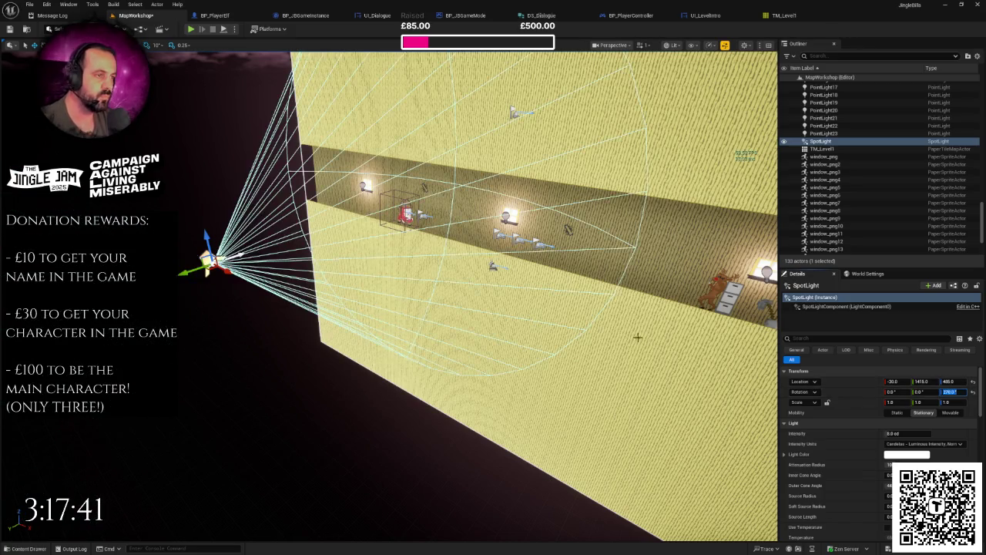
click(871, 338)
text(cast)
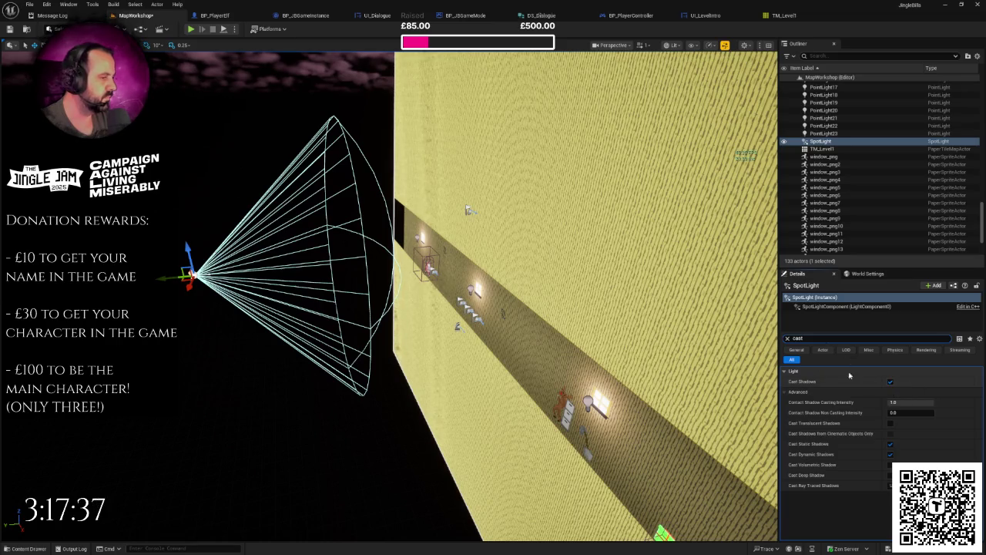
Step: Select PointLight2 through PointLight23 in the Outliner and uncheck Cast Shadows
click(415, 236)
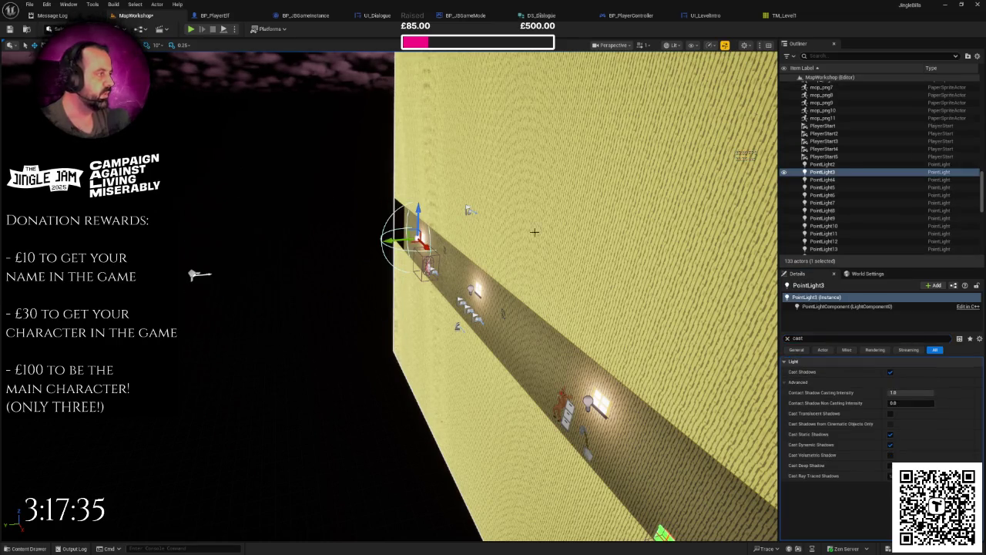
double_click(822, 164)
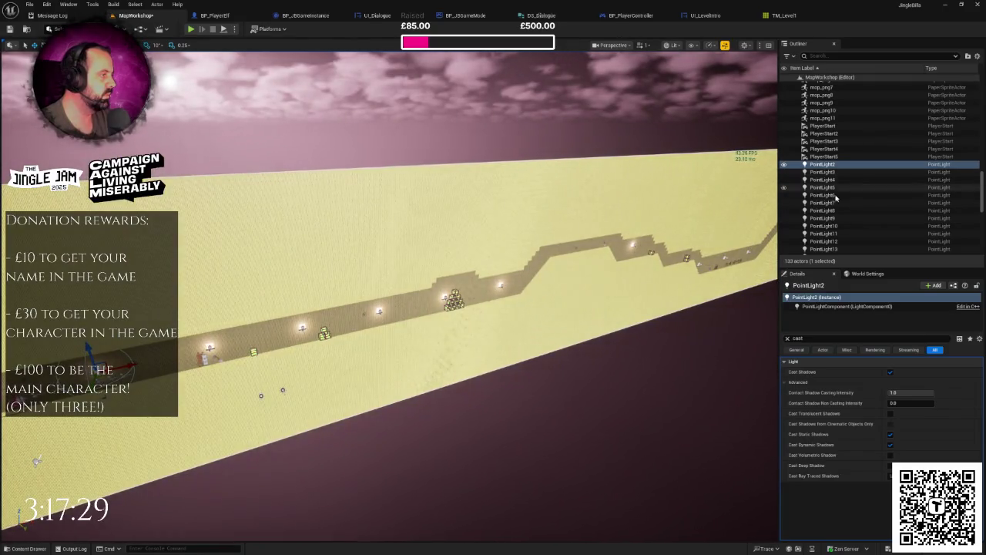
scroll(835, 197, down, 3)
shift+click(831, 228)
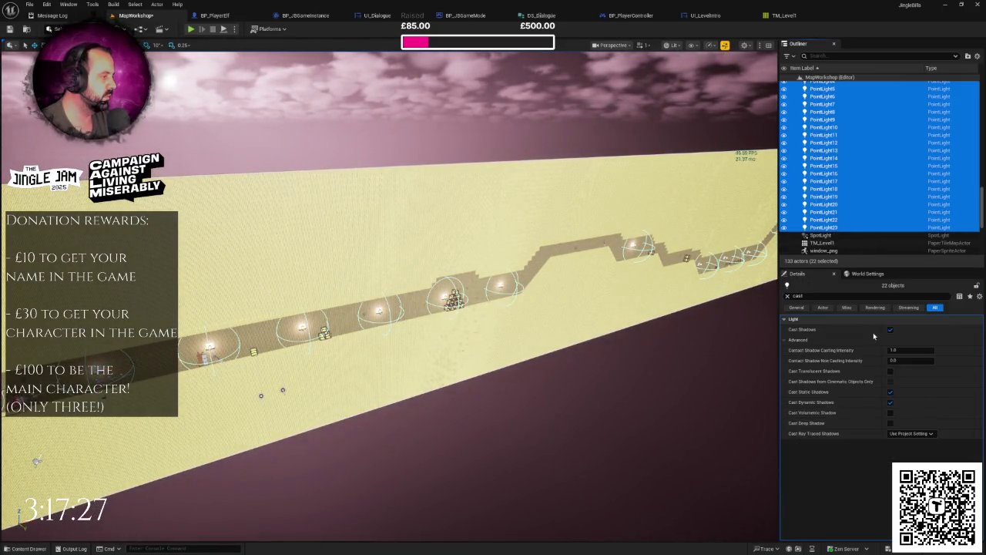
click(890, 330)
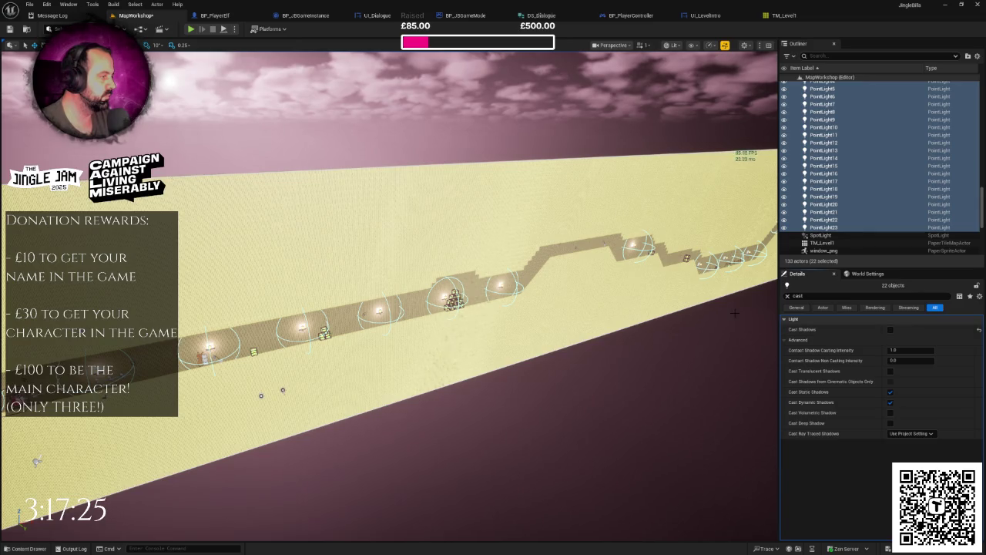
click(613, 285)
drag(614, 285, 436, 299)
click(386, 301)
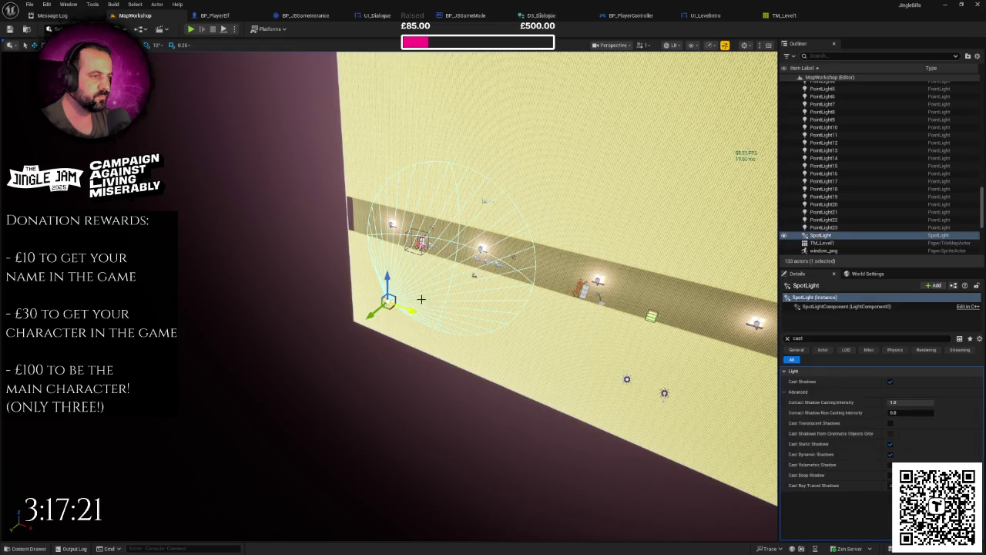
Step: Give the SpotLight a slightly warm light colour and a much larger attenuation radius
drag(387, 301, 826, 264)
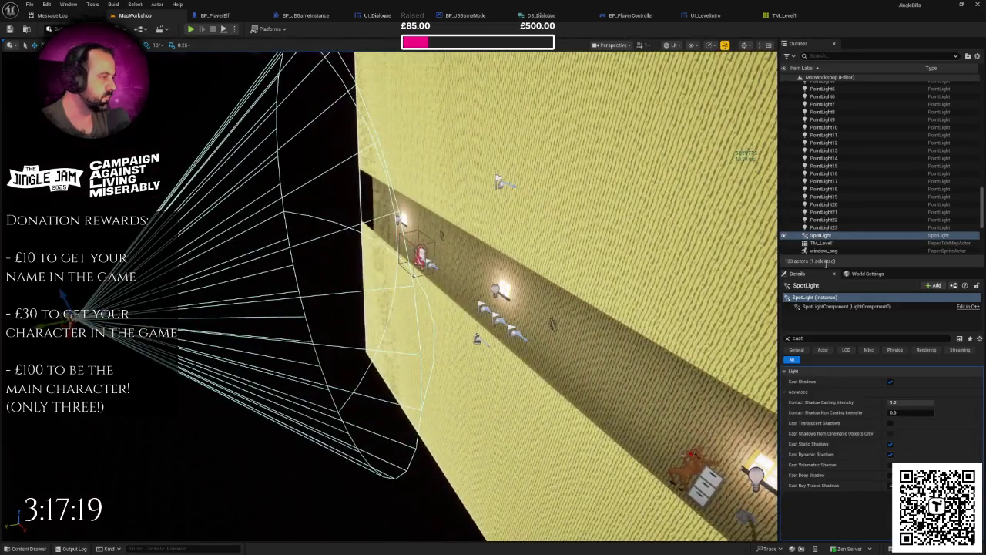
scroll(886, 193, up, 5)
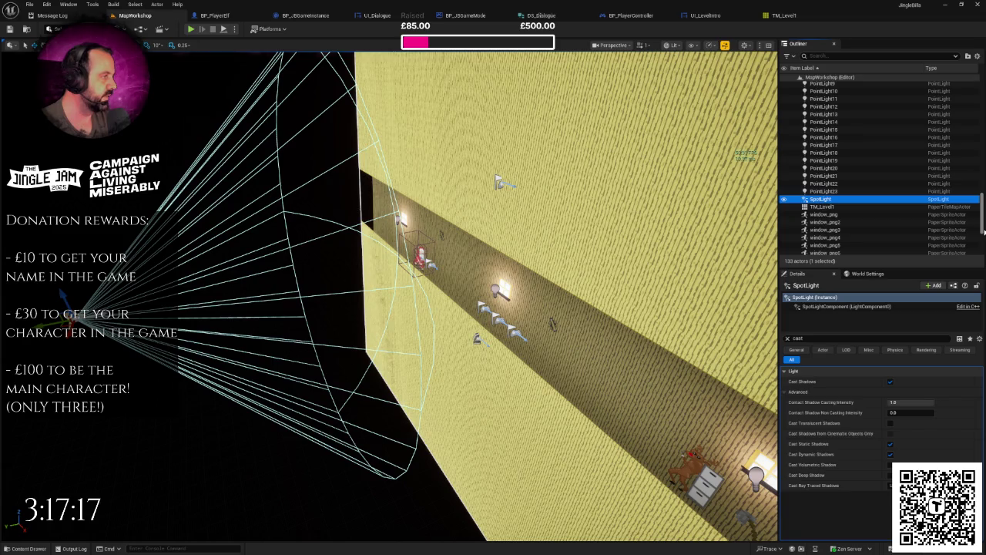
drag(984, 178, 983, 241)
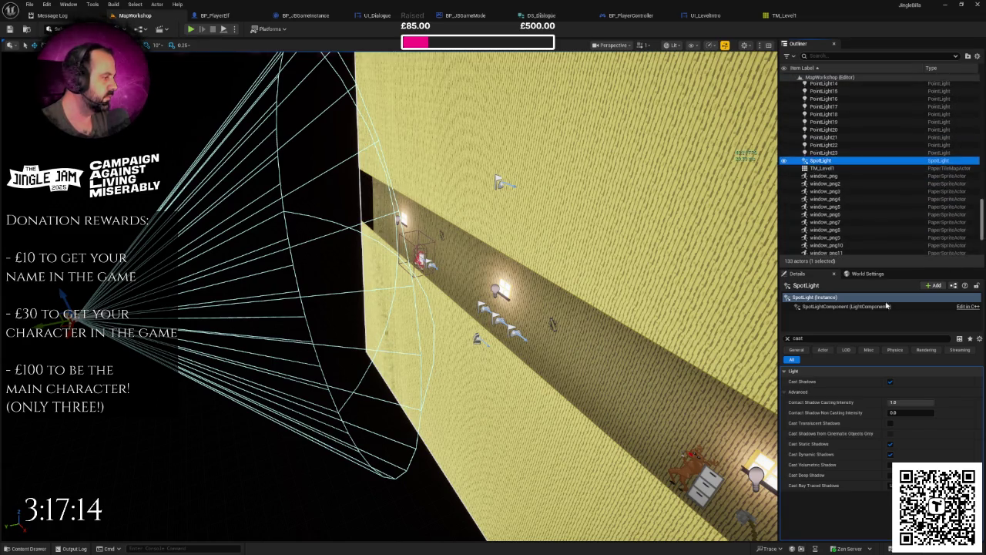
click(787, 338)
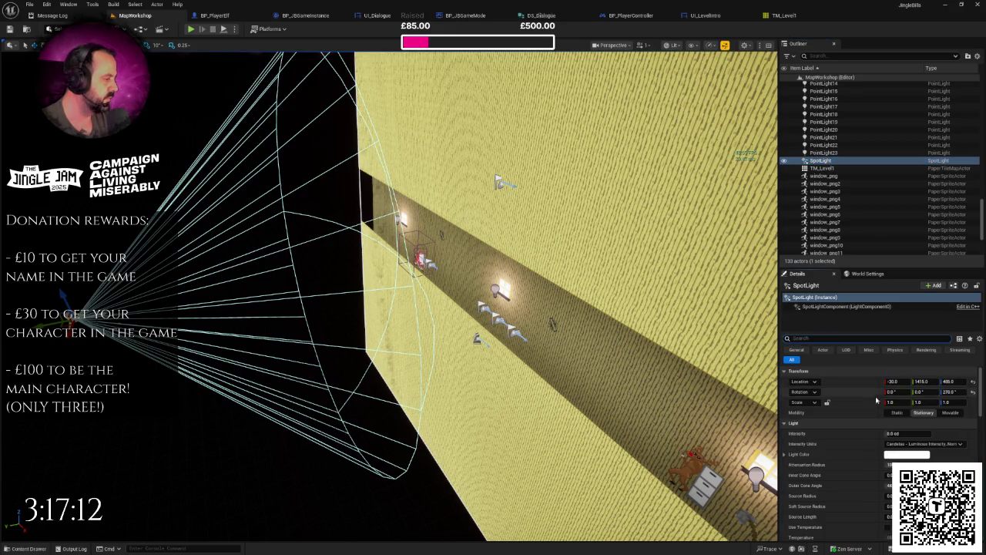
click(906, 456)
drag(775, 394, 778, 393)
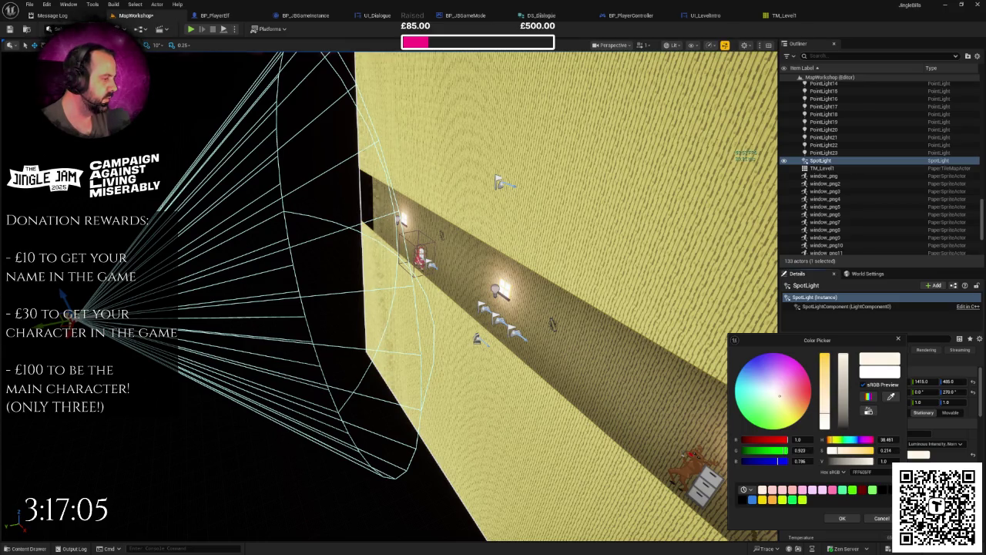
click(842, 517)
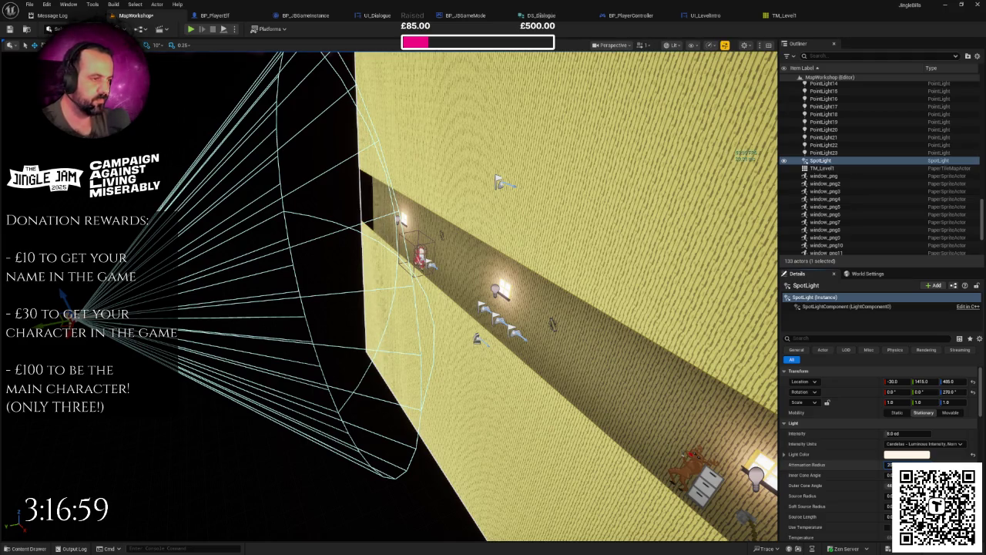
key(Return)
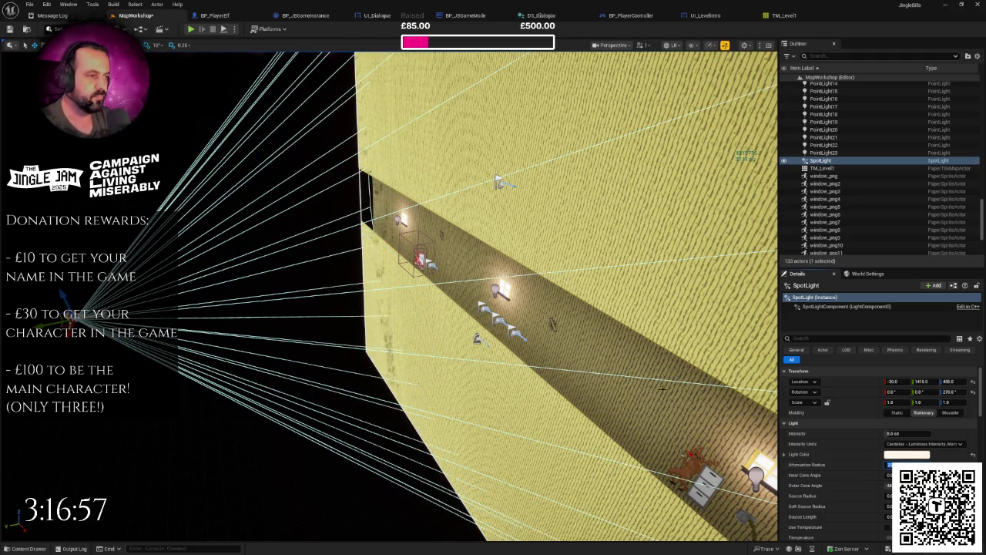
text(c)
click(787, 338)
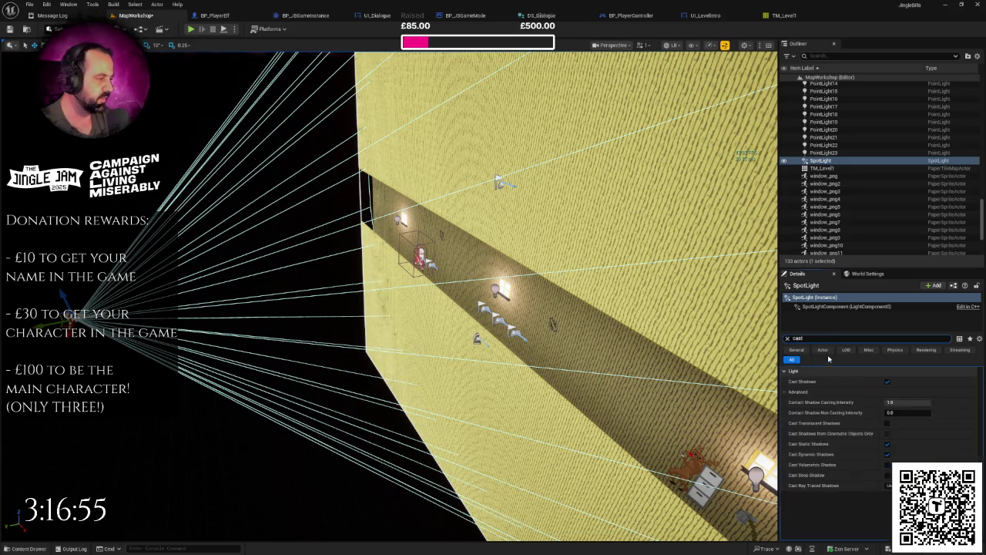
Step: Move the SpotLight to Location Y 500 and adjust its height
key(f)
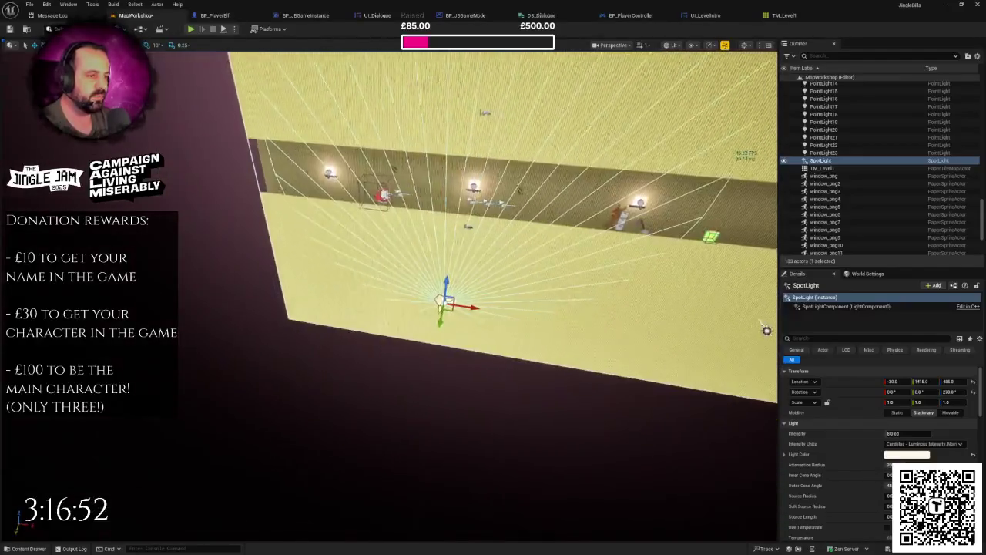
mouse_move(766, 329)
mouse_down()
mouse_move(755, 308)
mouse_move(739, 320)
mouse_move(737, 366)
mouse_up()
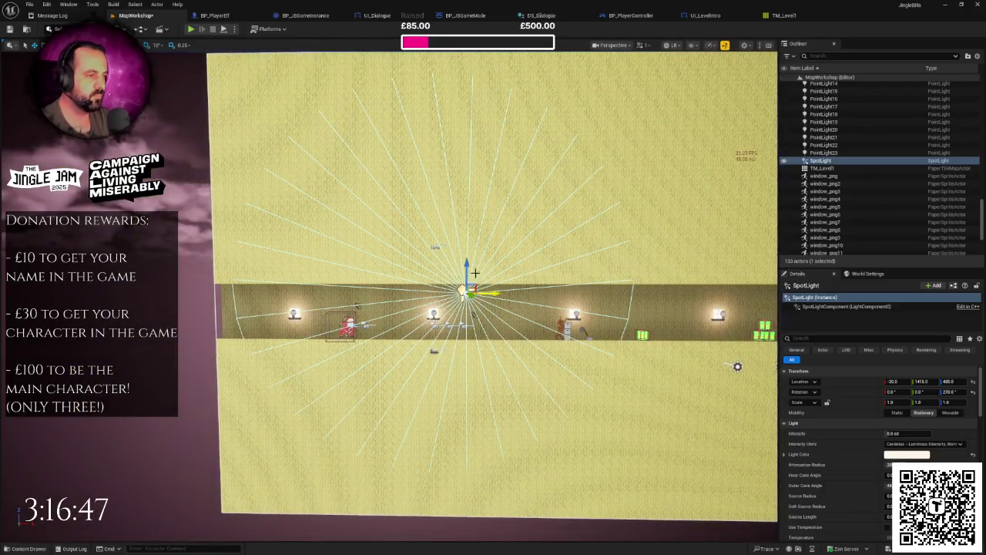
click(922, 382)
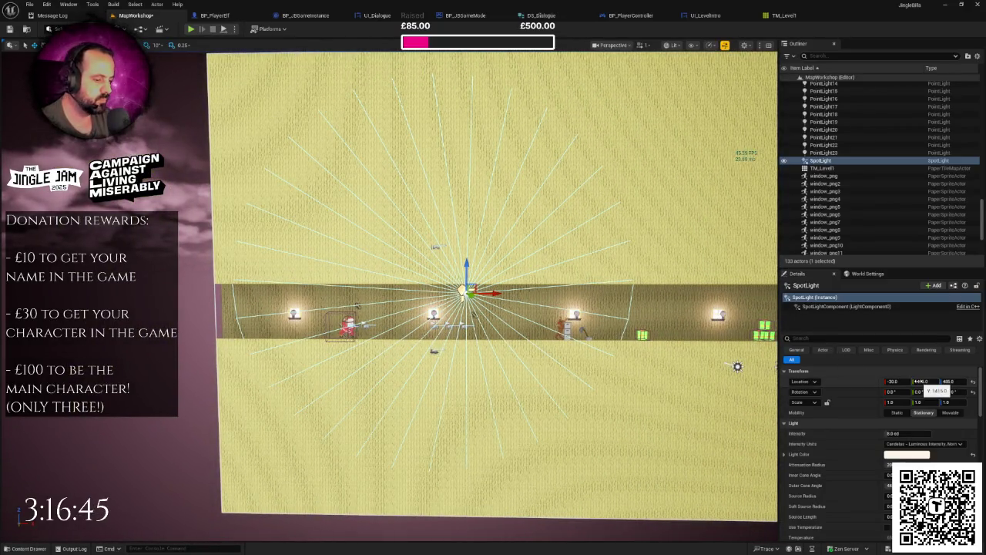
text(0)
key(Return)
drag(436, 255, 435, 294)
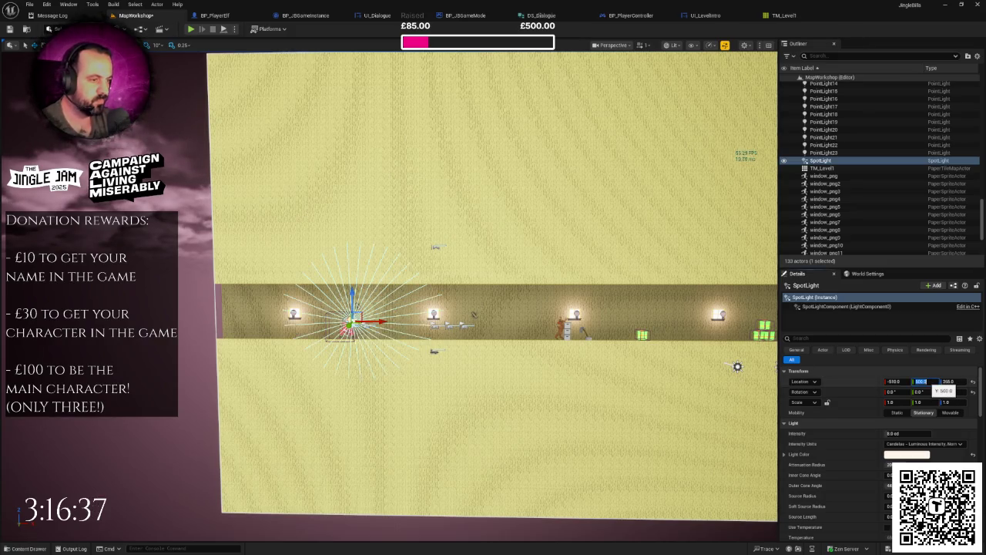
key(Return)
mouse_move(493, 308)
mouse_down()
mouse_move(432, 308)
mouse_move(508, 292)
mouse_move(462, 301)
mouse_move(572, 346)
mouse_up()
key(alt+p)
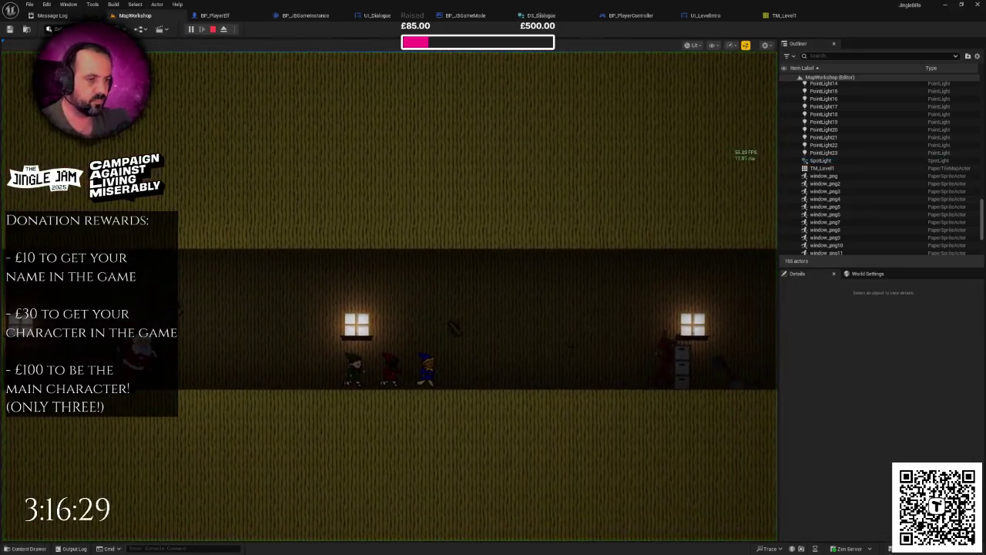
key(space)
key(space)
key(space)
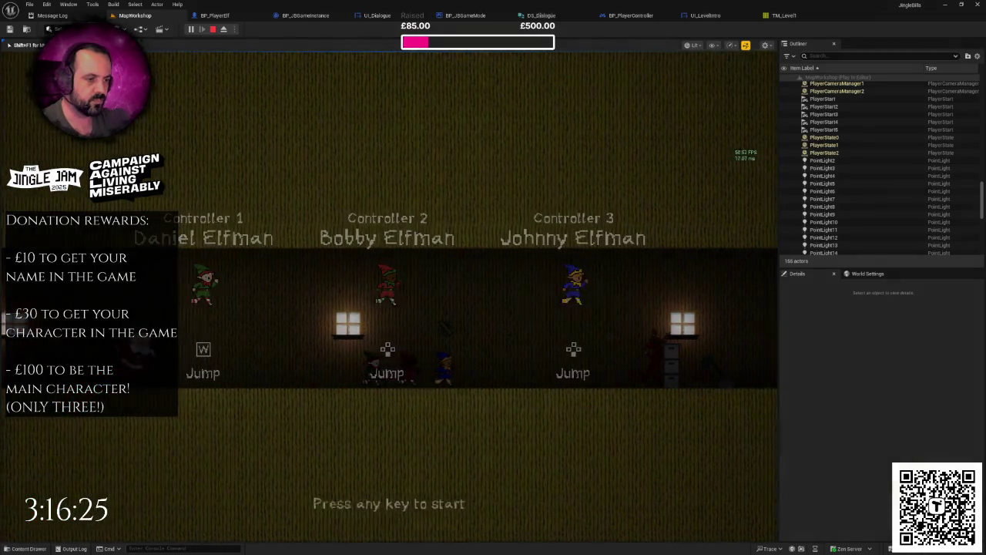
key(space)
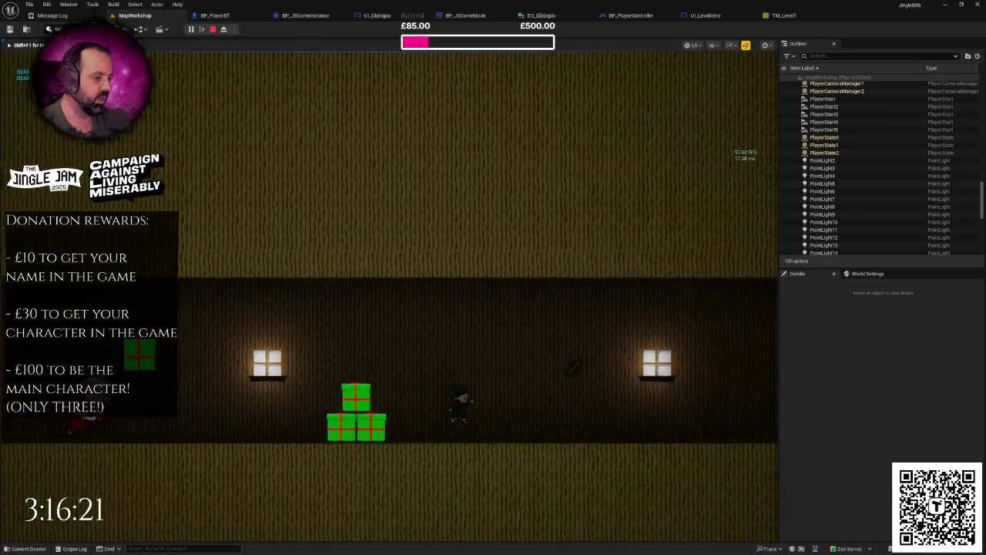
key(Escape)
scroll(554, 349, down, 5)
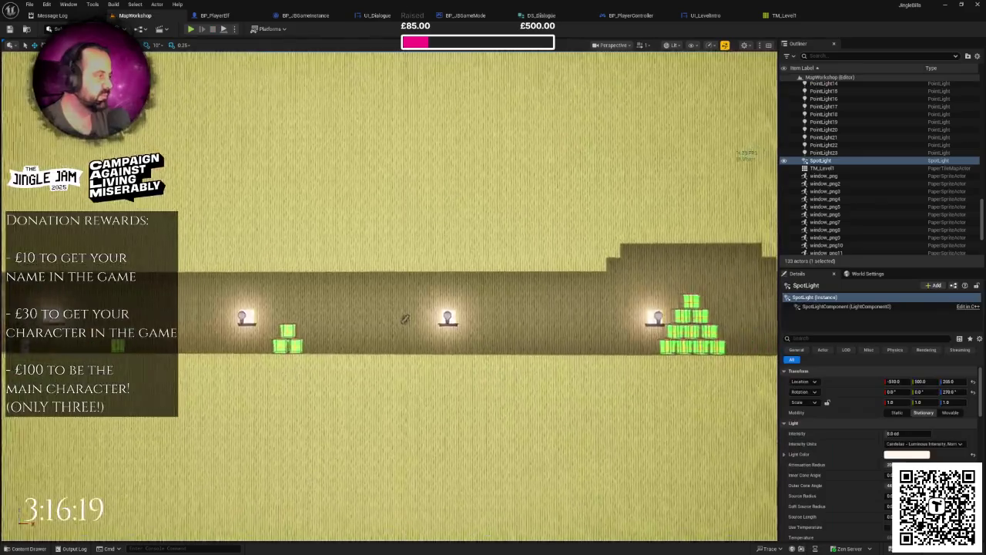
Step: Select a present obstacle and open the BP_Obstacle blueprint for editing
drag(188, 324, 184, 255)
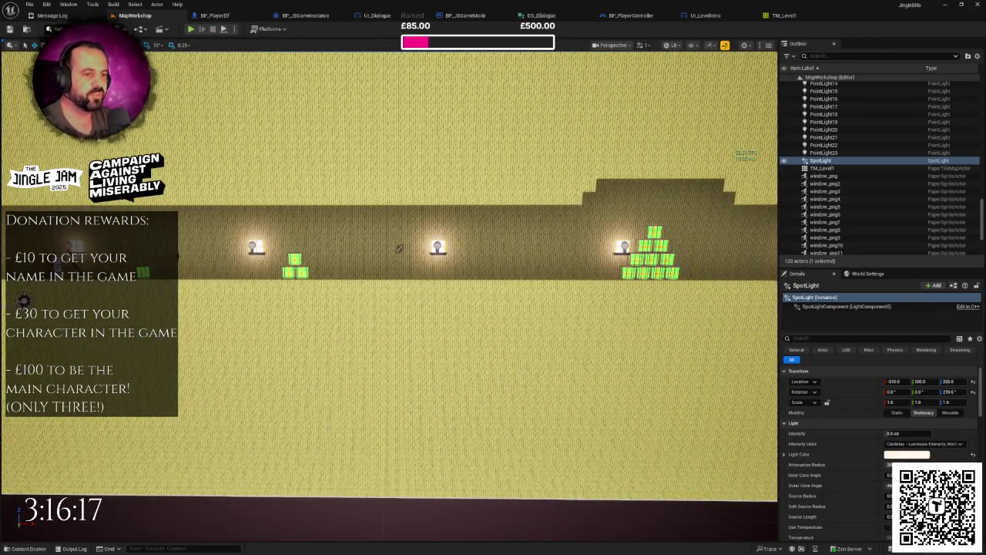
click(143, 272)
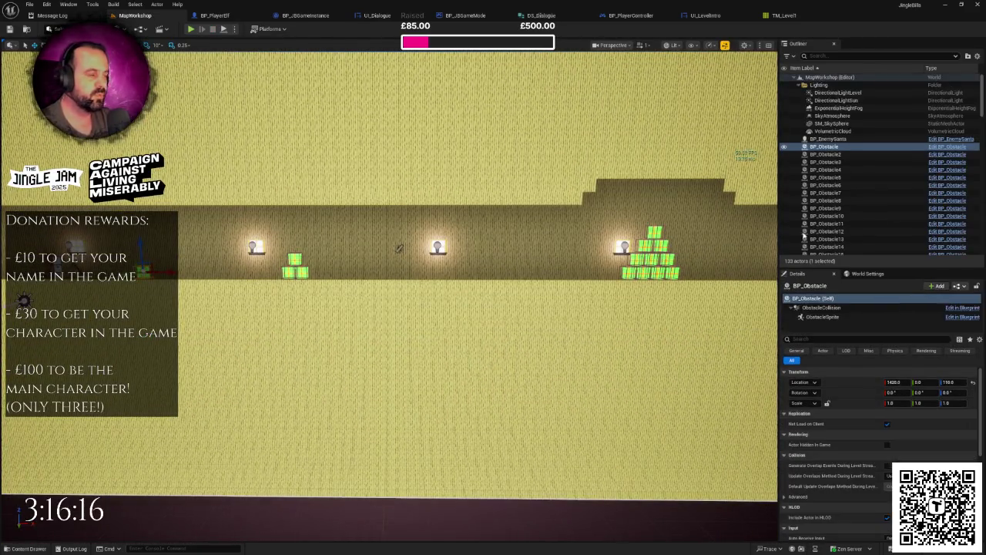
click(946, 147)
scroll(287, 208, up, 2)
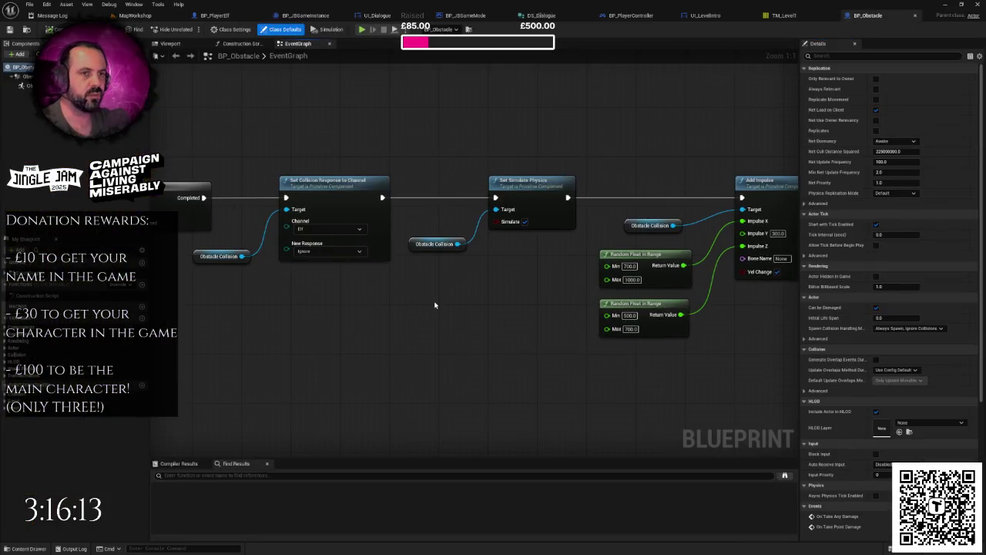
drag(287, 208, 366, 204)
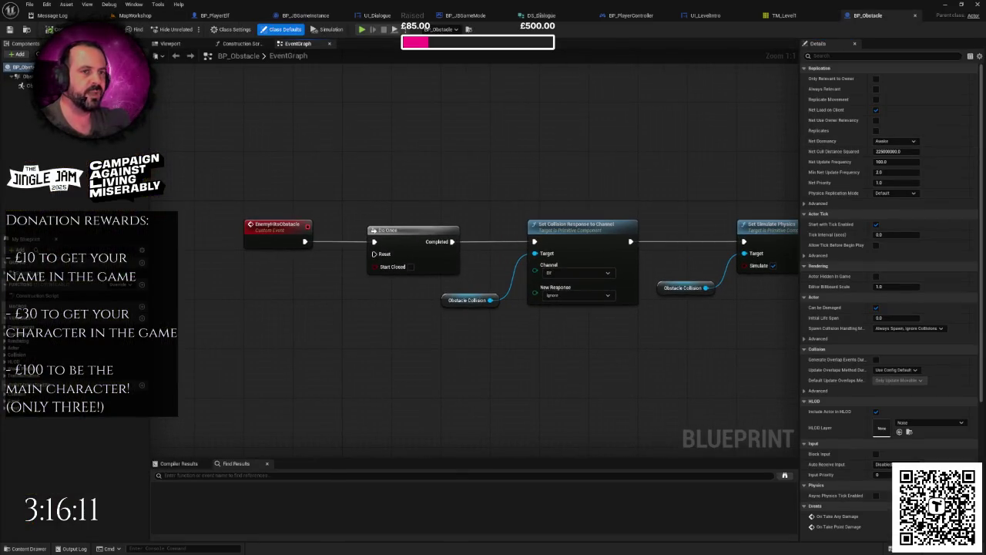
Step: Set ObstacleSprite's material to DefaultLitSpriteMaterial and return to the MapWorkshop level
click(30, 85)
click(927, 204)
text(f)
key(BackSpace)
key(BackSpace)
key(BackSpace)
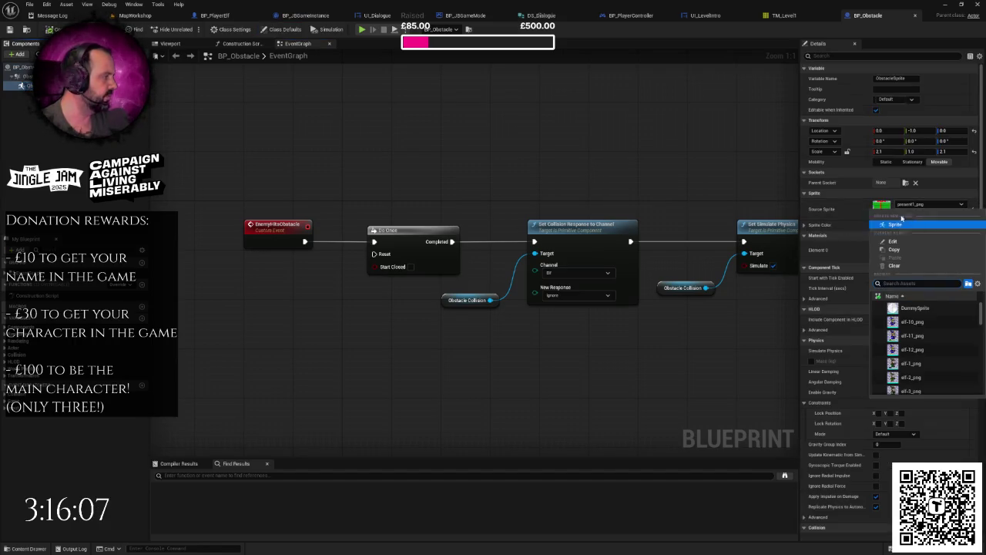
click(927, 246)
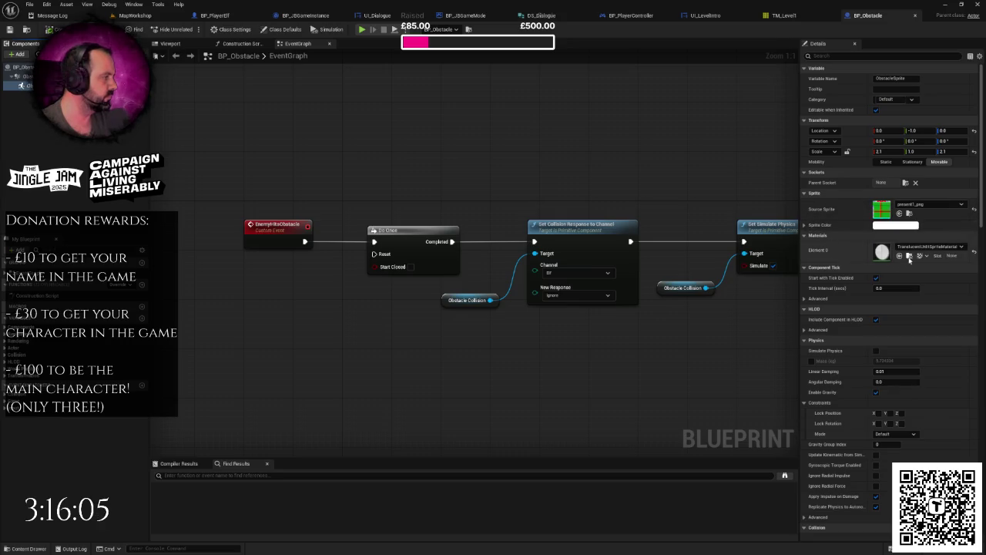
click(927, 247)
text(defaultli)
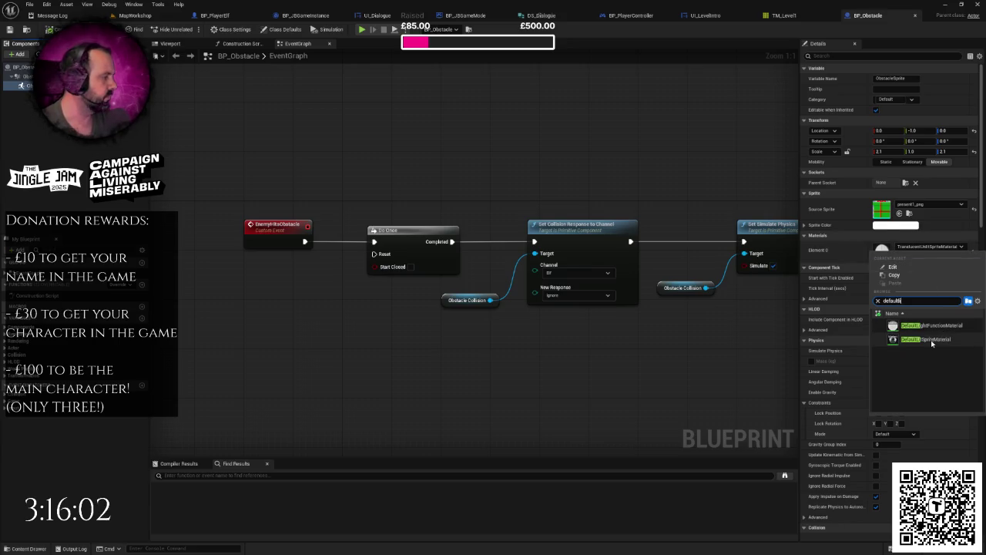
key(Escape)
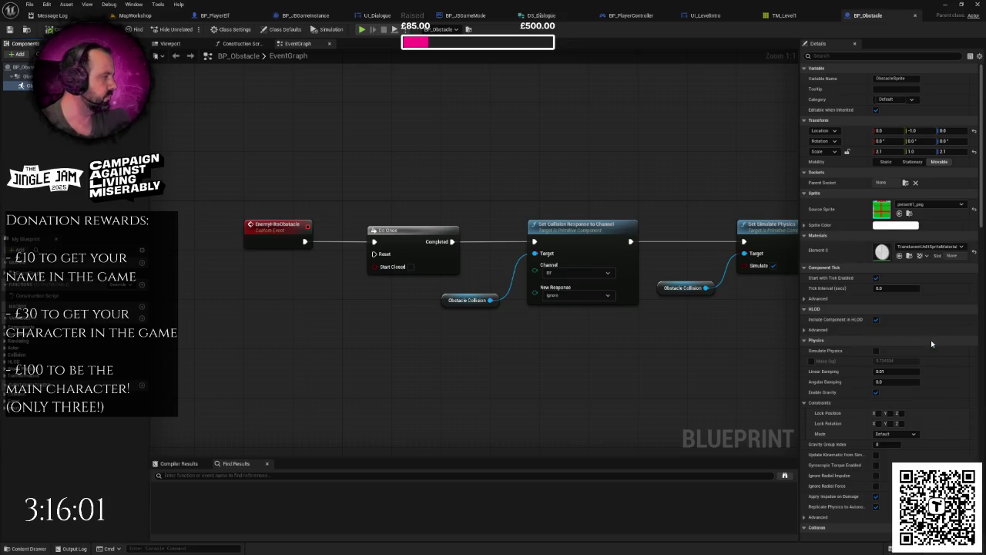
drag(711, 201, 674, 222)
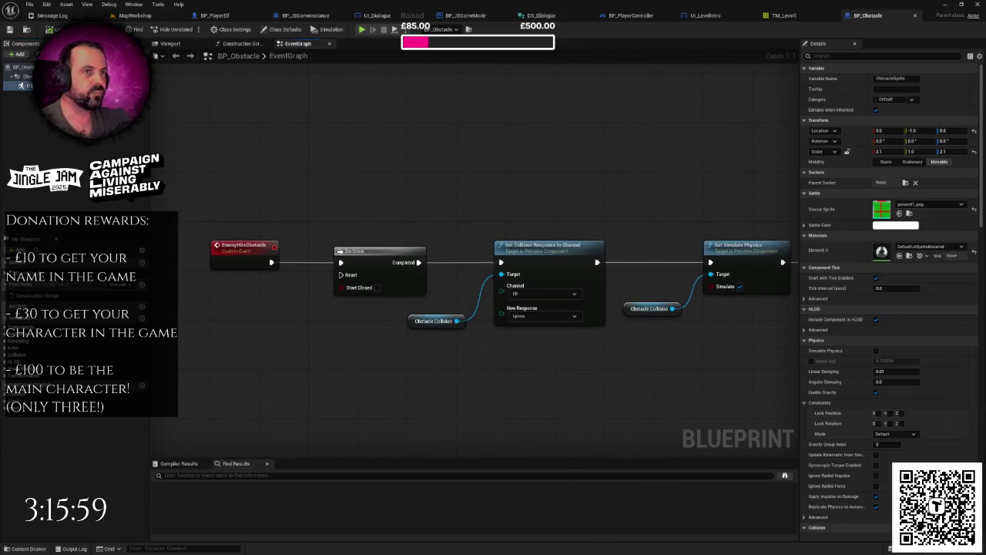
click(132, 16)
drag(447, 187, 253, 92)
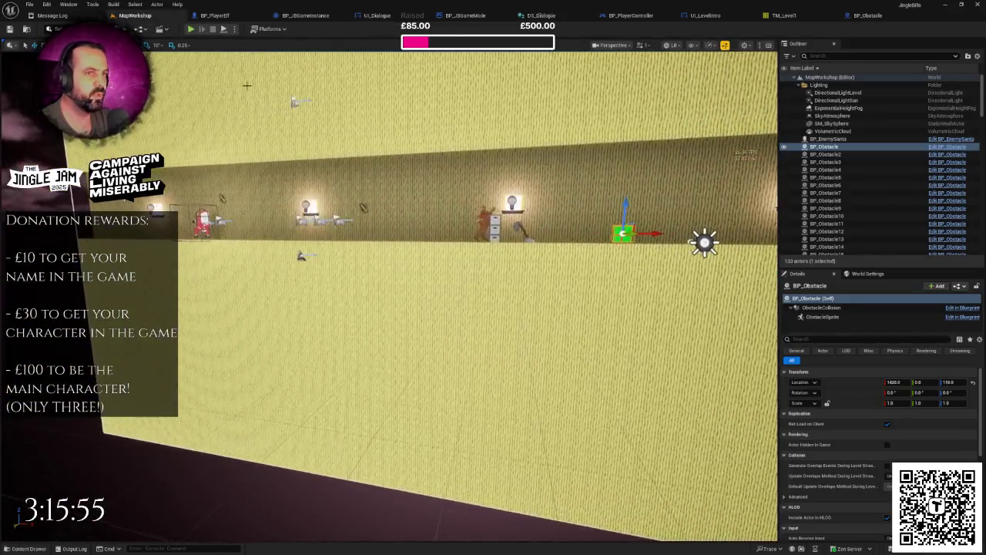
click(190, 29)
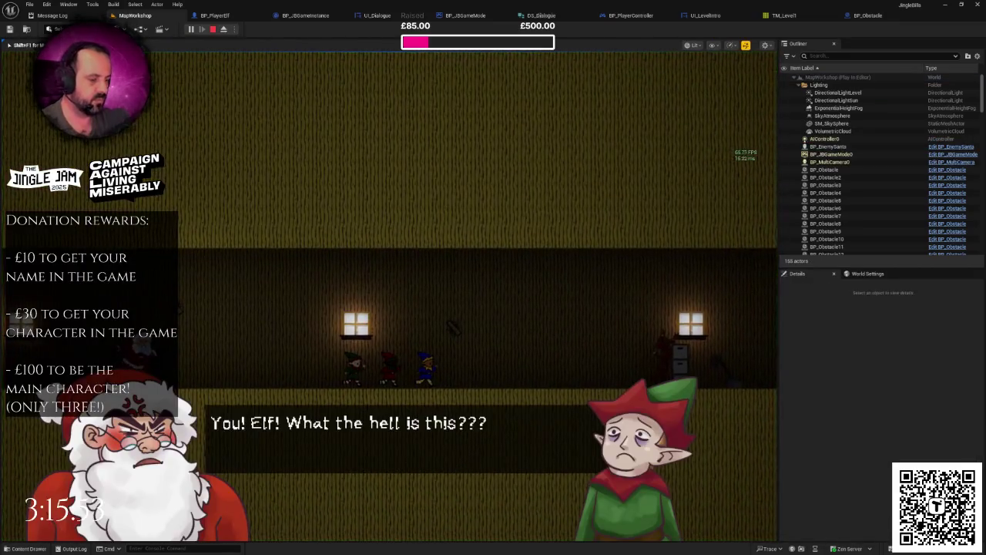
key(F11)
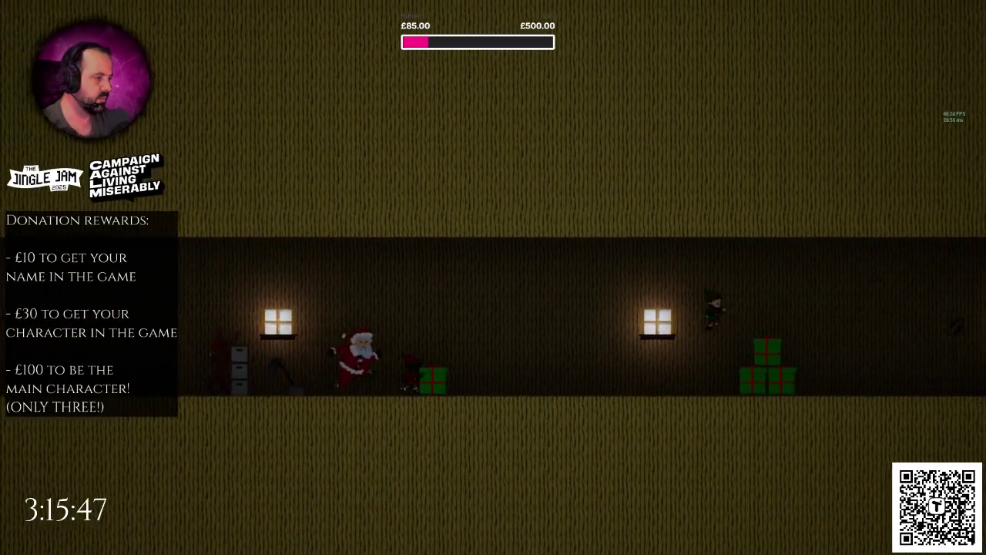
key(Escape)
key(F11)
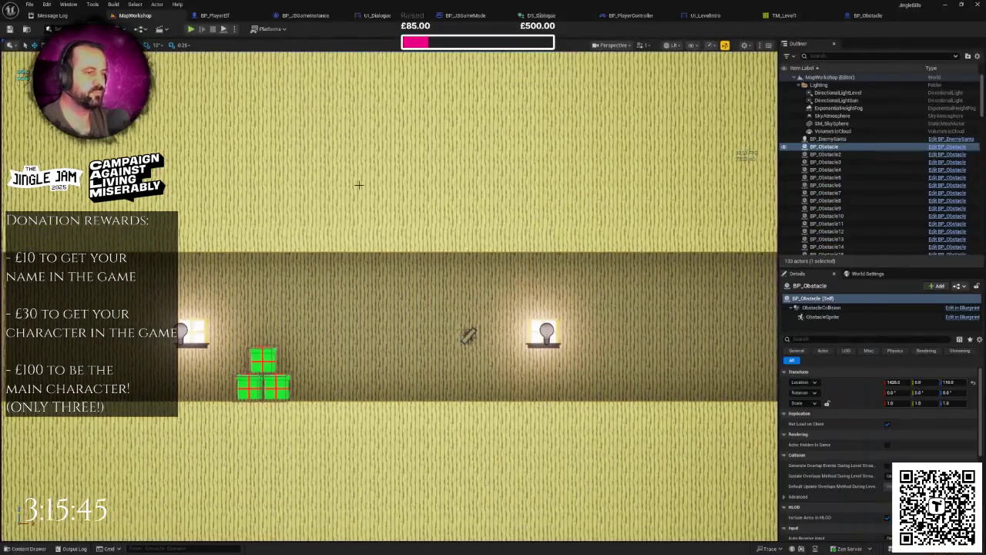
Step: Switch the SpotLight to Unitless intensity at 20000 and play-test the result
mouse_move(413, 196)
mouse_down()
mouse_move(354, 206)
mouse_move(373, 197)
mouse_up()
click(248, 283)
drag(248, 284, 332, 284)
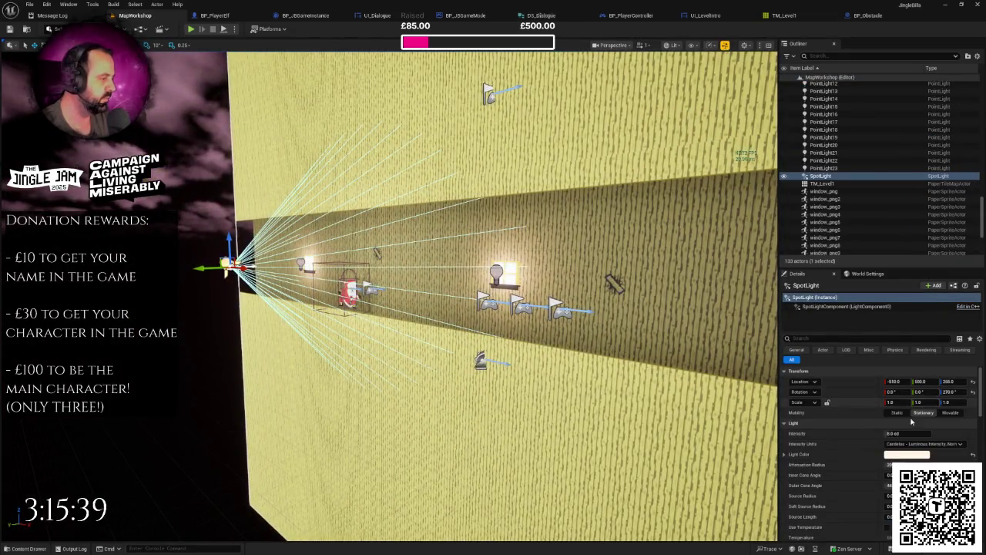
click(923, 445)
click(909, 454)
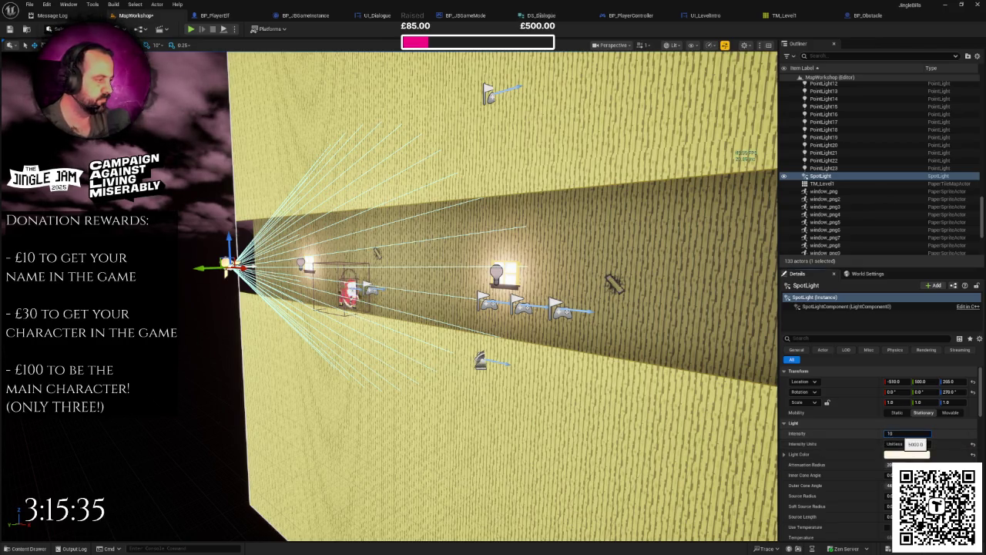
key(Return)
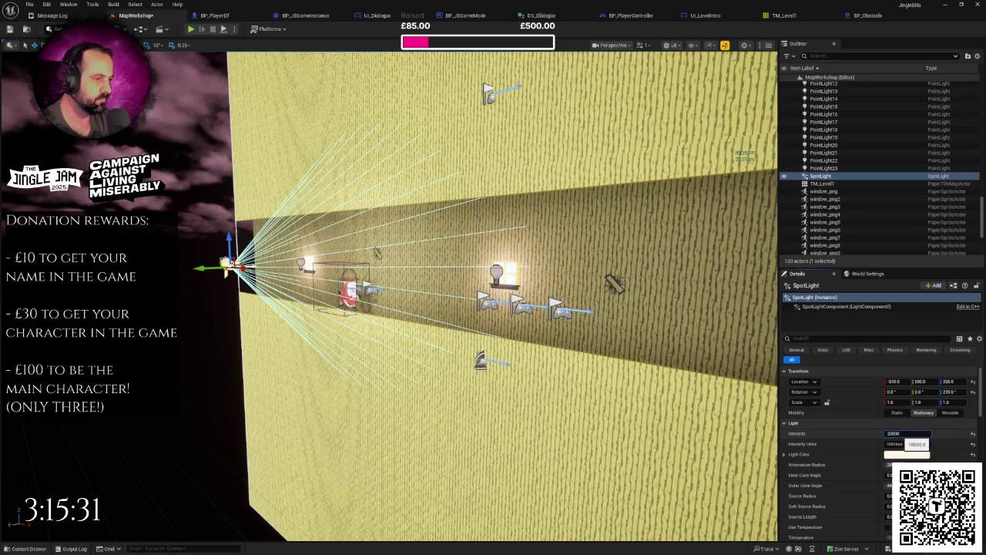
key(Return)
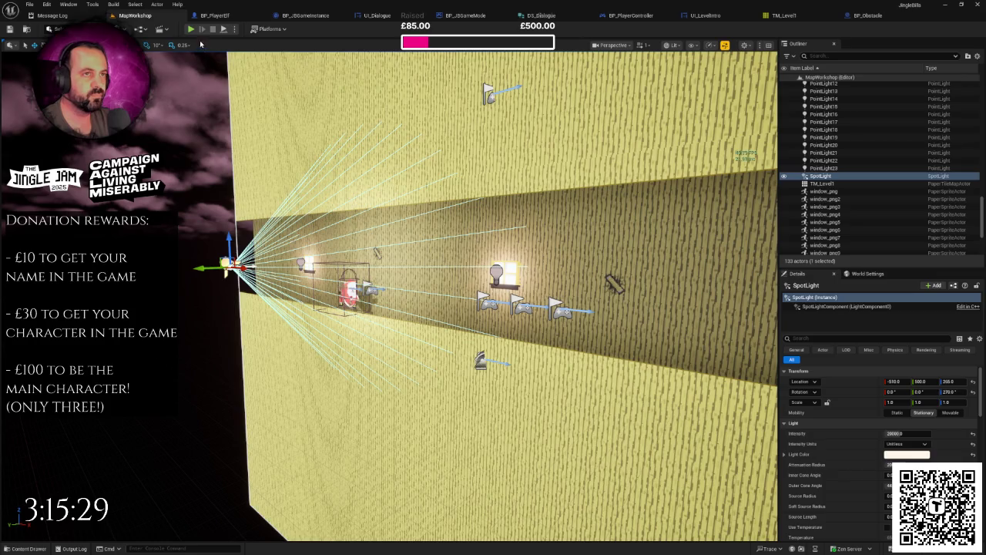
click(191, 30)
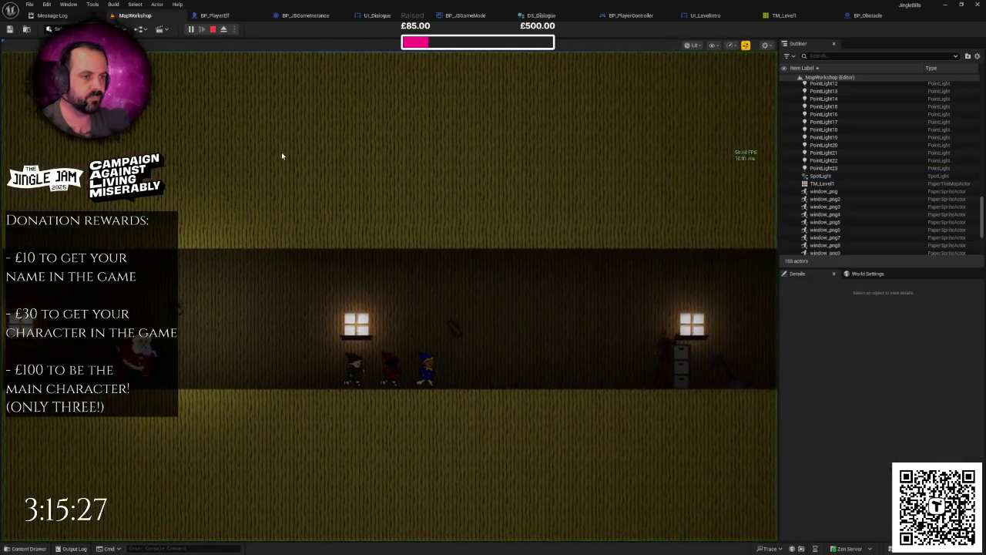
click(283, 157)
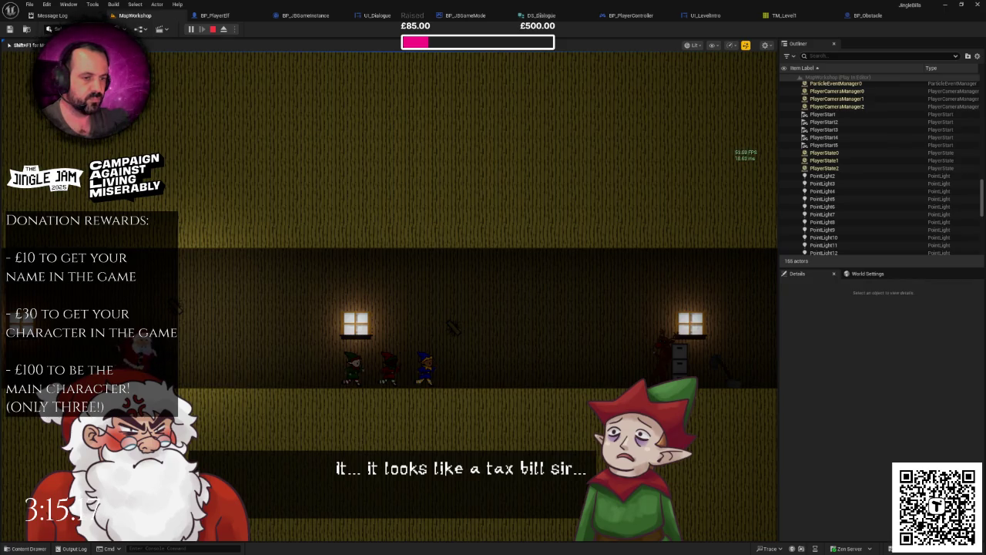
key(Escape)
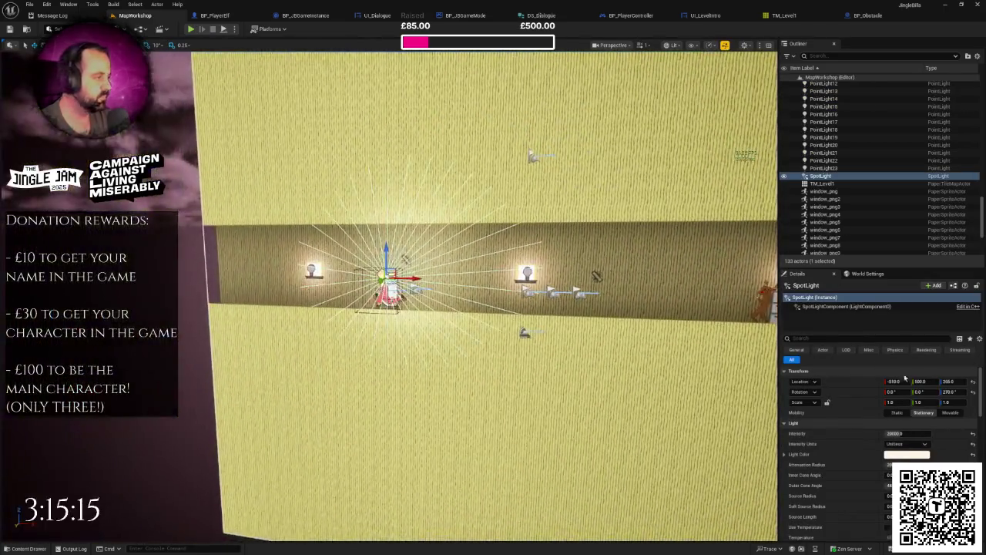
Step: Raise the SpotLight intensity to 100000 and play-test again
click(915, 433)
text(10000)
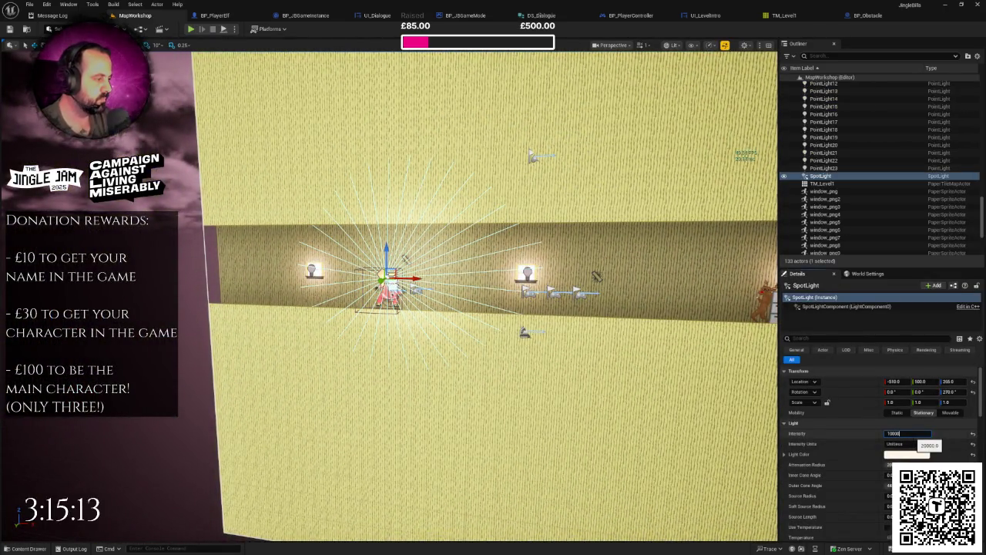
key(Return)
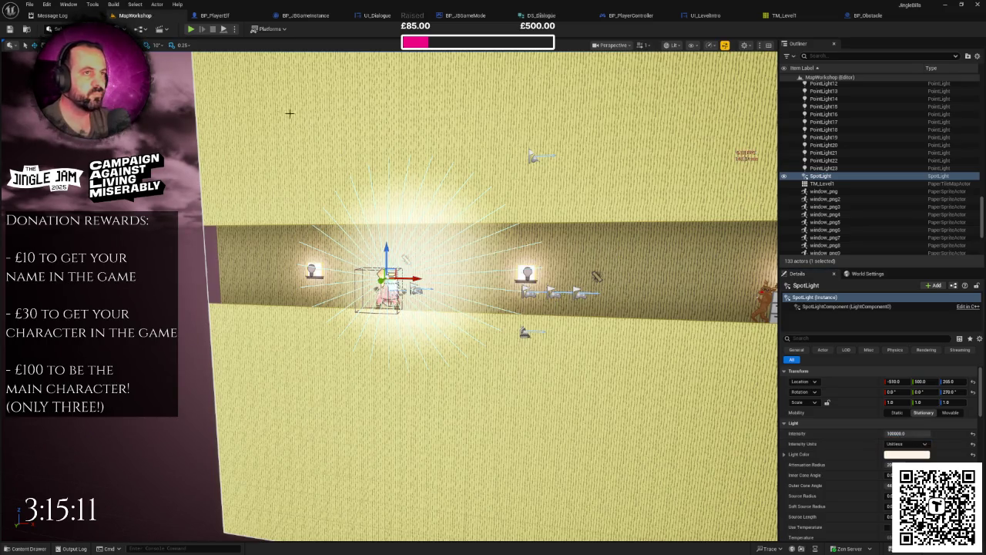
click(192, 30)
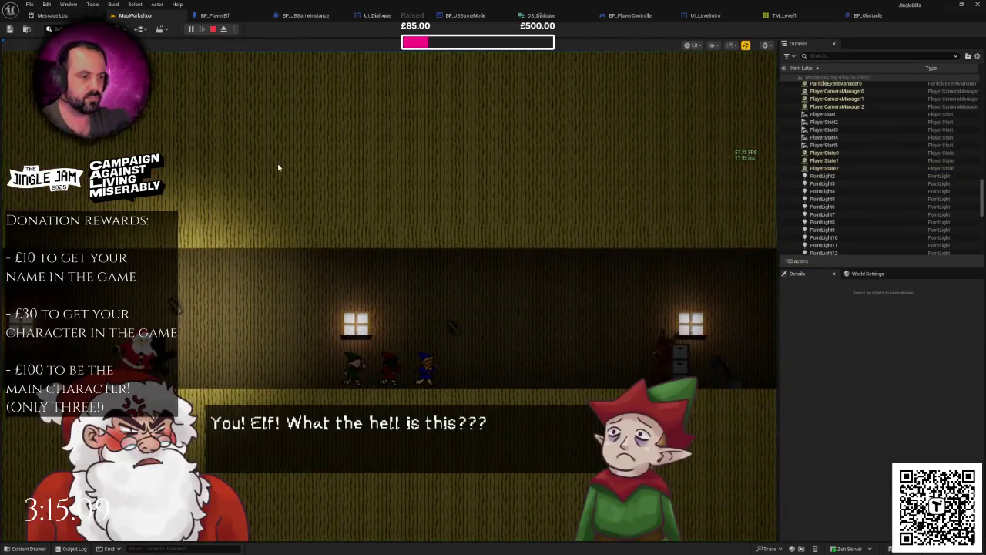
key(Escape)
text(8000)
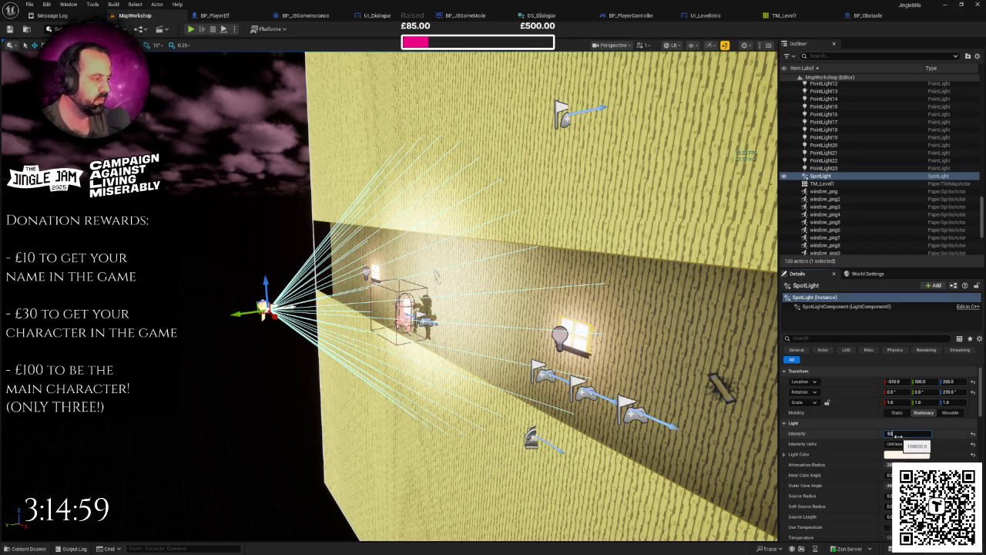
Step: Set the SpotLight intensity to 80000 and its pitch to -15, keeping roll at 0
key(Return)
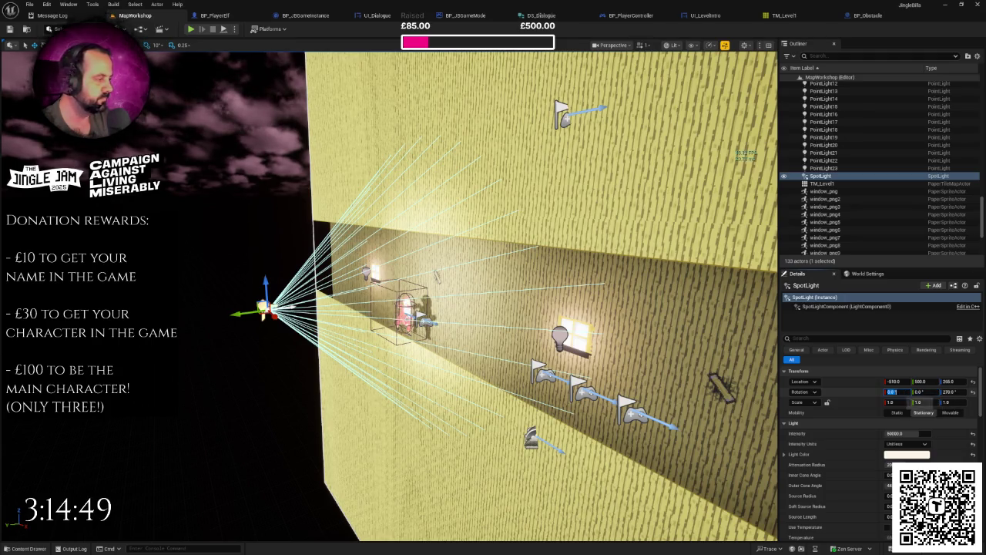
text(15)
key(Return)
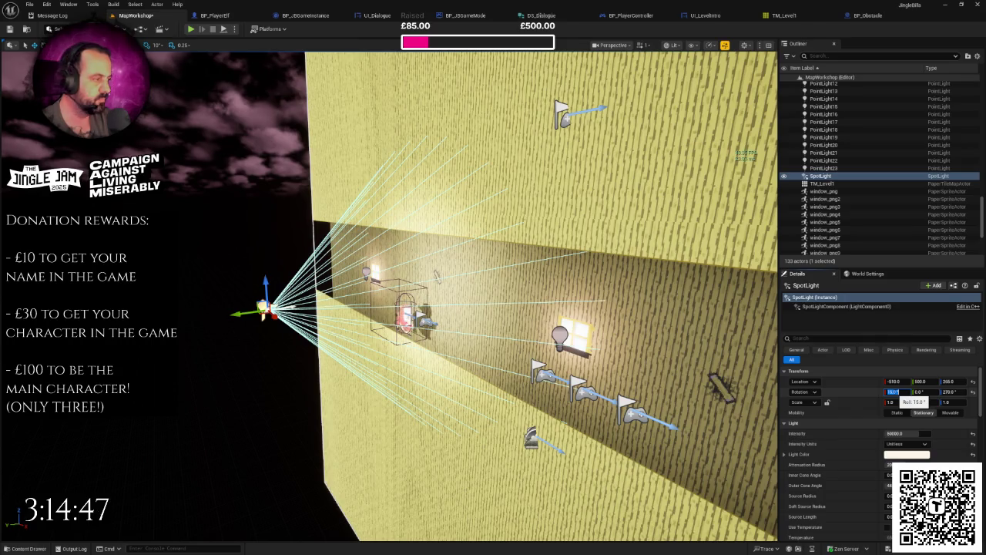
text(0)
key(Return)
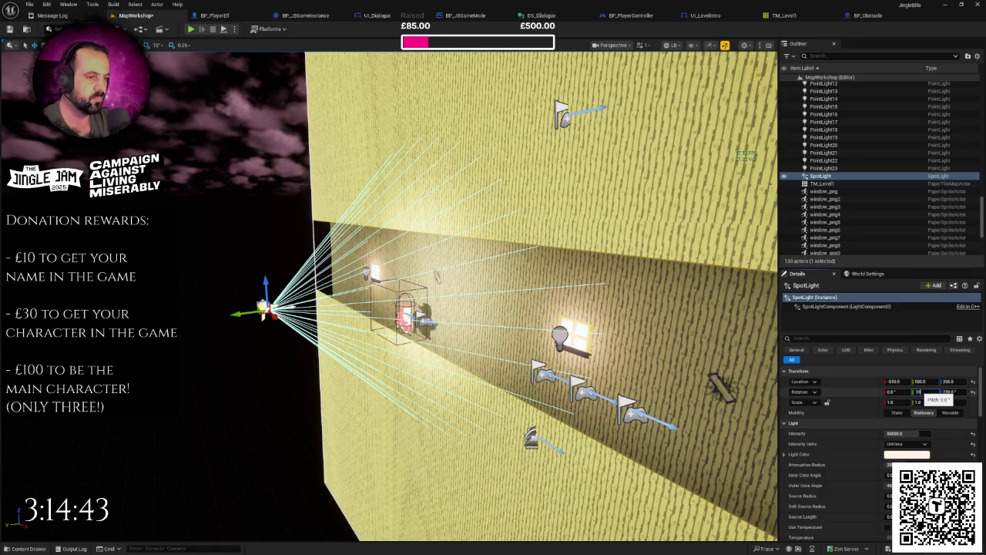
key(Return)
text(-15)
key(Return)
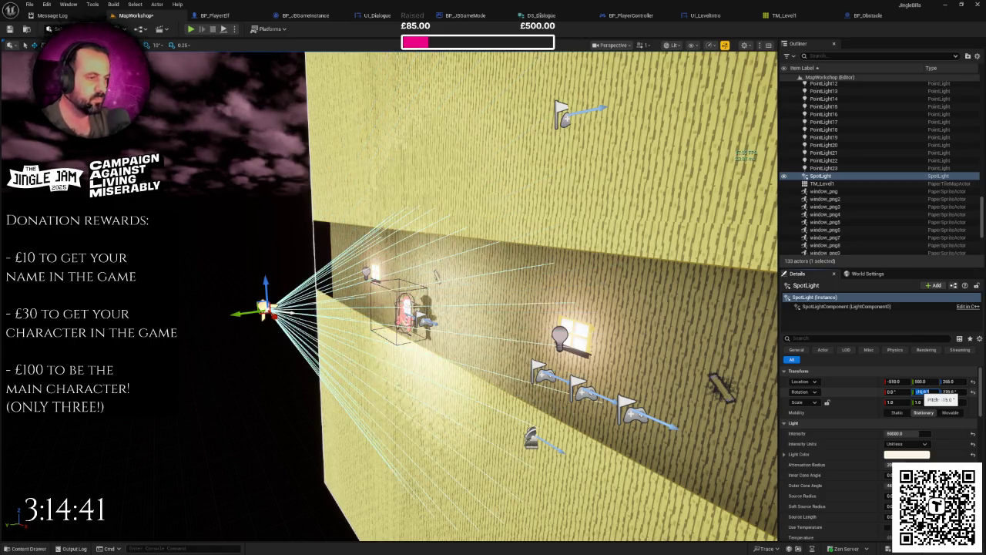
Step: Raise the SpotLight higher above the corridor and play-test the level full screen
drag(540, 308, 624, 289)
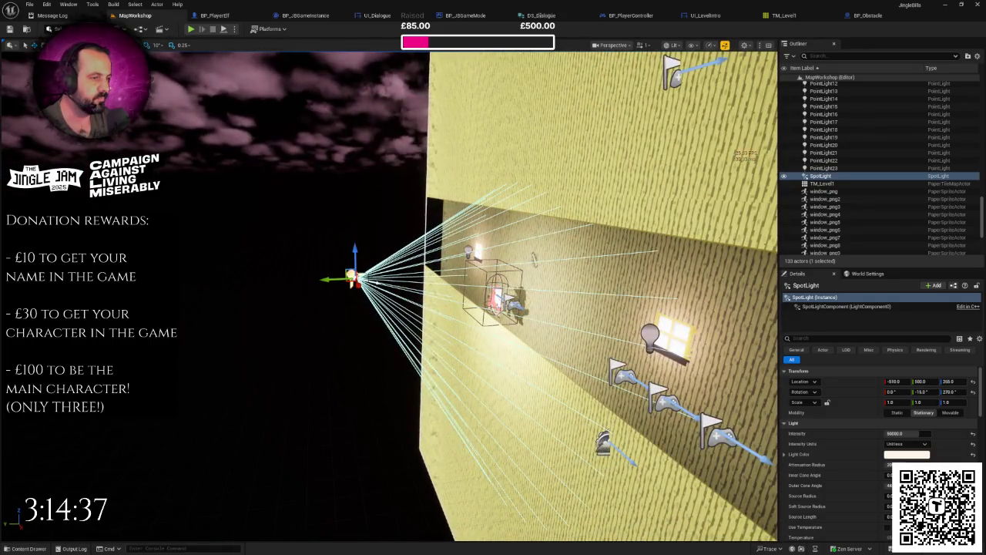
drag(355, 255, 351, 210)
key(f)
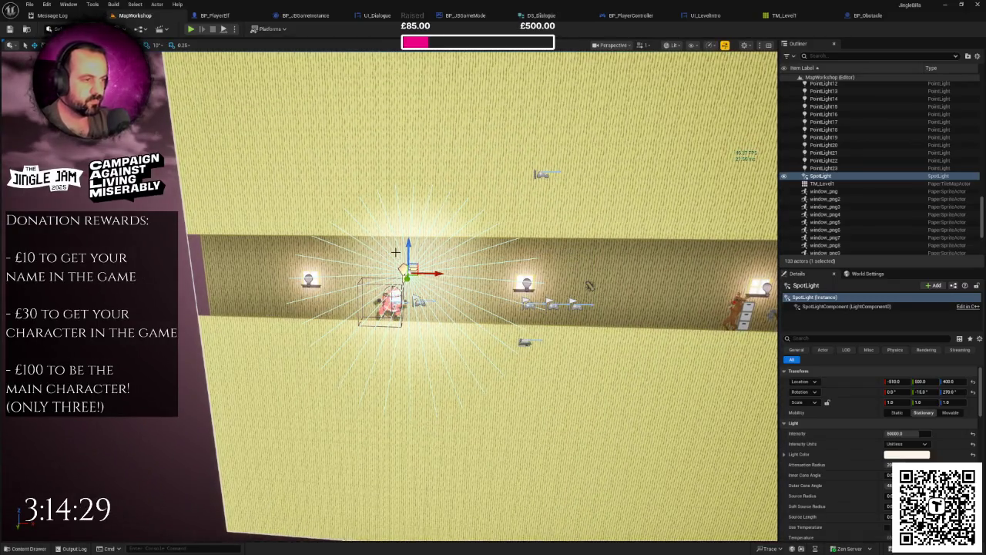
key(alt+p)
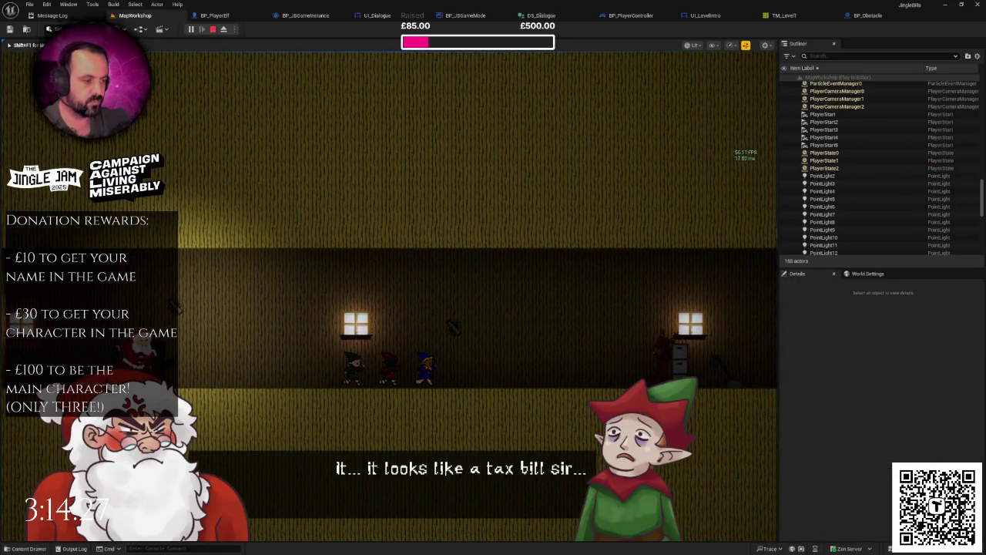
key(F11)
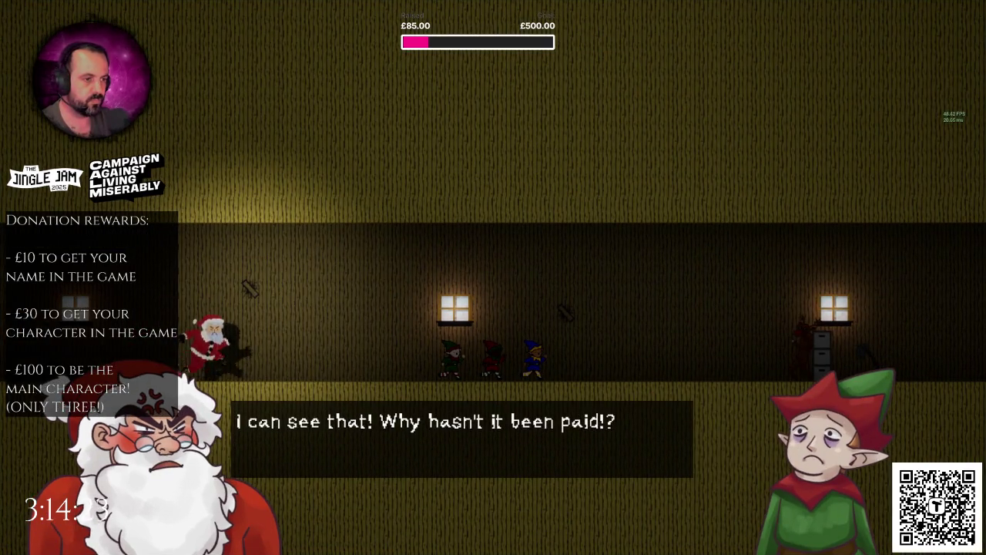
key(Escape)
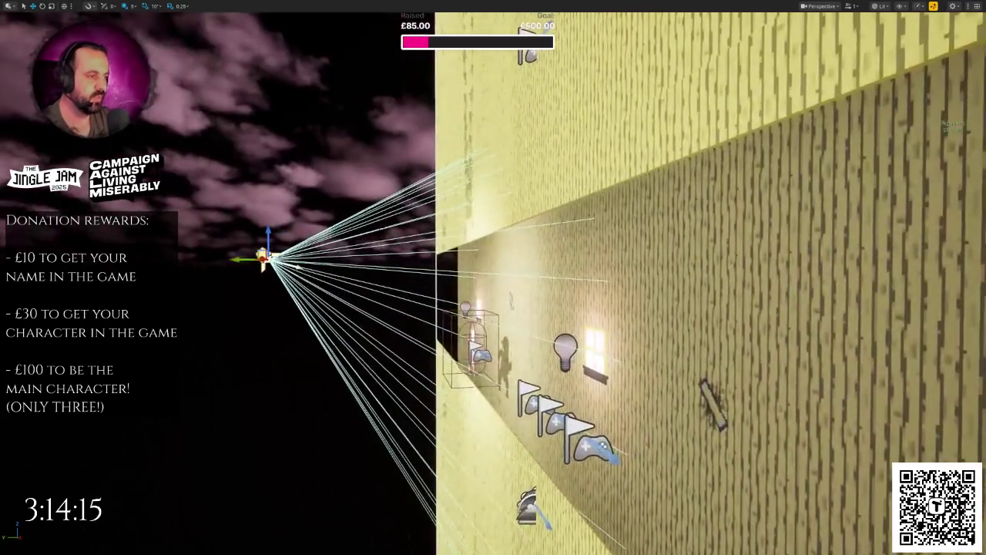
key(F11)
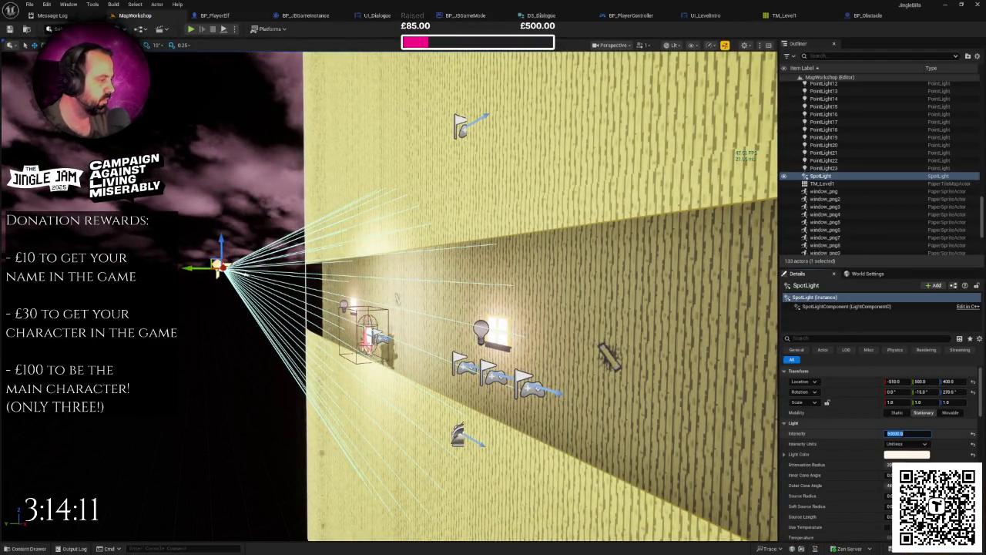
text(20000)
Step: Lower the SpotLight intensity to 20000 and start another play-test
key(Return)
key(a)
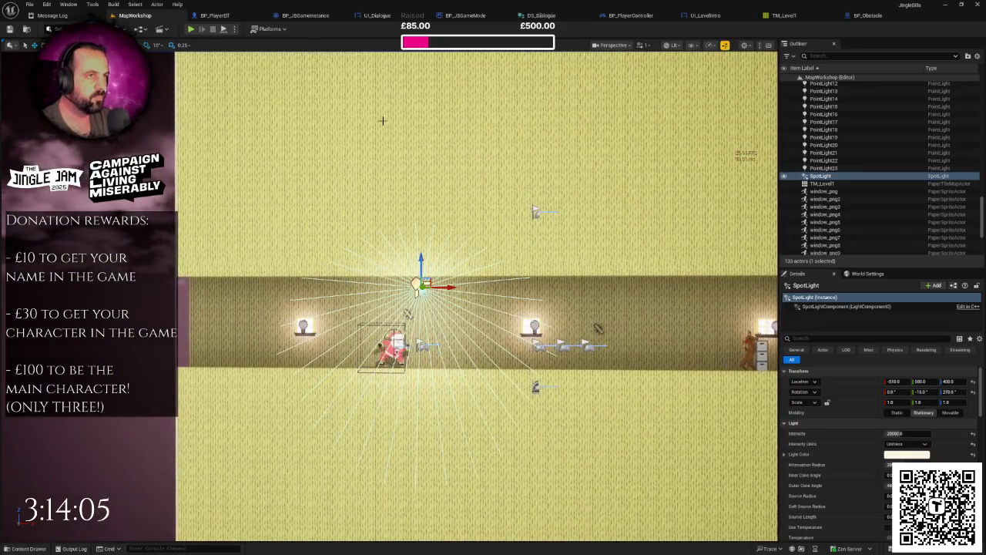
click(192, 29)
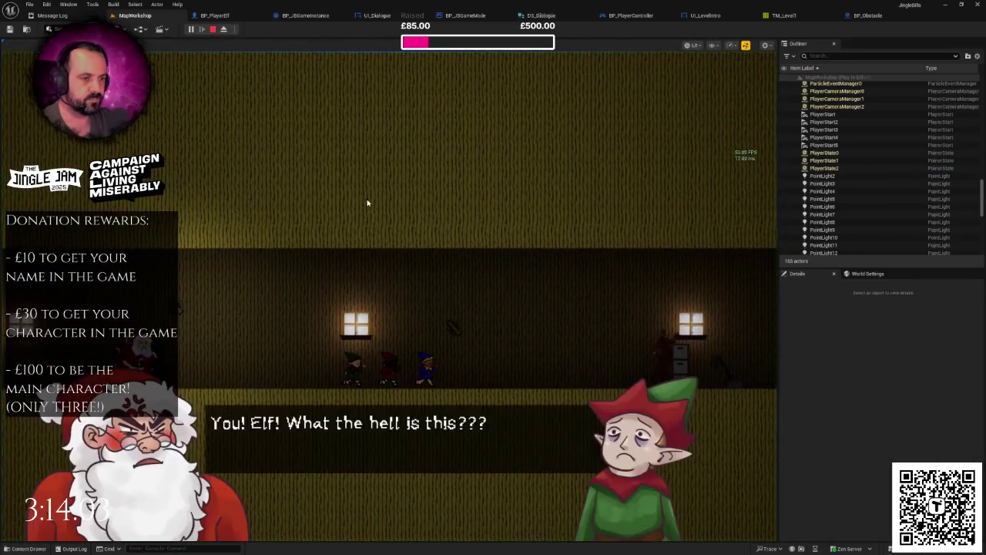
Step: Play the running level full screen, then restore the editor layout
key(F11)
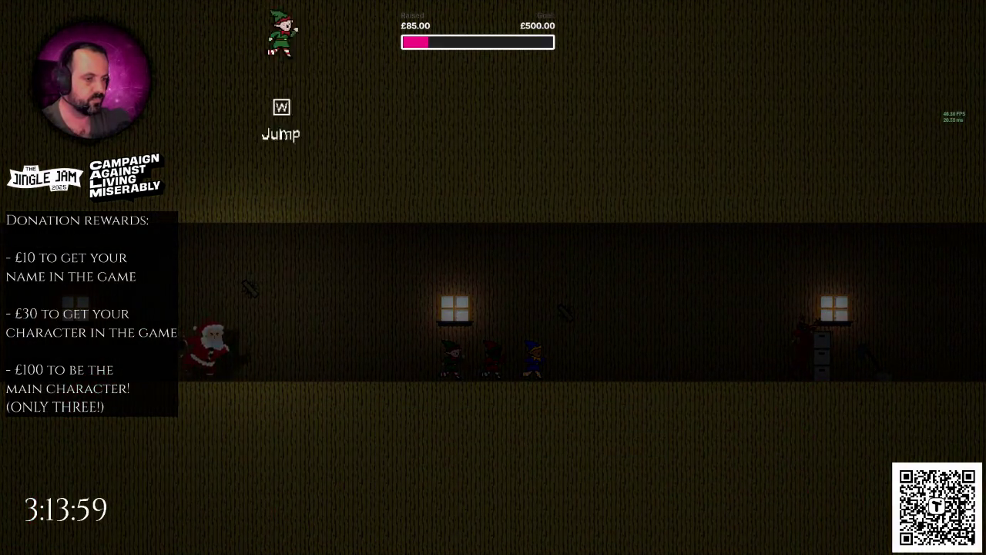
key(space)
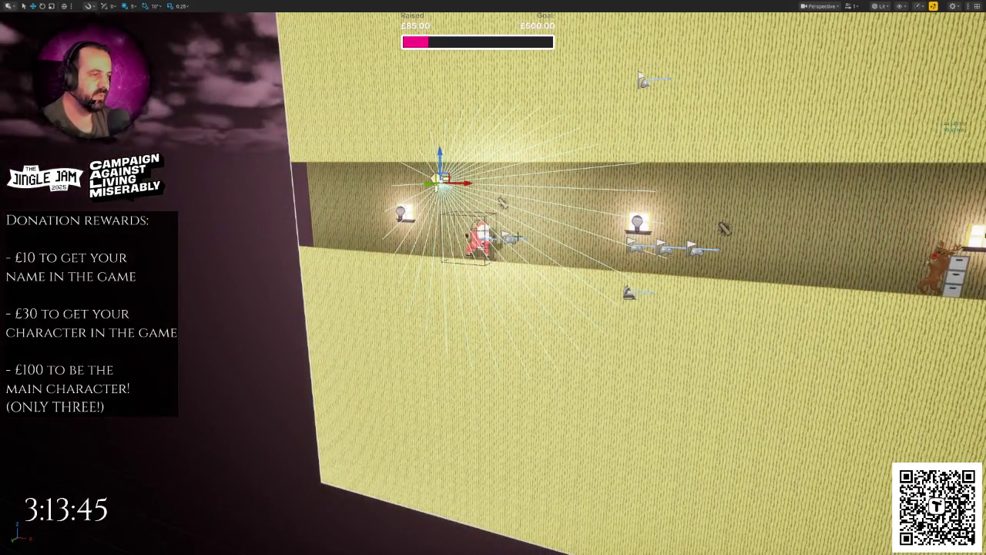
key(F11)
Step: Set the directional light intensity to 5 lux and play-test the dimmer level
scroll(564, 395, down, 3)
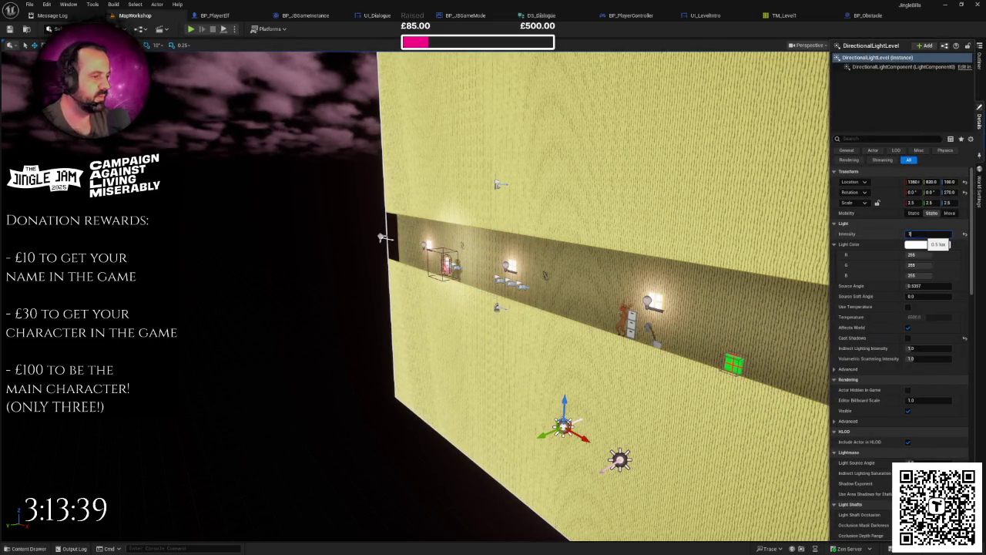
key(Return)
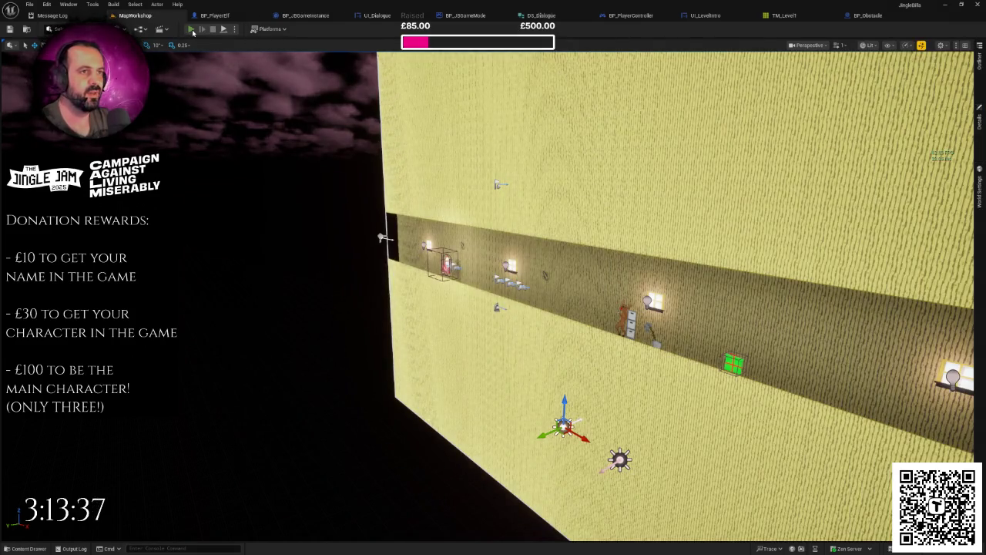
click(192, 30)
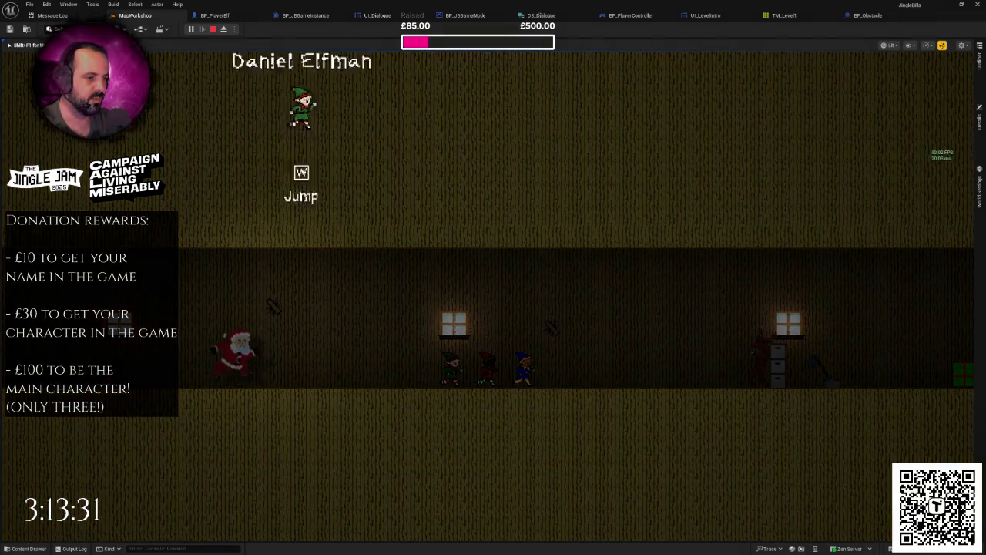
key(space)
key(space)
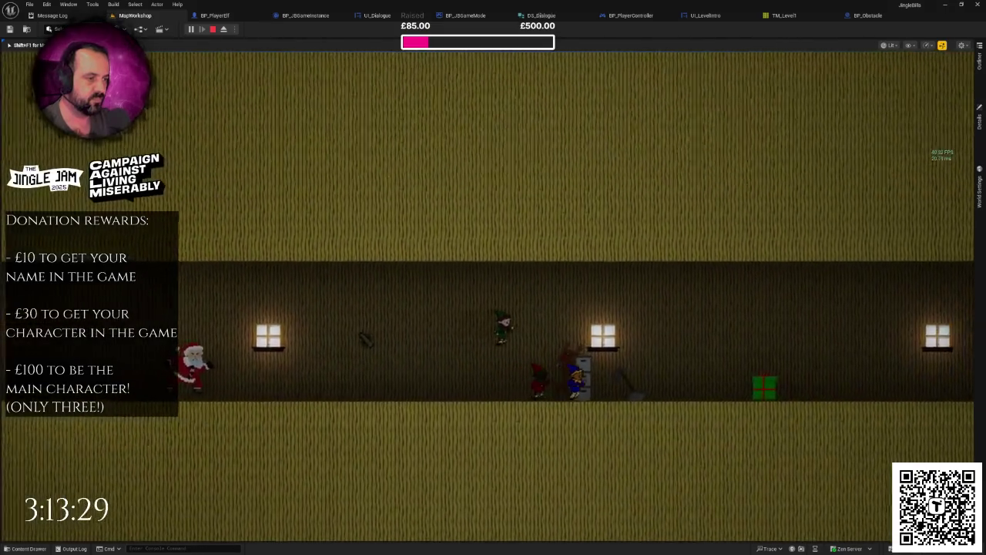
key(space)
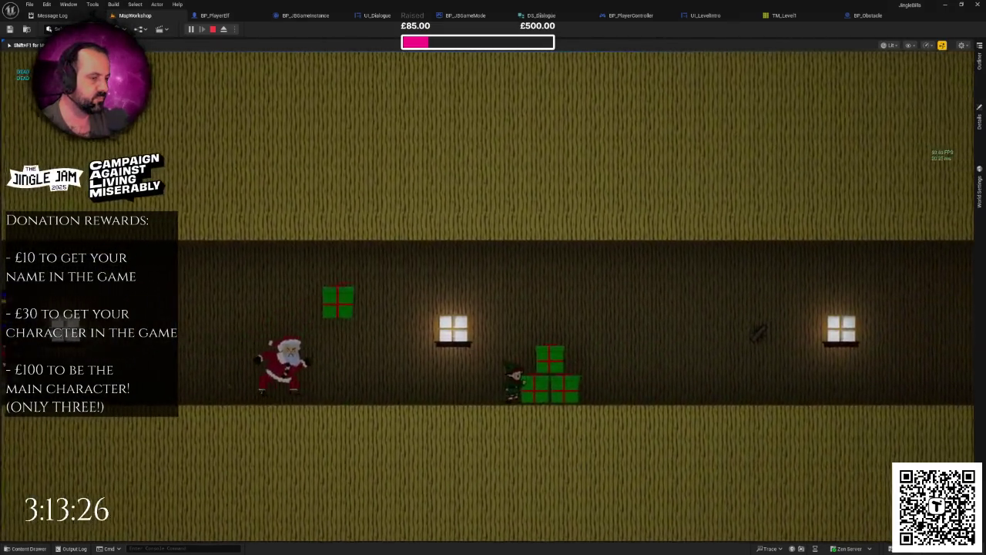
key(Escape)
Step: View the corridor head-on and bring up the Content Drawer
mouse_move(493, 309)
mouse_down()
mouse_move(508, 308)
mouse_move(478, 309)
mouse_move(500, 309)
mouse_move(379, 221)
mouse_up()
key(F11)
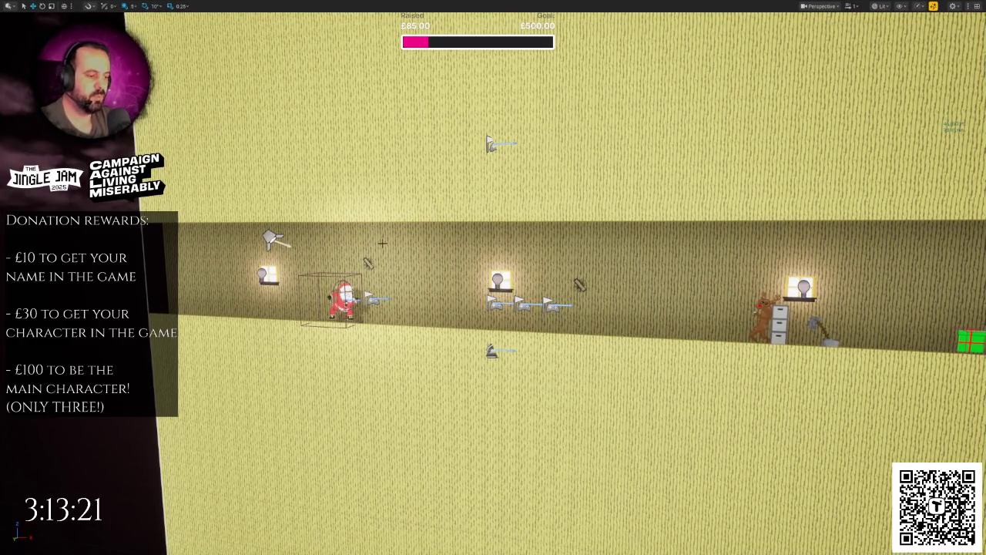
key(F11)
key(ctrl+space)
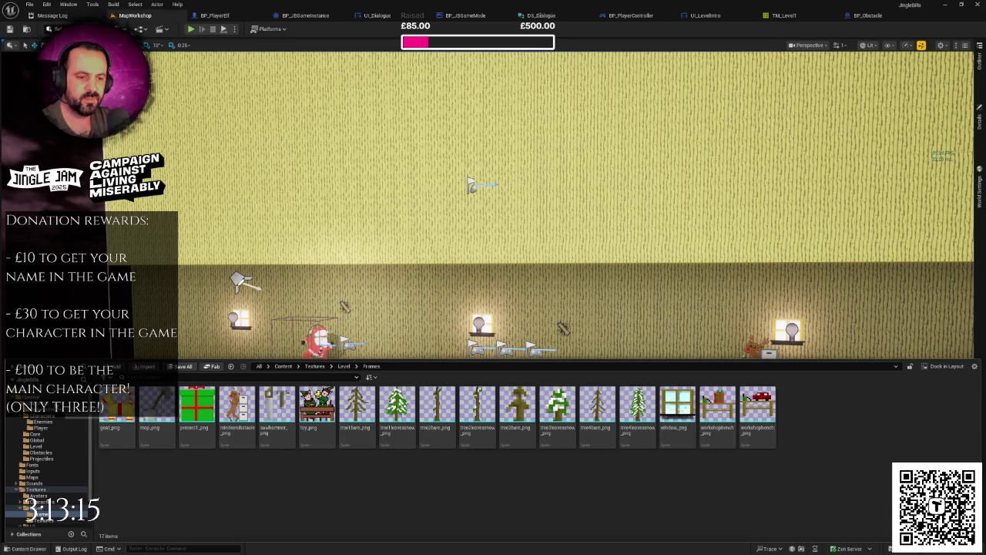
Step: Create a folder named 'Triggers' inside Content/Blueprints/Level
click(38, 409)
double_click(277, 416)
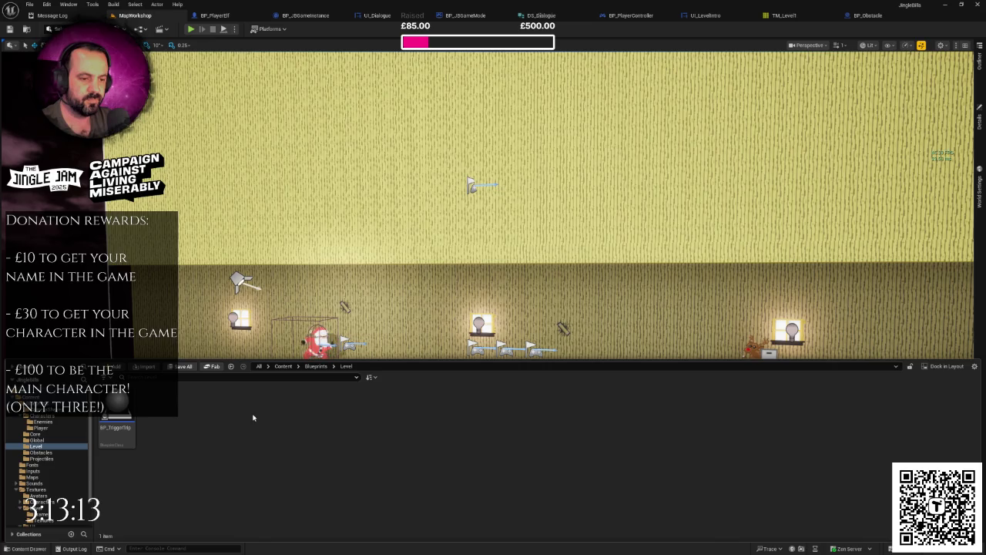
right_click(250, 393)
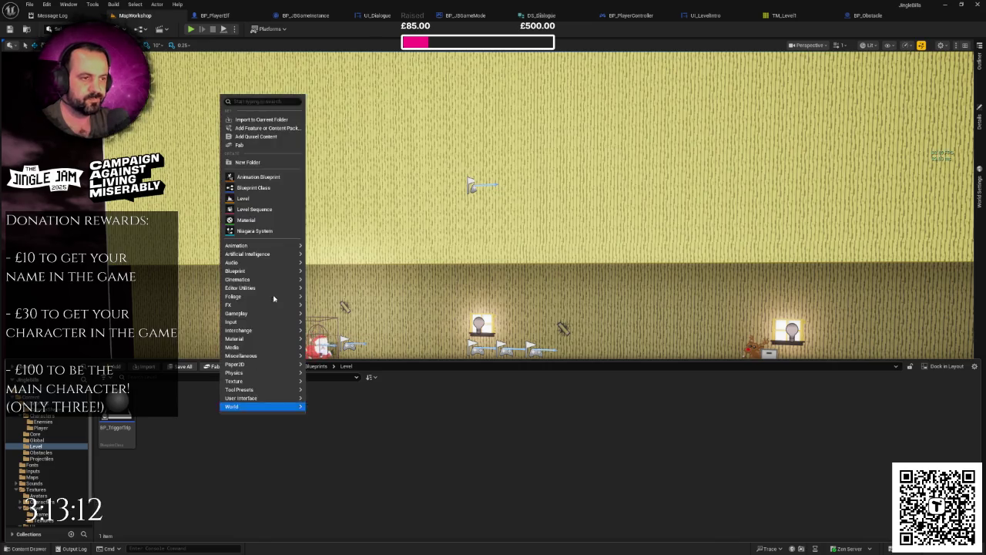
click(248, 161)
text(Triggers)
key(Return)
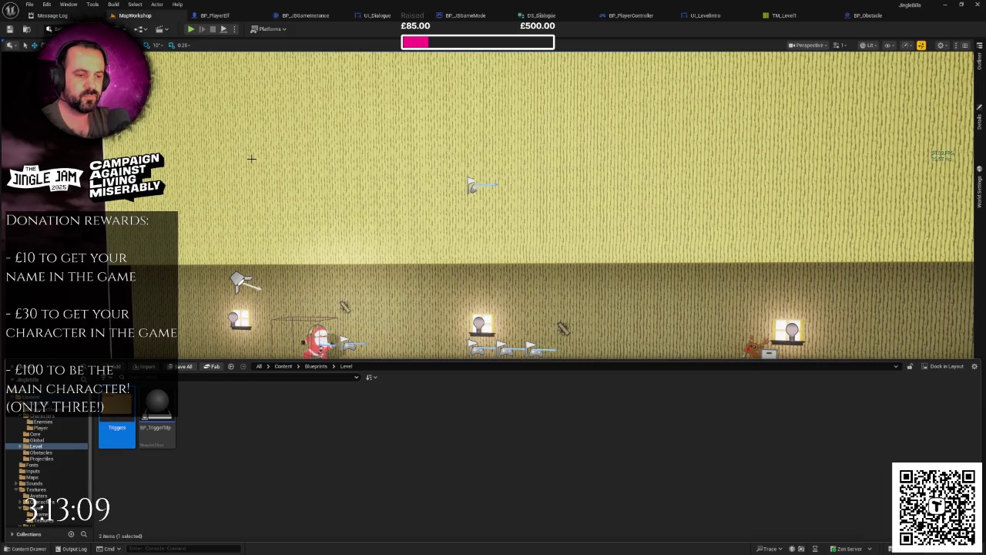
key(Return)
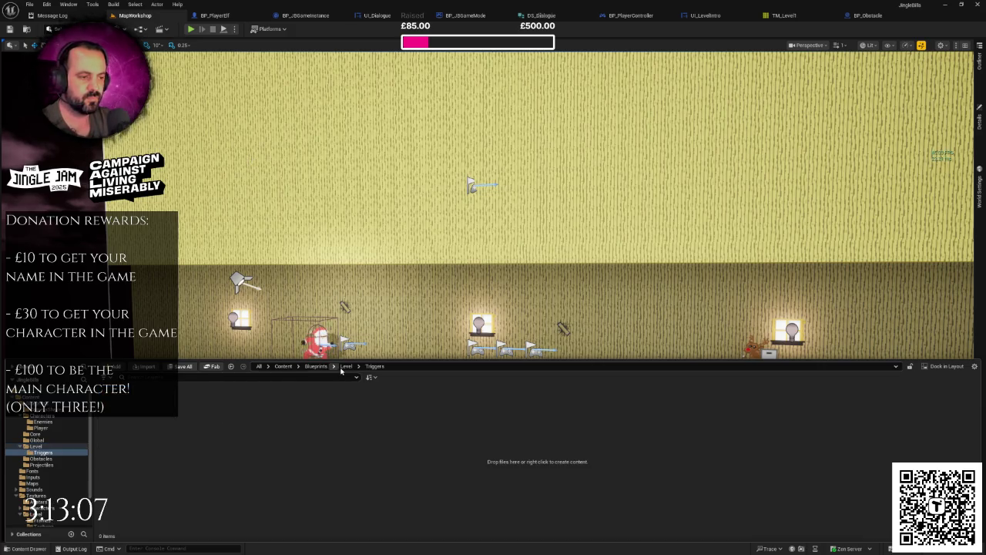
Step: Move BP_TriggerTrip into Triggers and start another new folder in Level
click(36, 446)
drag(119, 414, 124, 415)
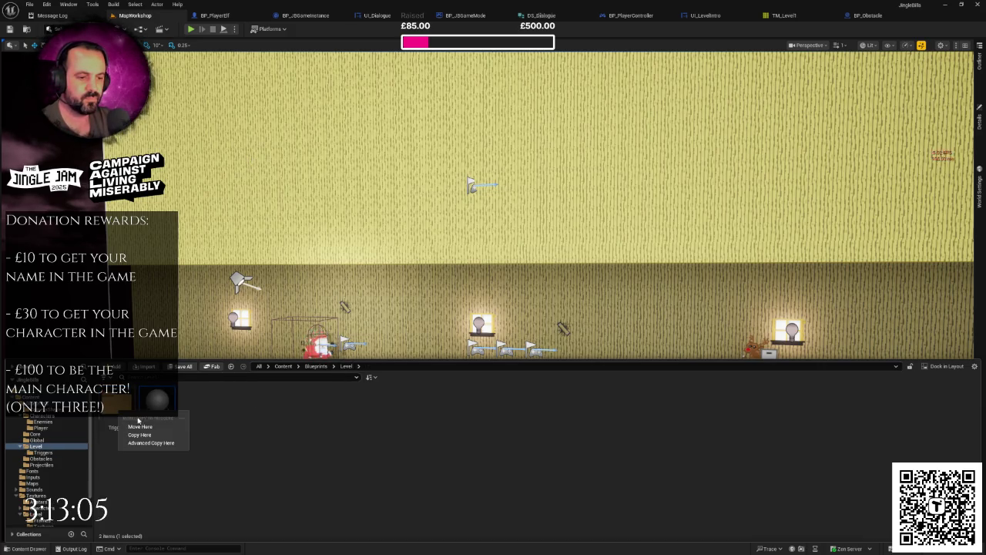
click(150, 430)
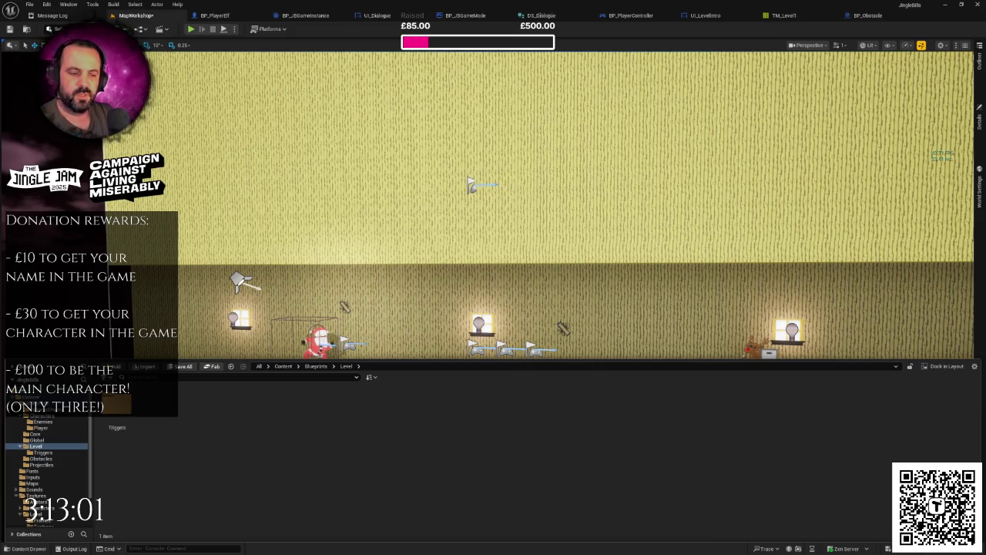
right_click(199, 434)
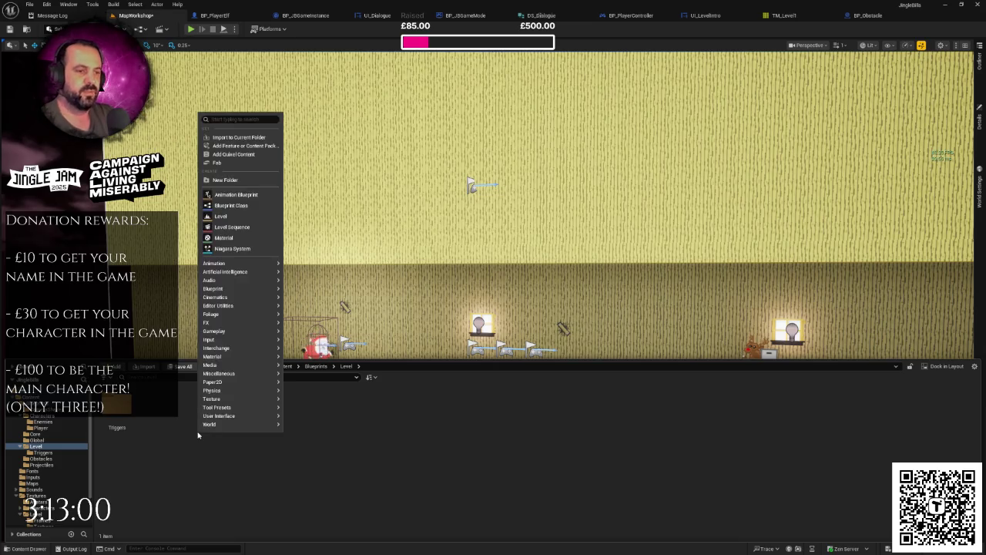
click(225, 180)
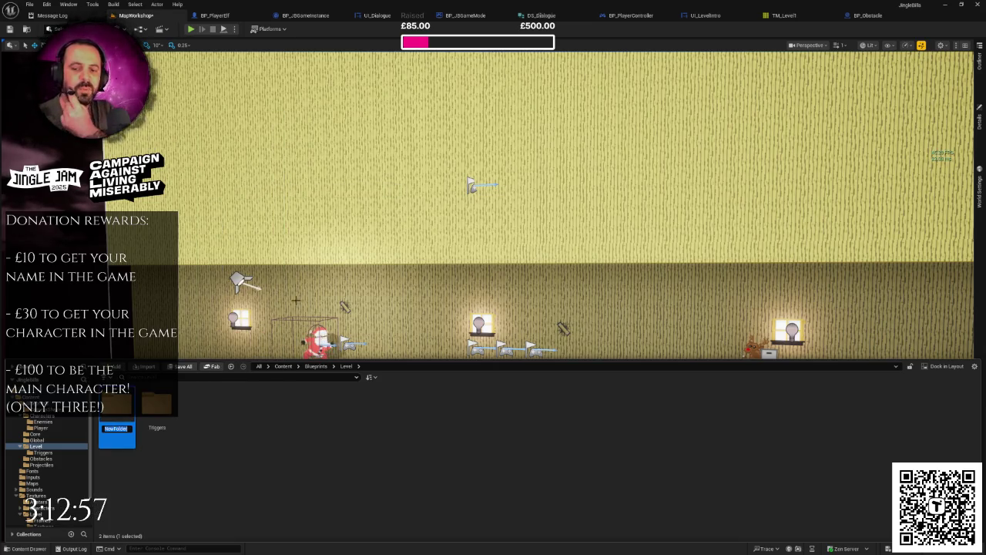
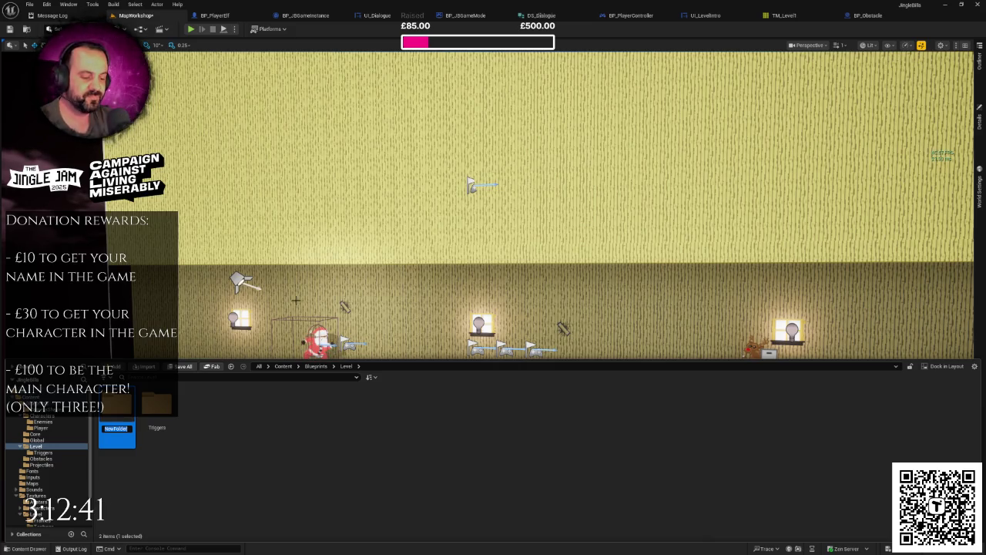
Step: Name the new folder Lighting and create a Blueprint class named BP_CeilingLight inside it
text(ghting)
key(Return)
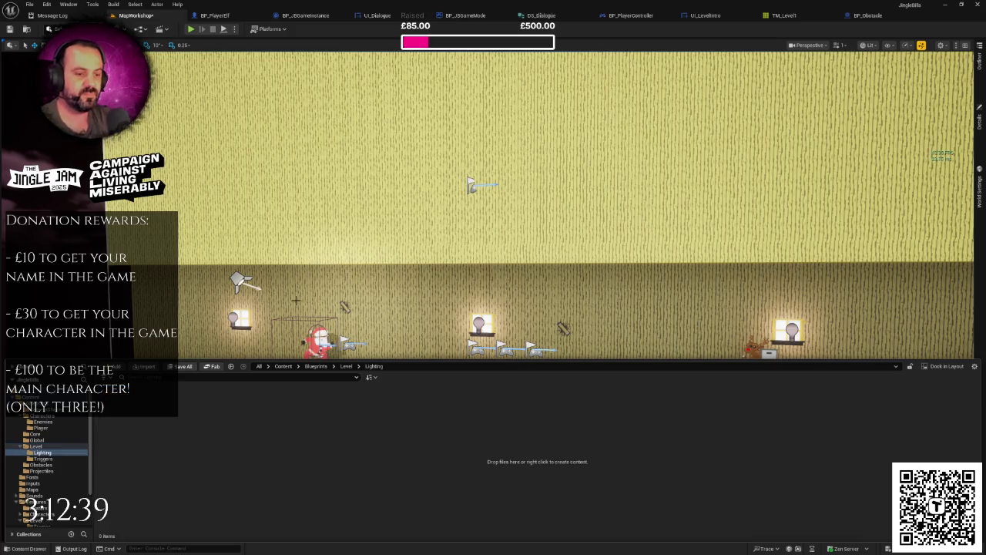
right_click(157, 437)
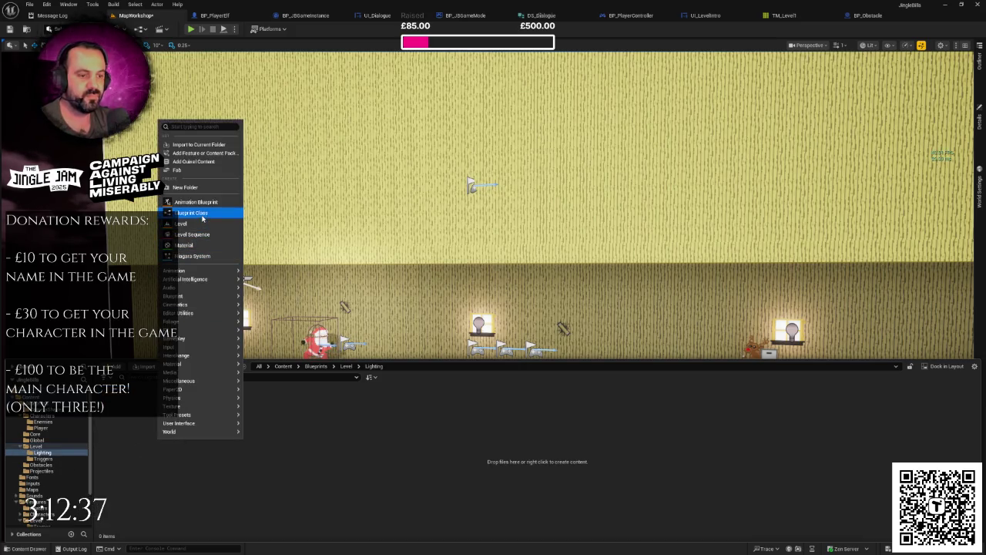
click(210, 216)
click(408, 212)
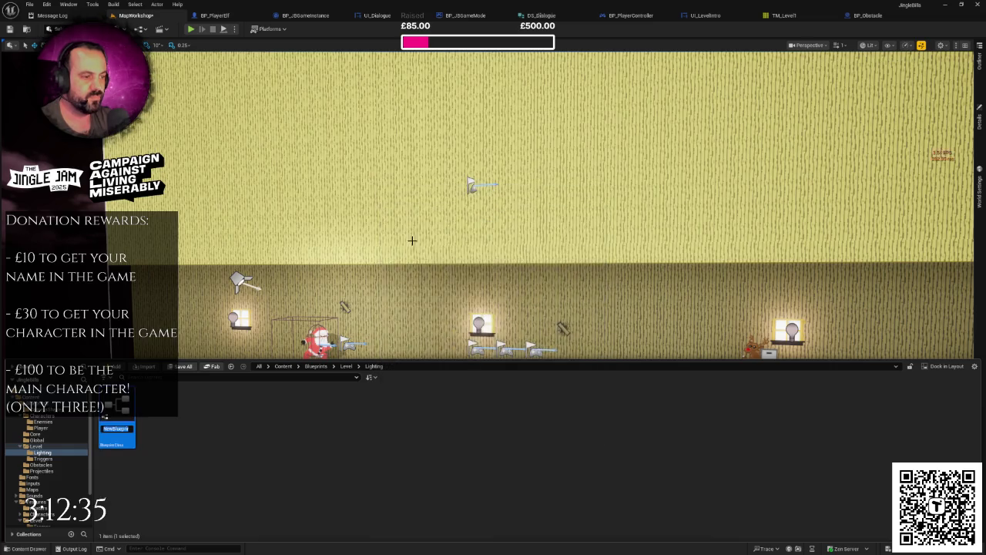
text(BP_Ce)
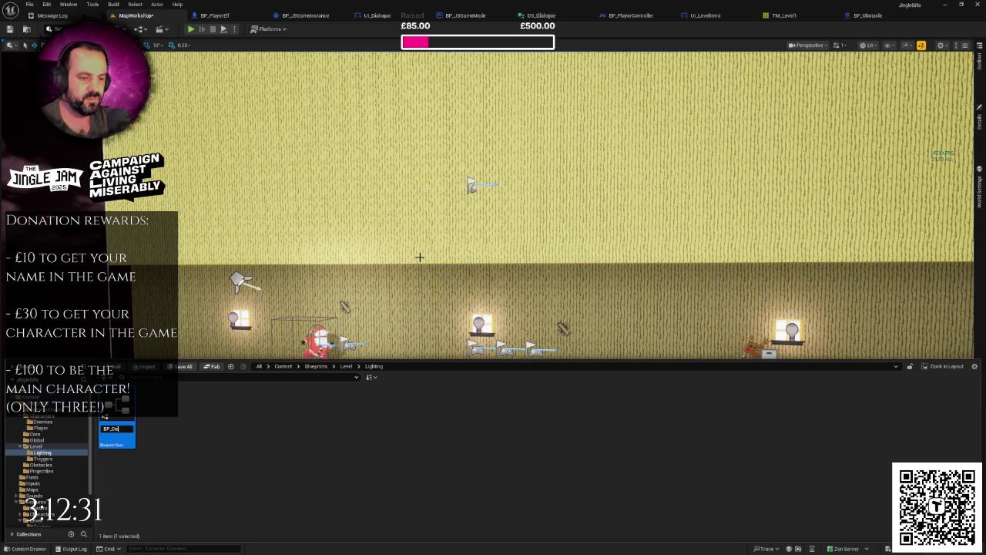
text(ing)
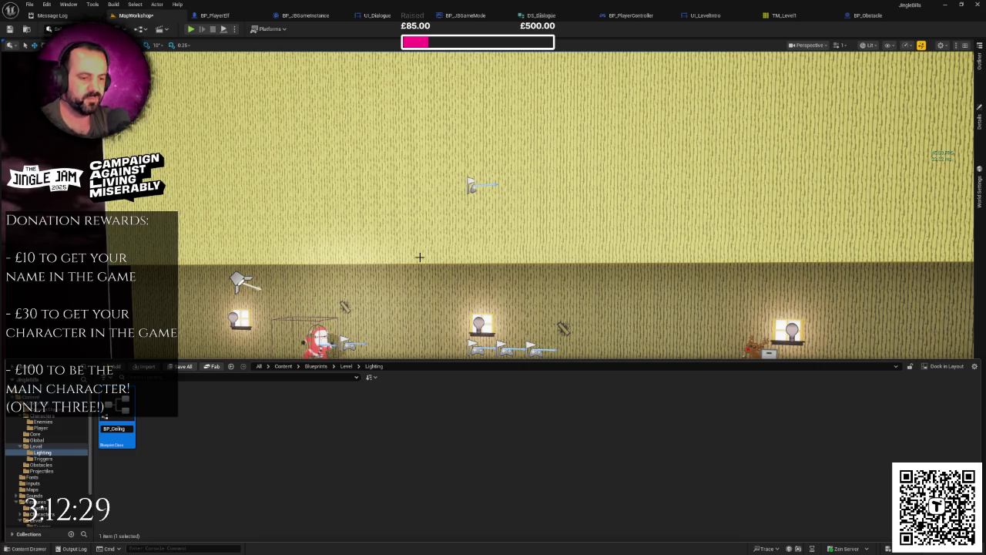
key(Return)
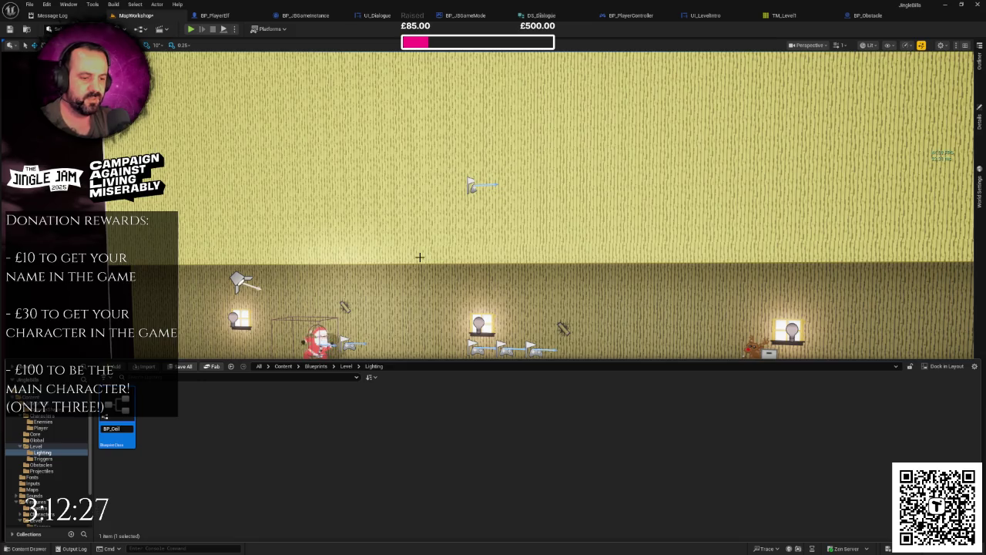
text(ingLight)
key(Return)
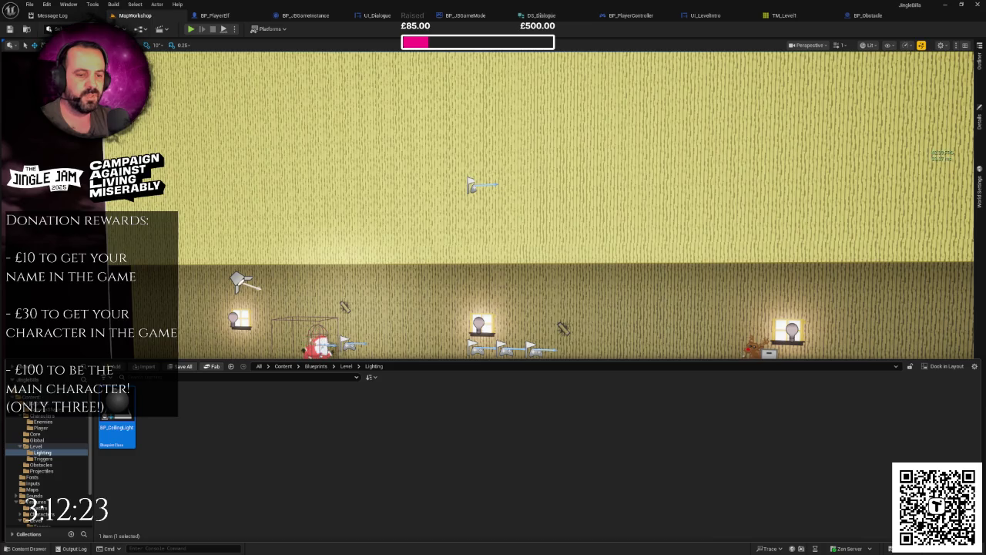
Step: Navigate back up to the top Content folder and bring up its create options
click(30, 402)
click(31, 397)
right_click(451, 422)
Step: Create a Materials folder in Content and open it
mouse_move(499, 281)
click(493, 166)
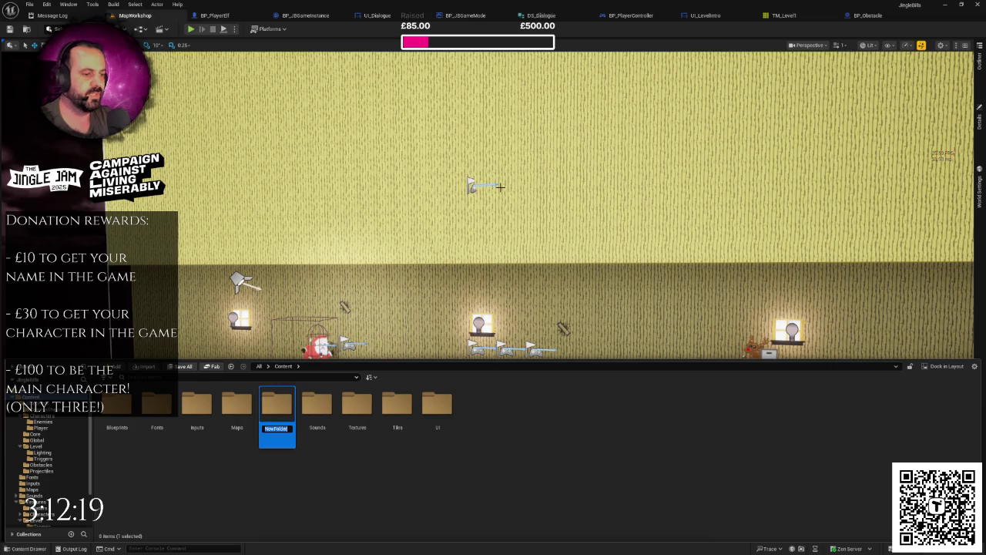
text(Material)
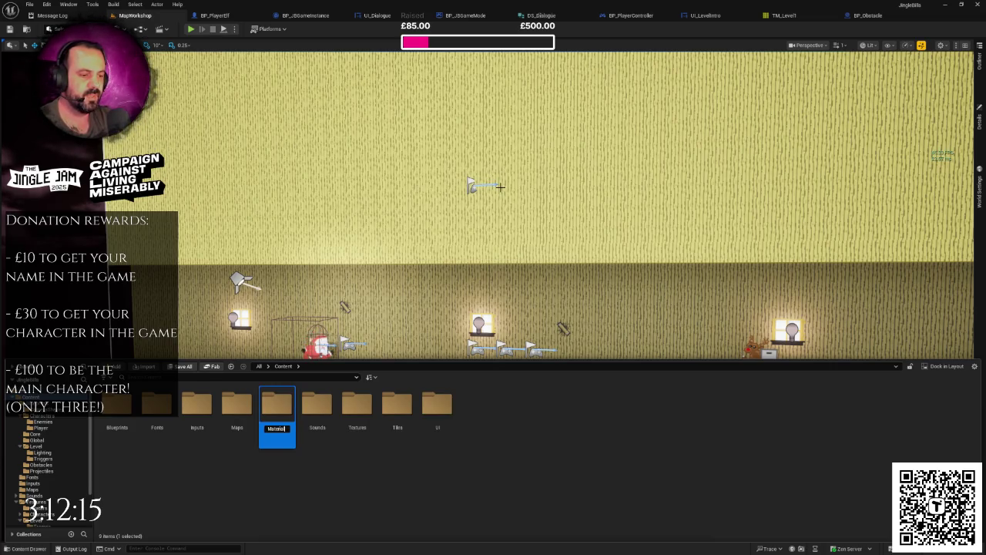
double_click(277, 404)
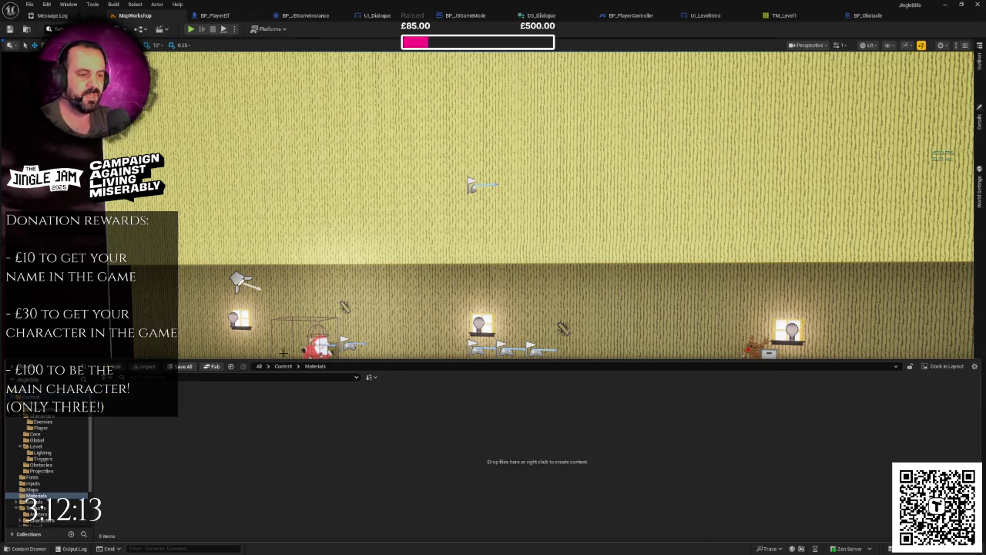
Step: Create a material named M_GlowingColour and open it for editing
right_click(247, 412)
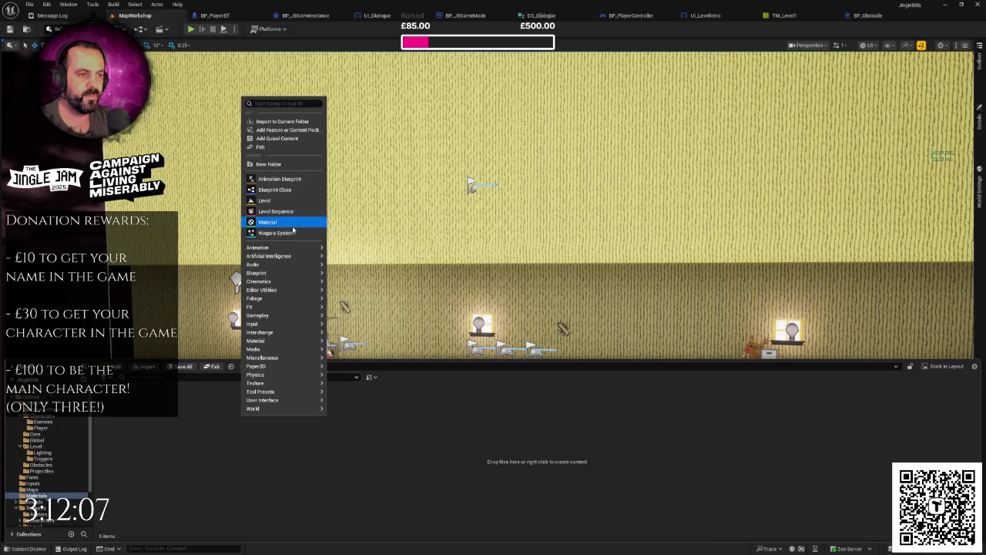
click(292, 223)
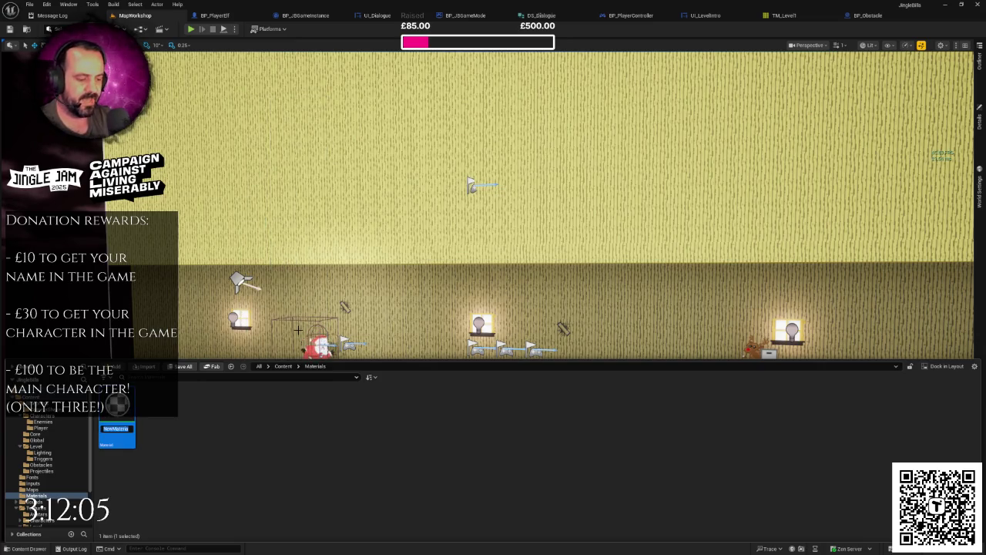
text(M_Fl)
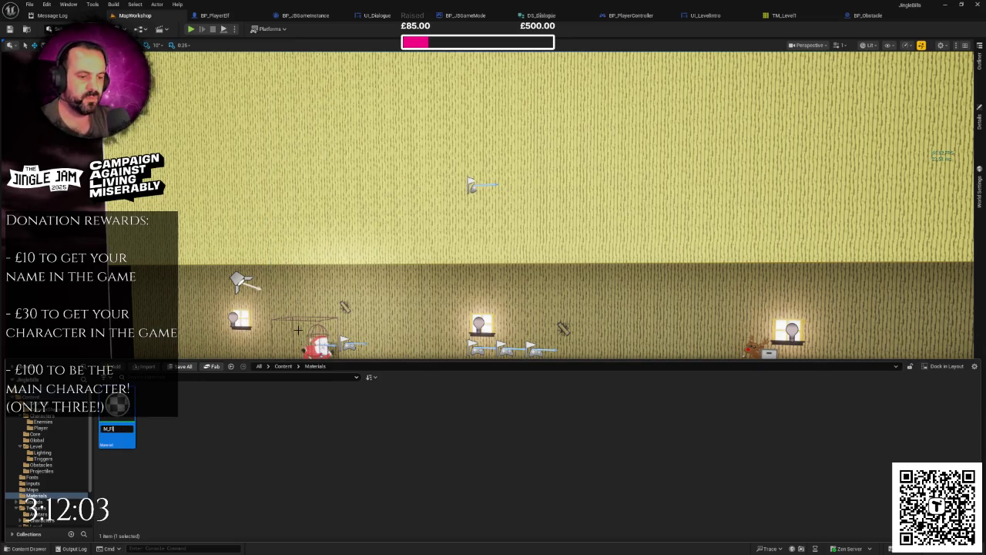
text(Glowing)
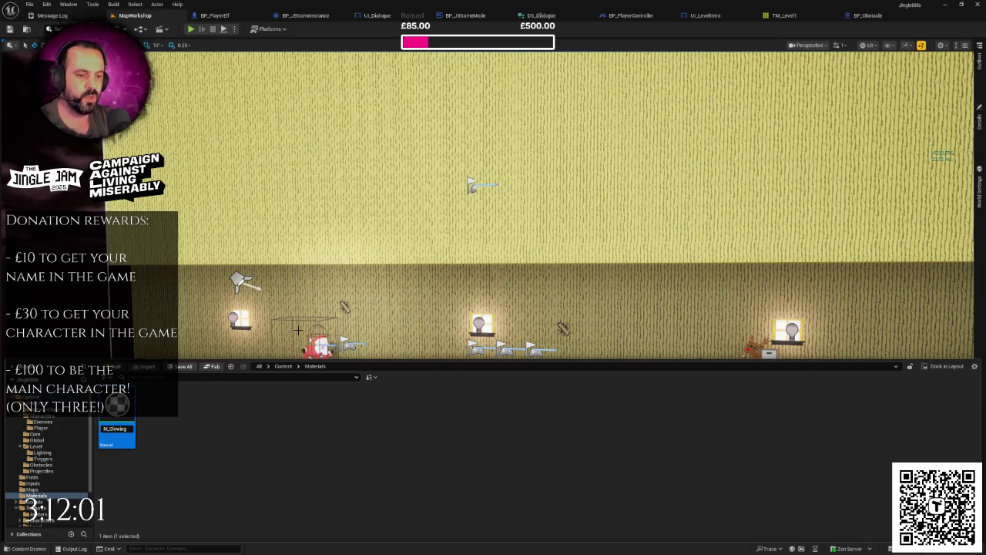
text(Colour)
key(Return)
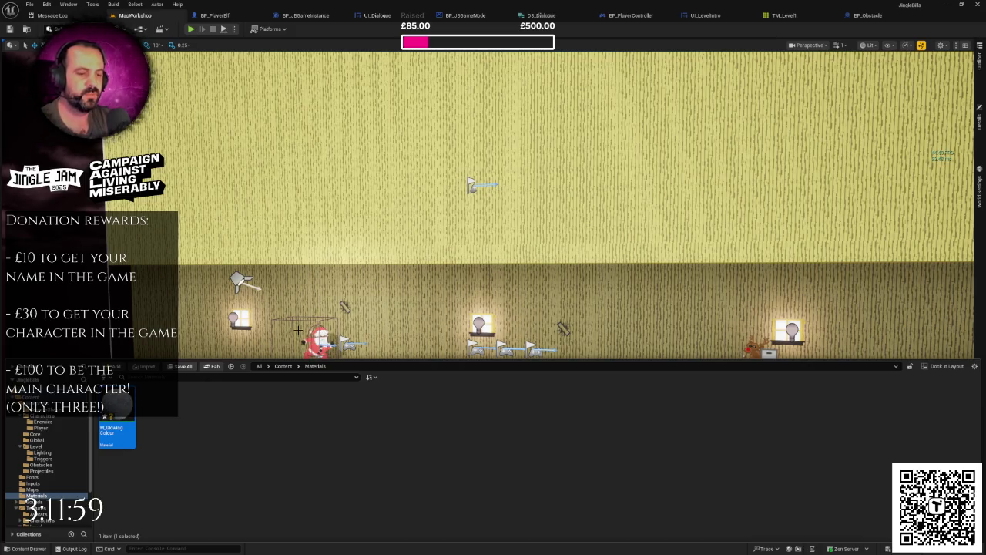
key(Return)
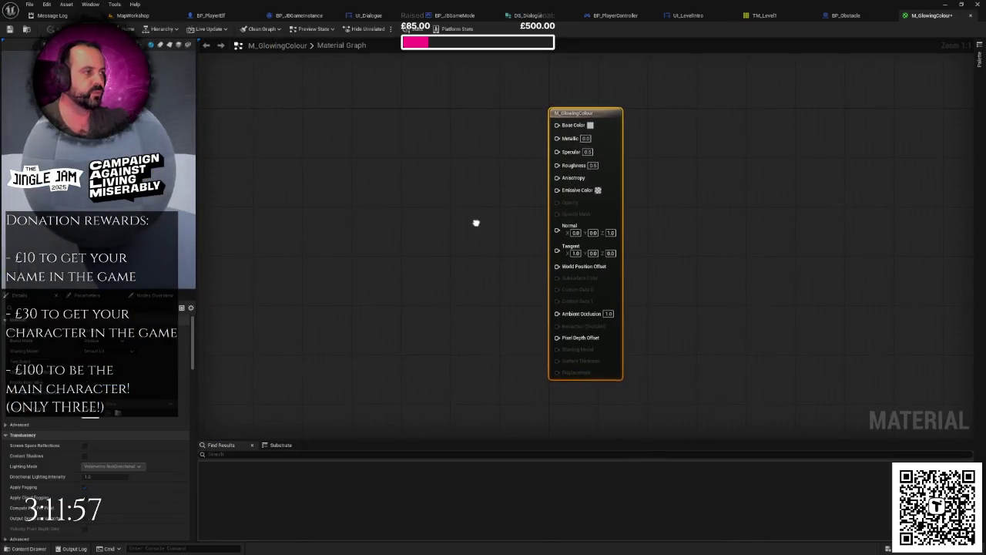
Step: Change M_GlowingColour's shading model to Unlit
scroll(331, 304, down, 1)
right_click(331, 304)
click(331, 275)
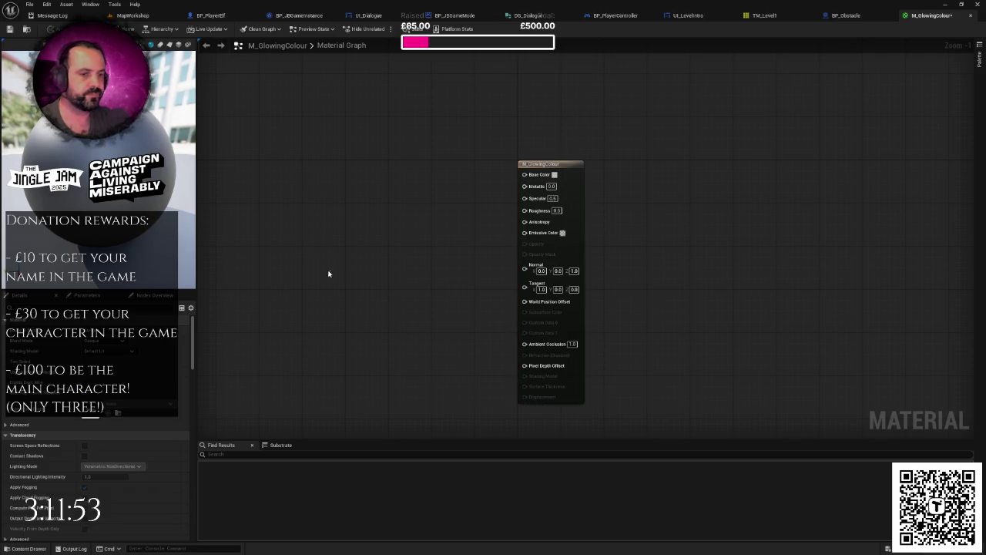
drag(323, 278, 303, 308)
click(114, 350)
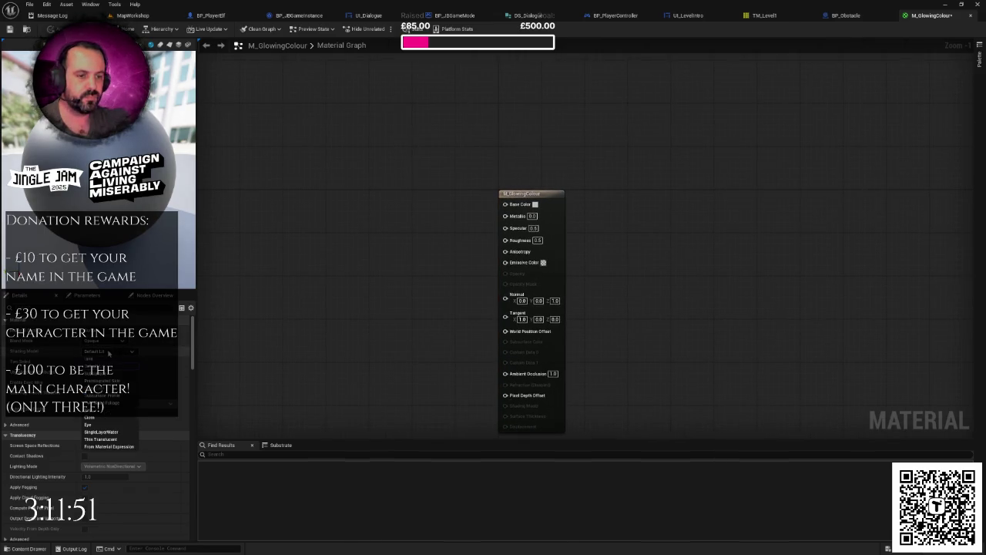
click(120, 360)
click(109, 352)
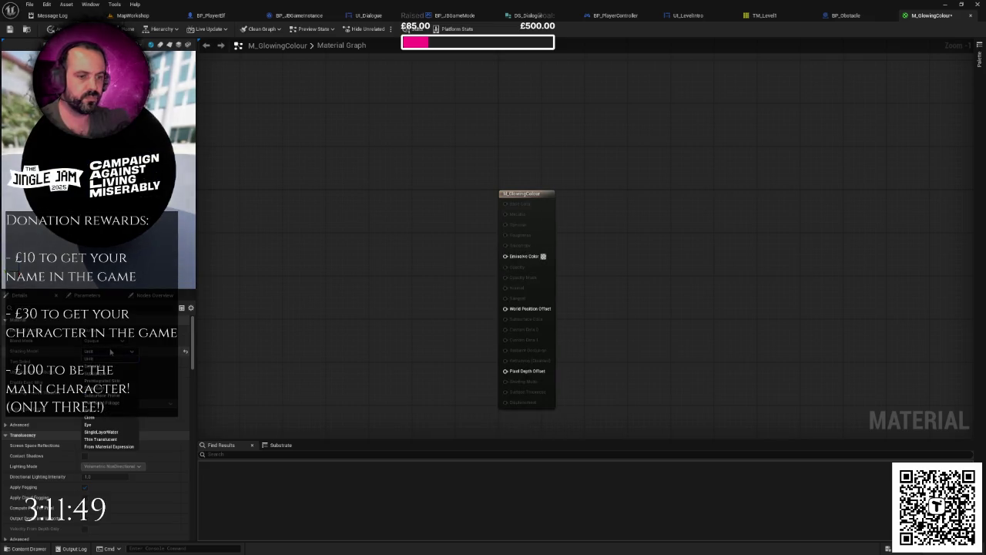
click(396, 269)
Step: Switch the shading model back to Default Lit
mouse_move(396, 269)
mouse_down()
mouse_move(419, 255)
mouse_move(366, 291)
mouse_up()
drag(341, 255, 327, 268)
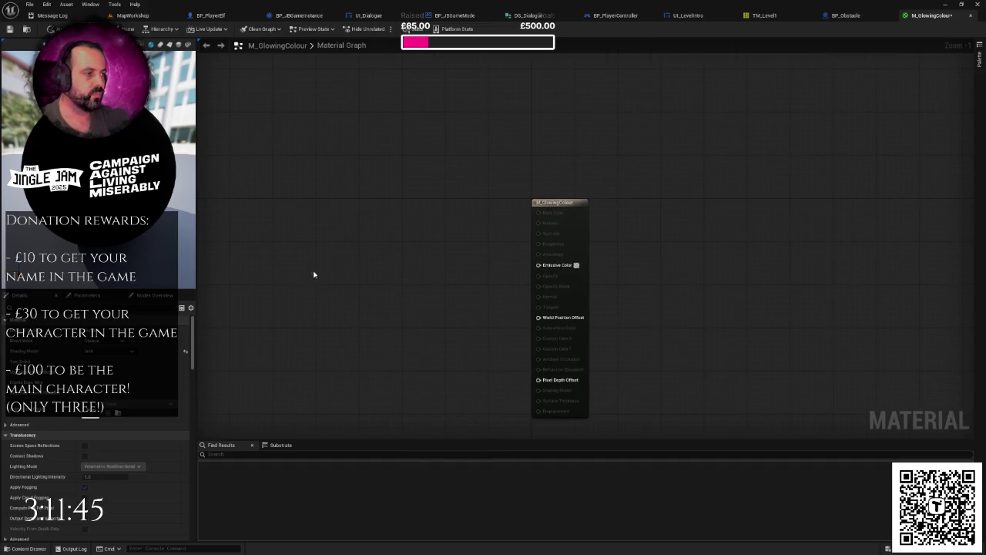
right_click(364, 260)
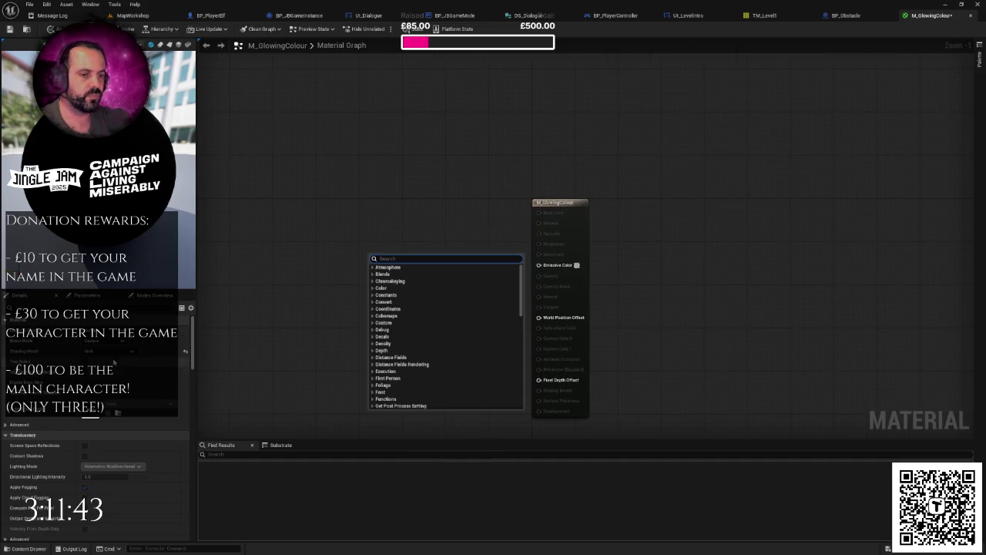
click(109, 352)
click(110, 365)
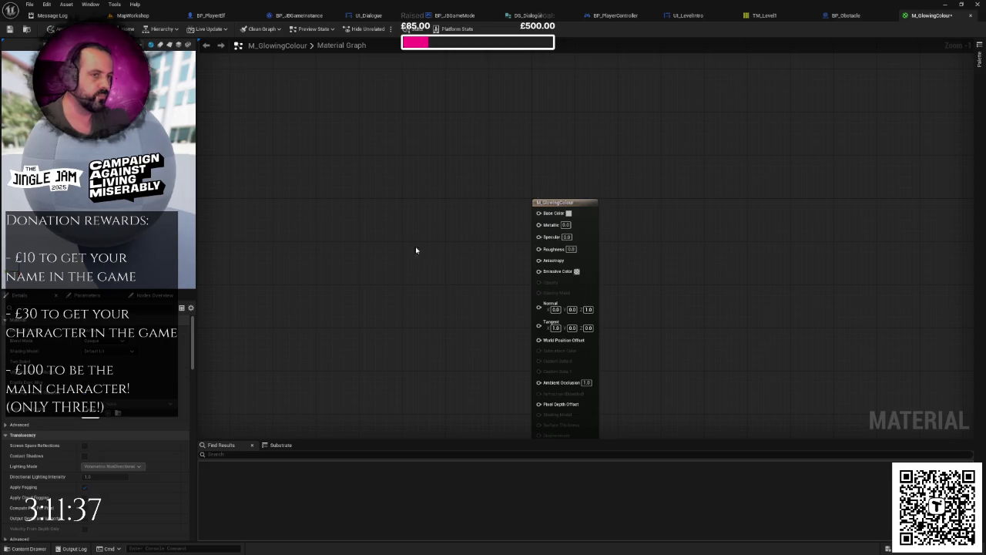
Step: Search the graph for vector and add a Constant3Vector node
right_click(336, 234)
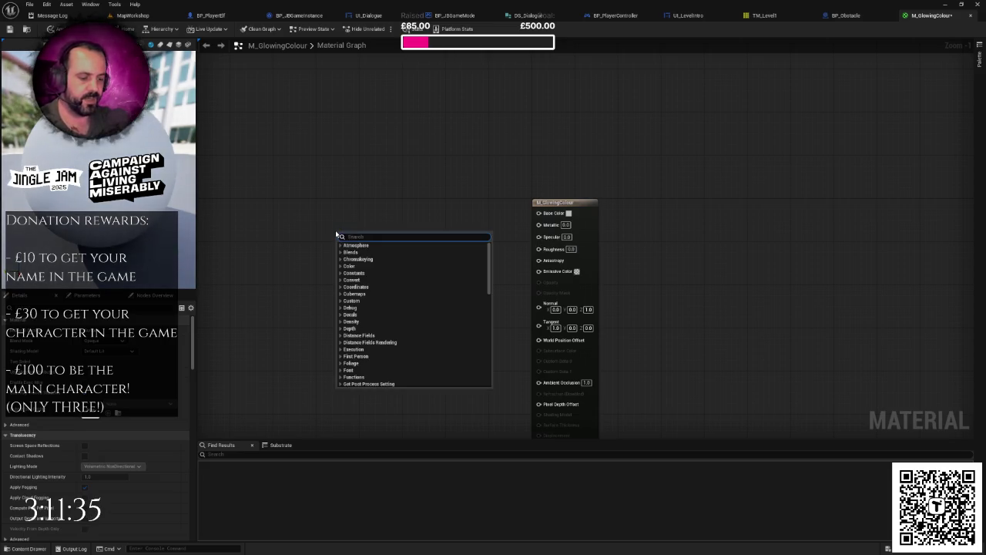
text(vector)
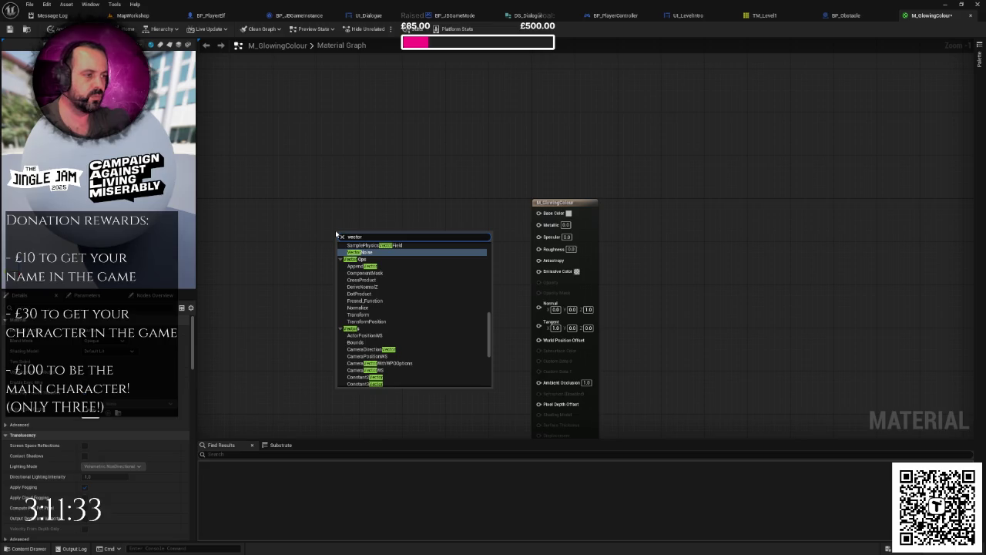
scroll(382, 266, up, 5)
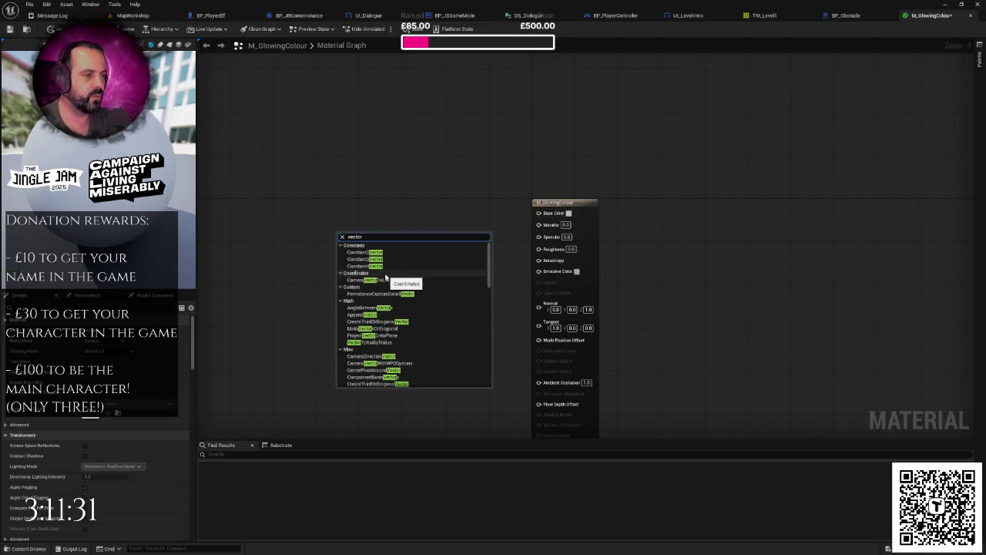
click(382, 259)
Step: Move the Constant3Vector left of the output and convert it into the GlowColour parameter
drag(369, 231, 308, 215)
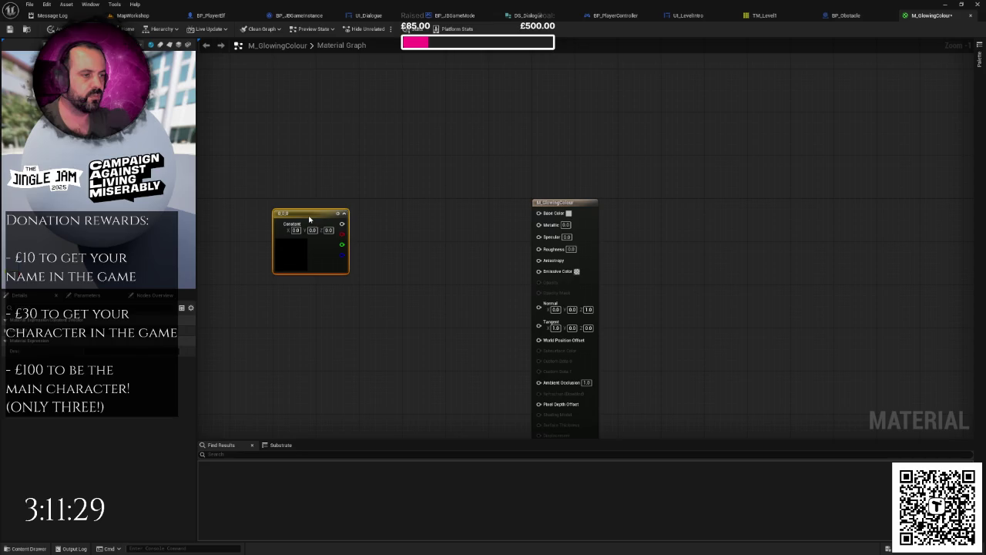
right_click(309, 218)
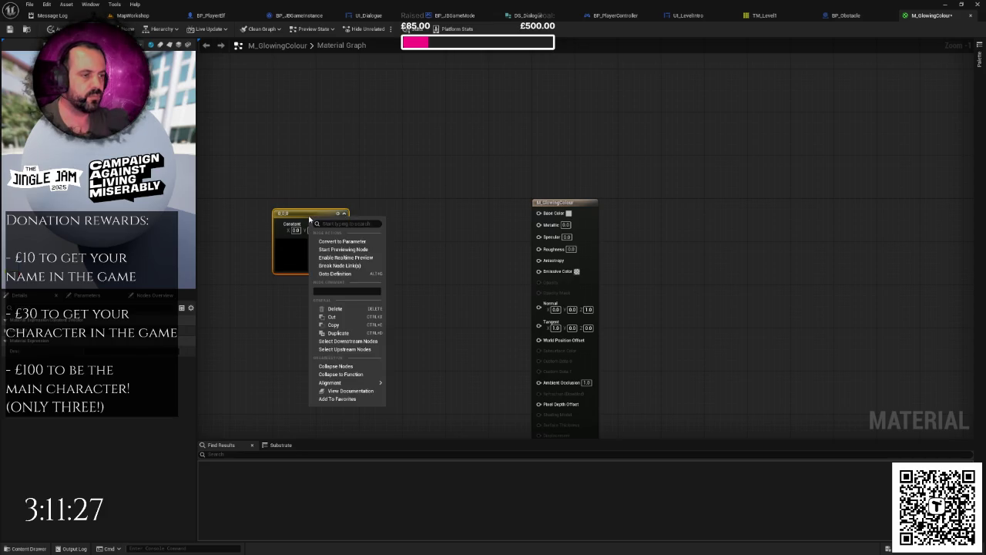
click(342, 241)
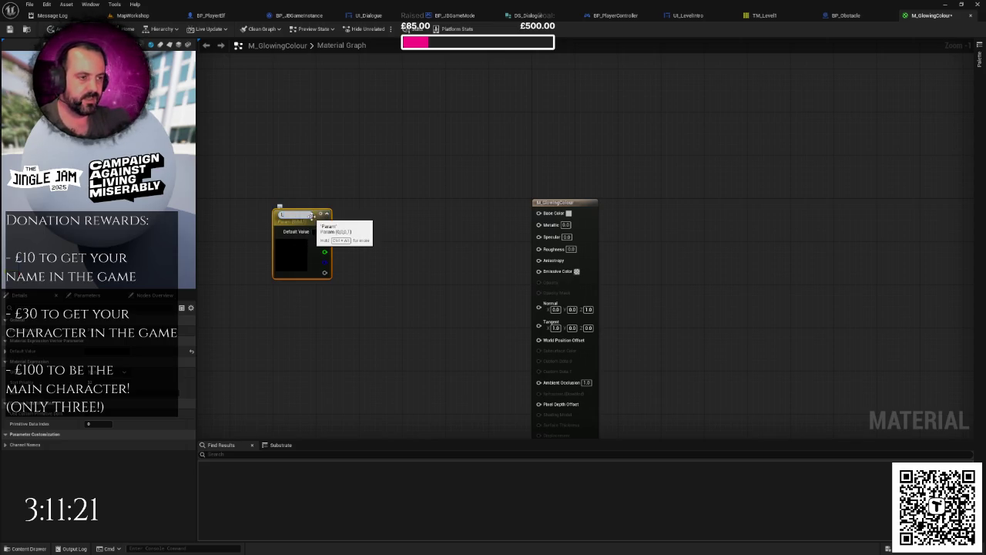
text(Br)
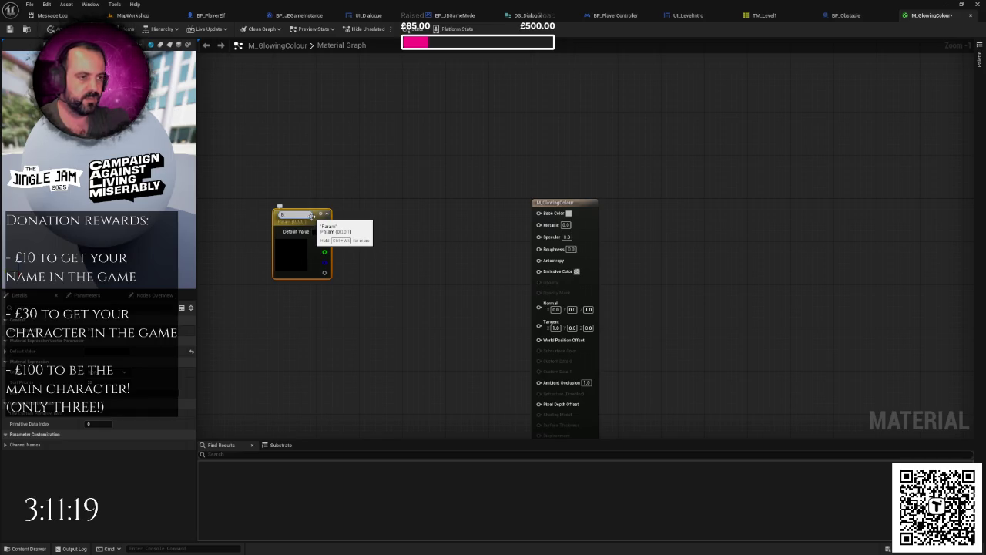
text(ight)
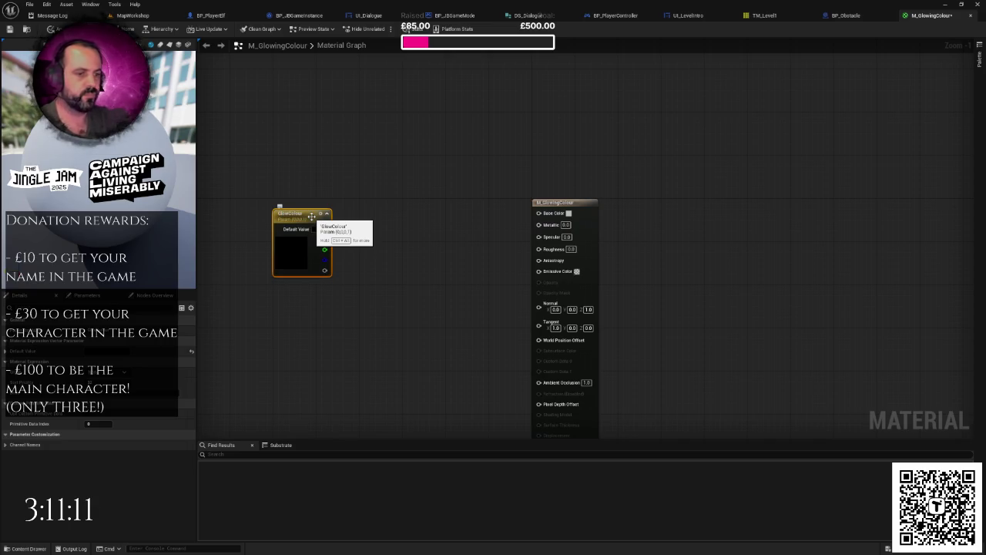
Step: Set GlowColour's default value to white
click(383, 255)
drag(383, 255, 325, 254)
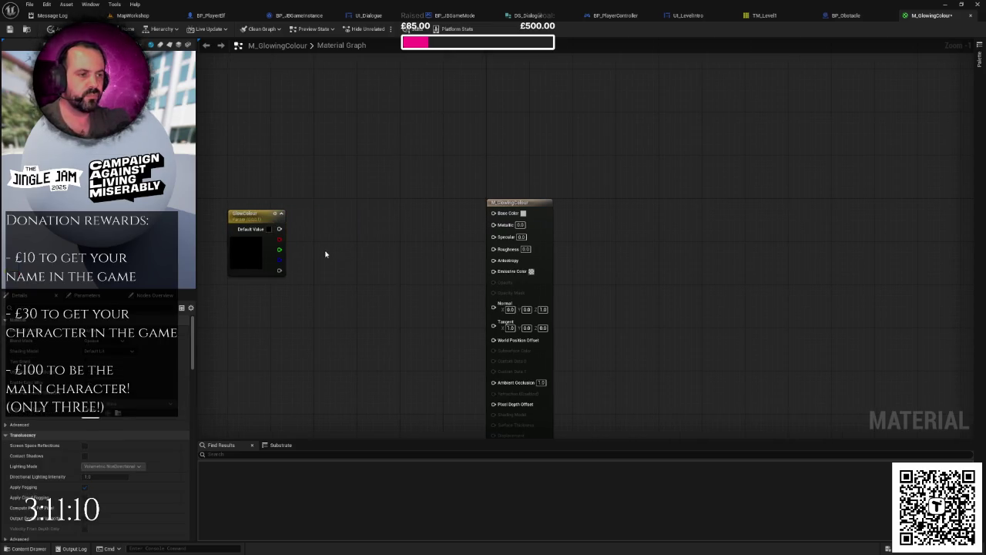
click(271, 262)
double_click(257, 258)
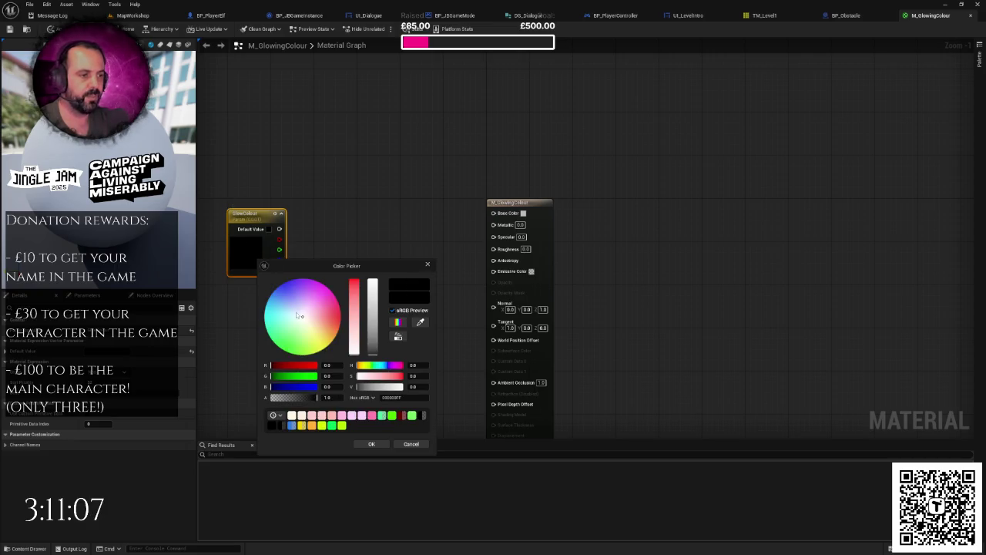
drag(377, 330, 372, 280)
click(371, 444)
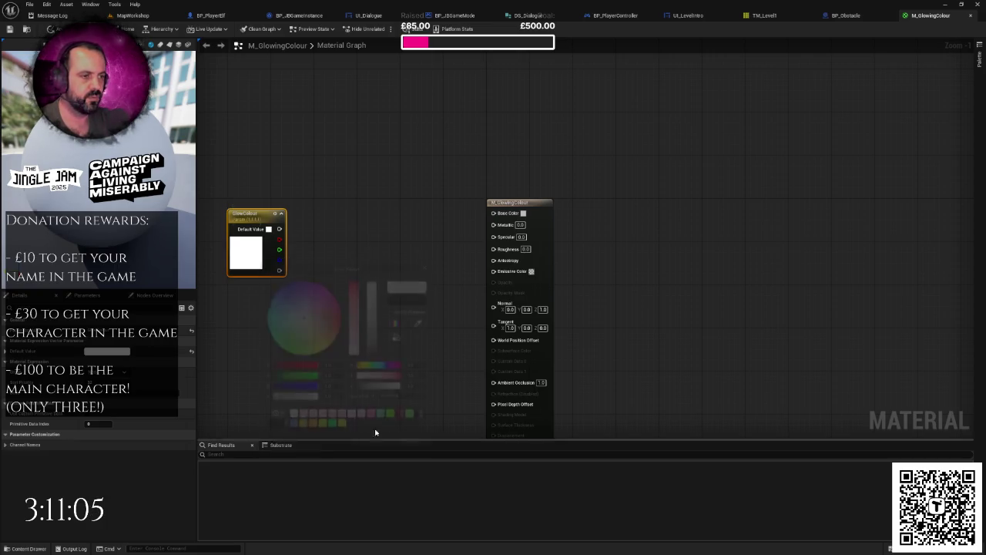
Step: Wire GlowColour into the material's Base Color
mouse_move(280, 230)
mouse_down()
mouse_move(456, 240)
mouse_move(493, 213)
mouse_up()
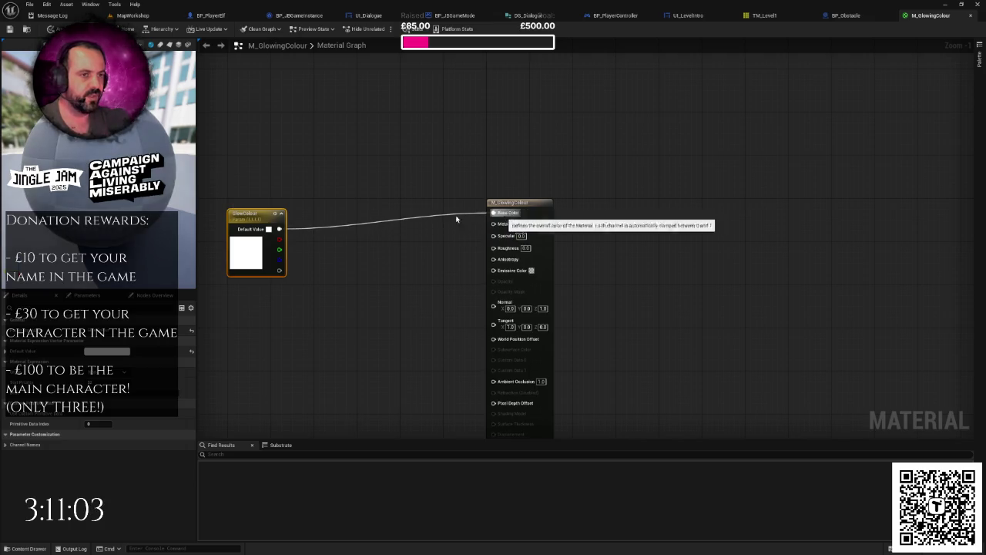
click(383, 268)
scroll(383, 264, up, 1)
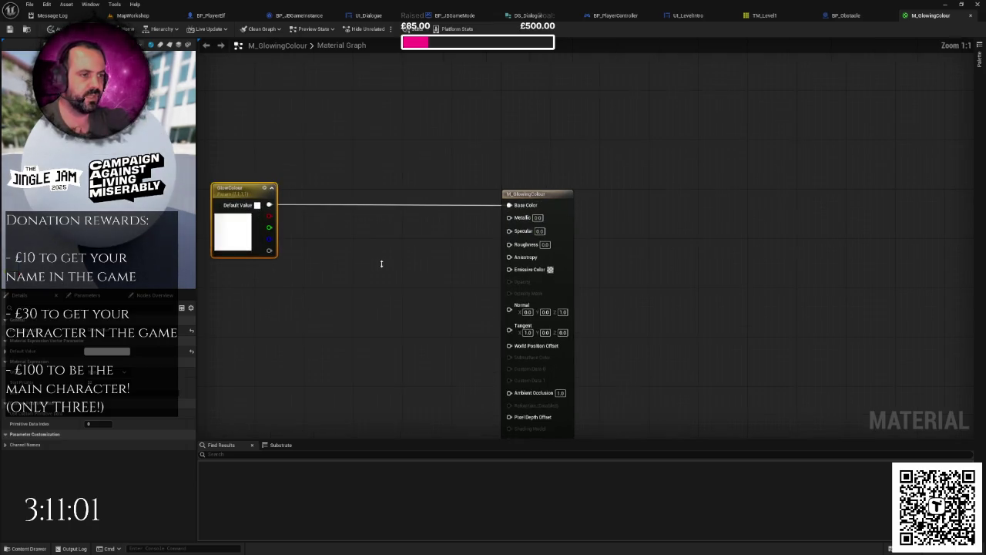
drag(351, 246, 348, 228)
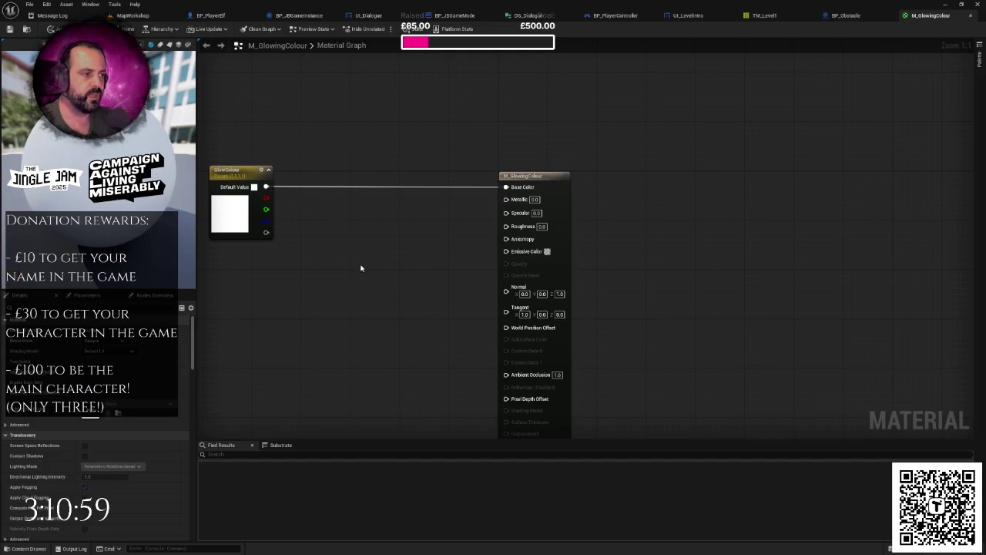
right_click(277, 289)
Step: Add a ScalarParameter named GlowIntensity with a default value of 5.0
text(para)
key(BackSpace)
key(BackSpace)
key(BackSpace)
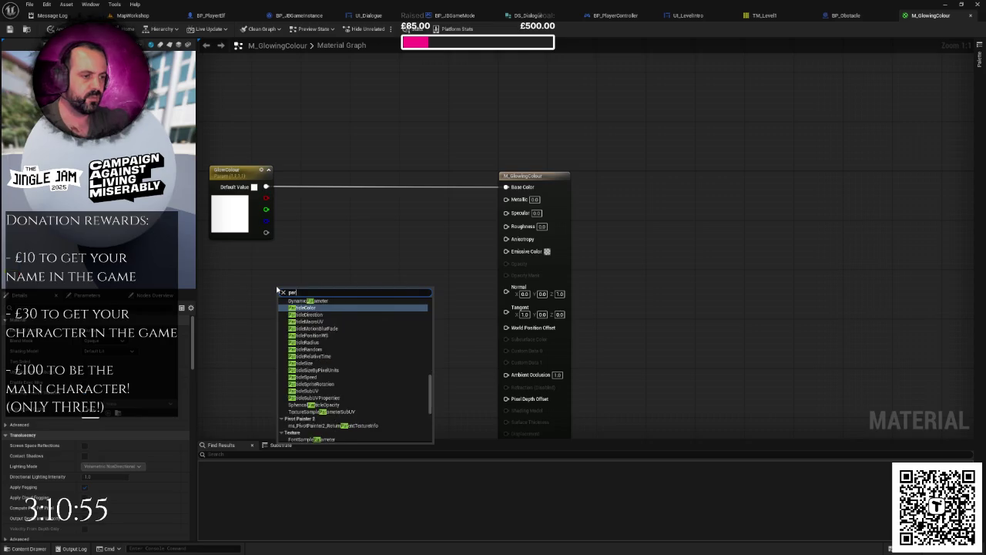
text(scalar)
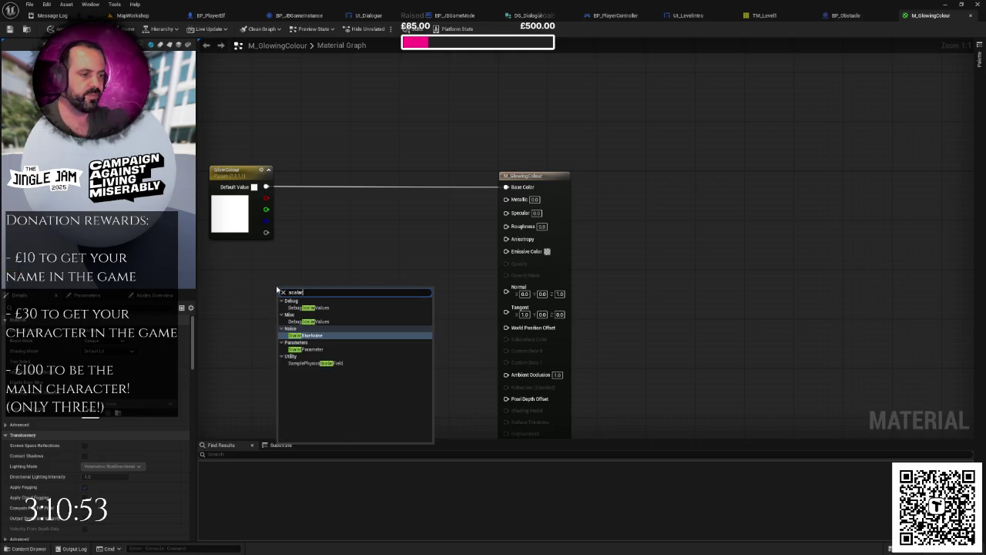
key(Down)
key(Return)
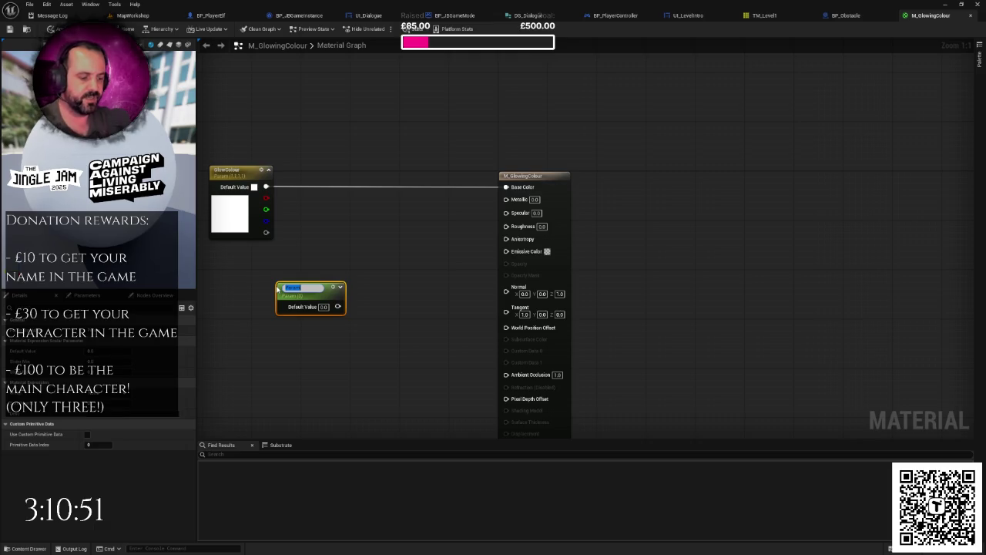
text(GlowIntens)
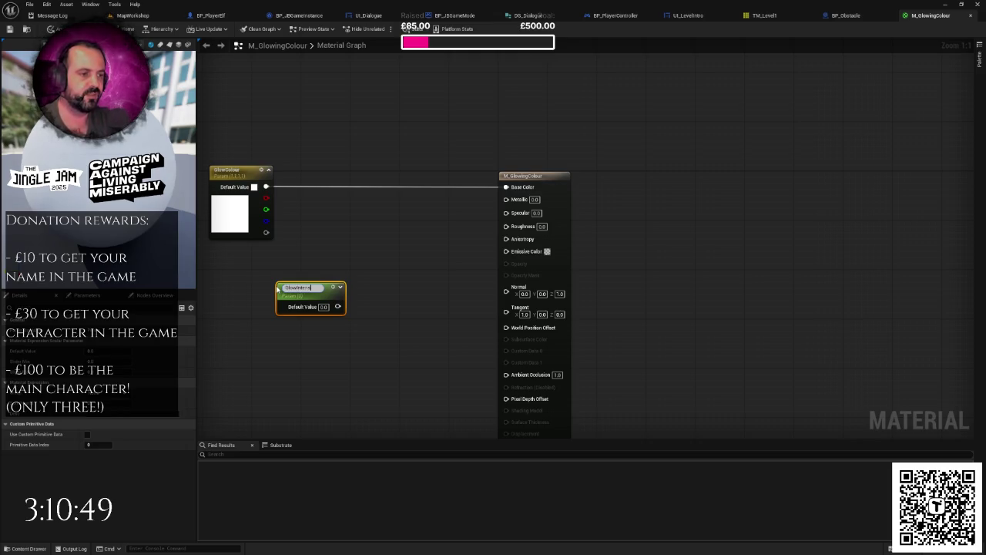
text(ity)
key(Return)
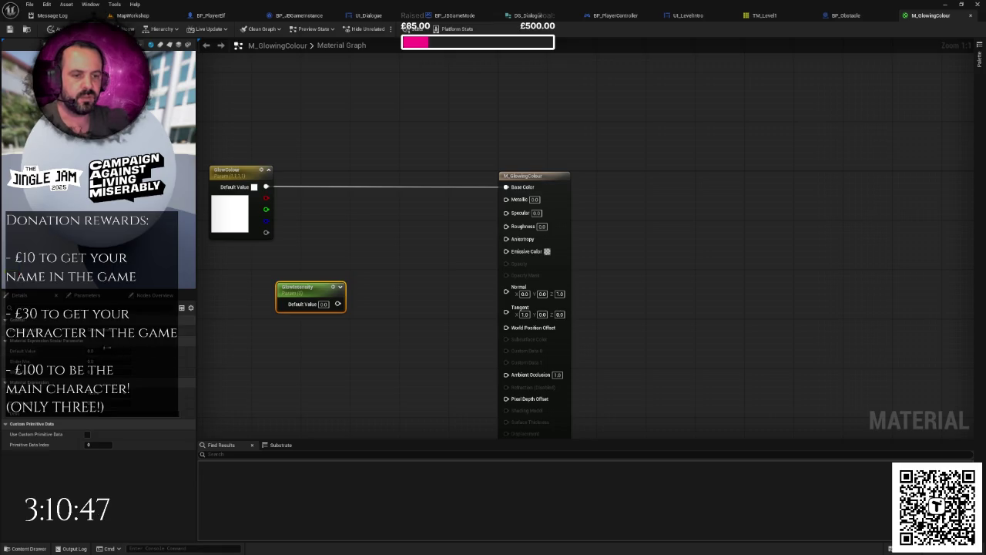
click(91, 351)
text(5)
key(Return)
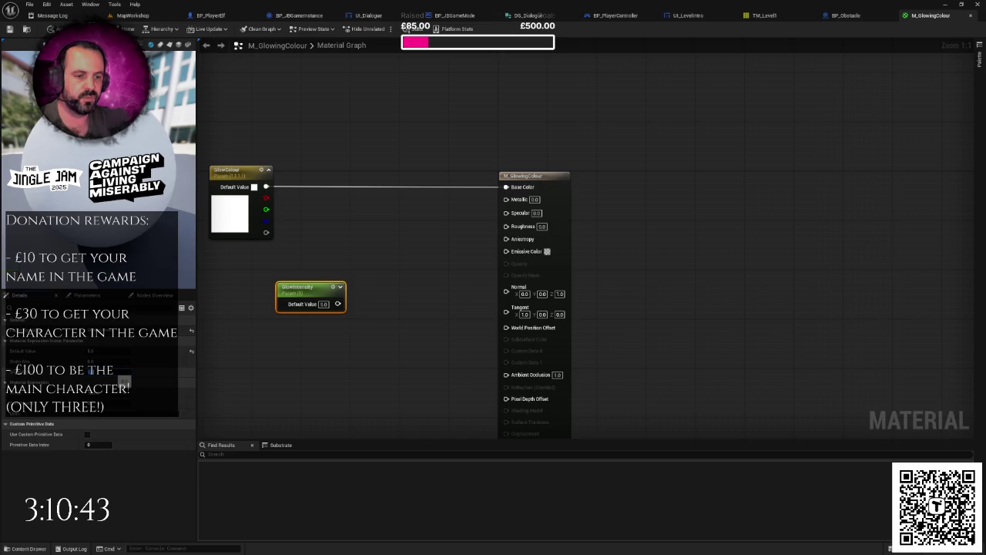
Step: Multiply GlowColour by GlowIntensity and feed the product into Emissive Color
drag(548, 215, 585, 216)
drag(266, 187, 440, 255)
text(mult)
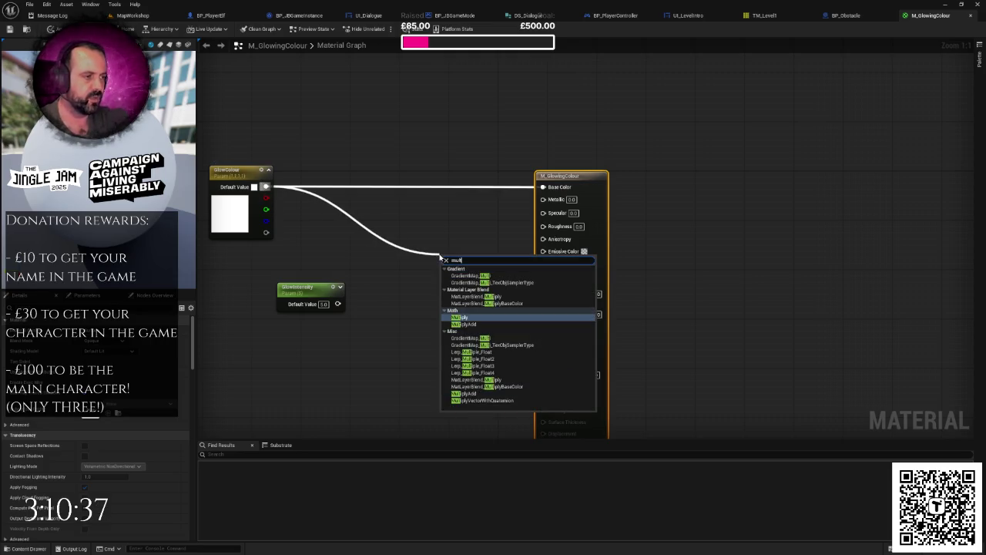
key(Return)
mouse_move(337, 303)
mouse_down()
mouse_move(496, 275)
mouse_move(542, 251)
mouse_up()
mouse_move(461, 265)
mouse_down()
mouse_move(462, 247)
mouse_move(449, 249)
mouse_up()
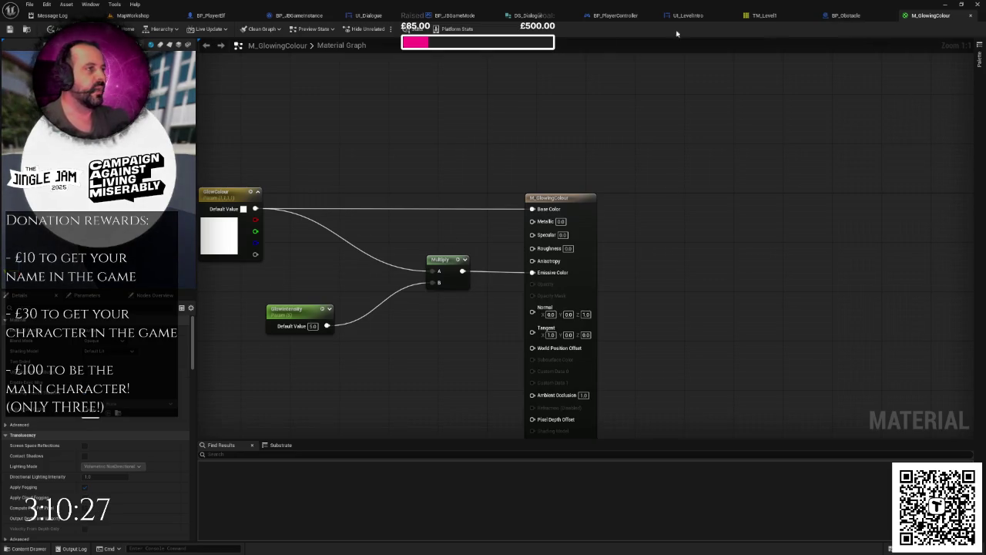
click(133, 17)
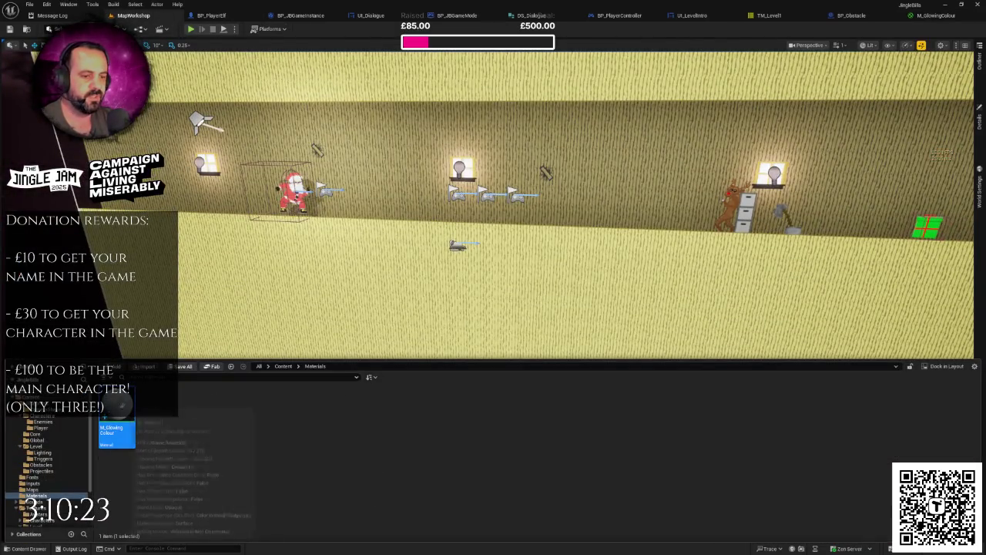
Step: Browse the Content Browser to Blueprints > Level > Lighting
click(52, 415)
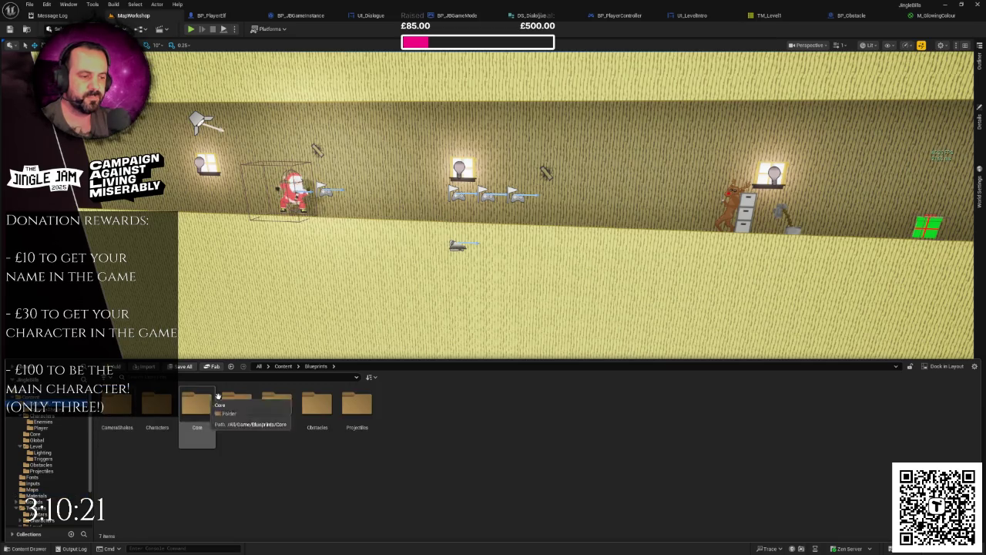
click(275, 402)
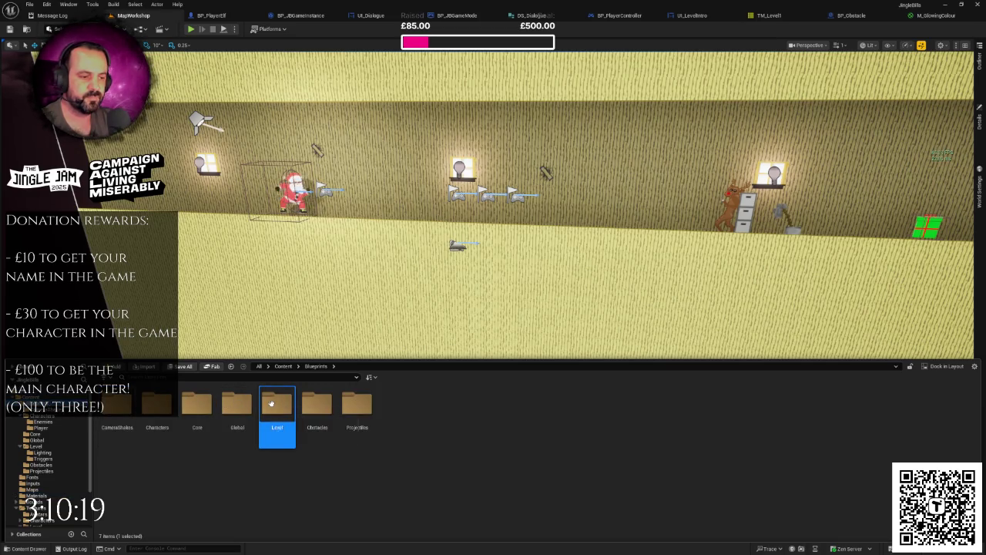
double_click(275, 402)
double_click(116, 428)
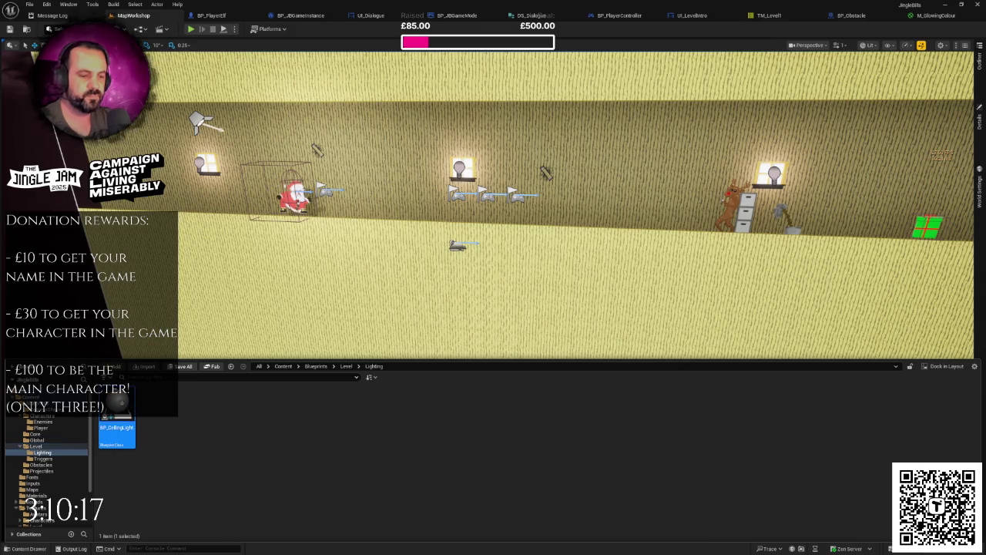
Step: Open BP_CeilingLight in the Blueprint editor and shift the preview view
double_click(116, 427)
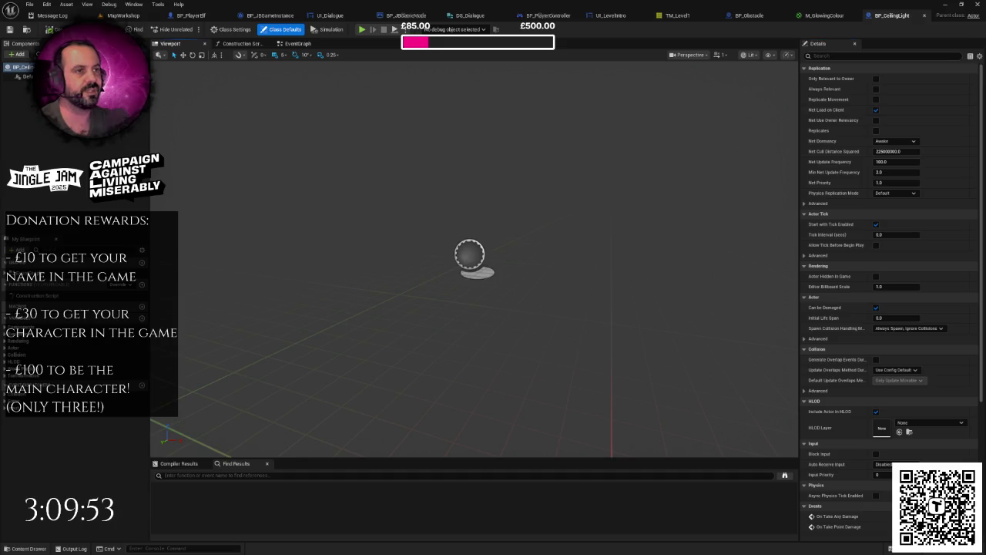
drag(202, 101, 273, 101)
Step: Add a Sphere component to BP_CeilingLight with its collision preset set to NoCollision
click(17, 54)
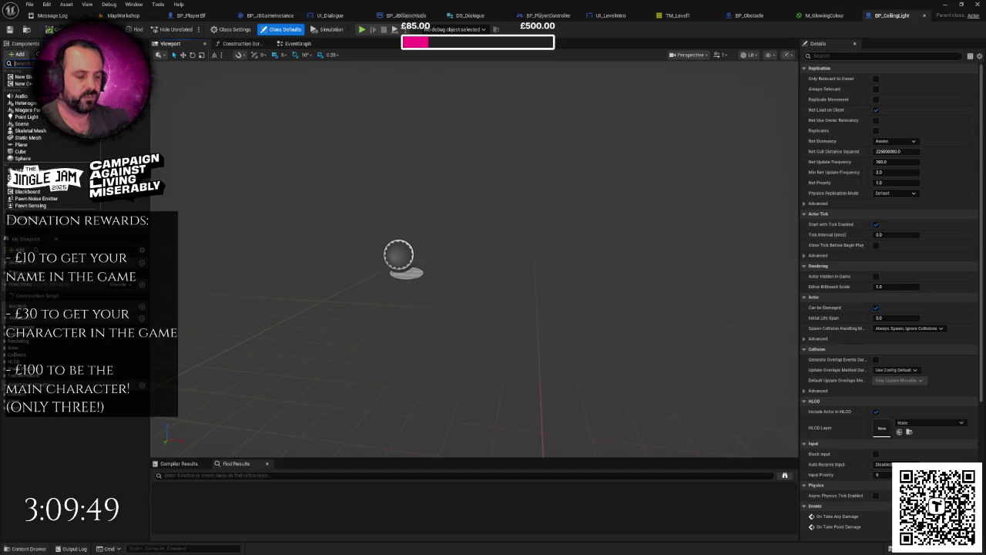
text(oln)
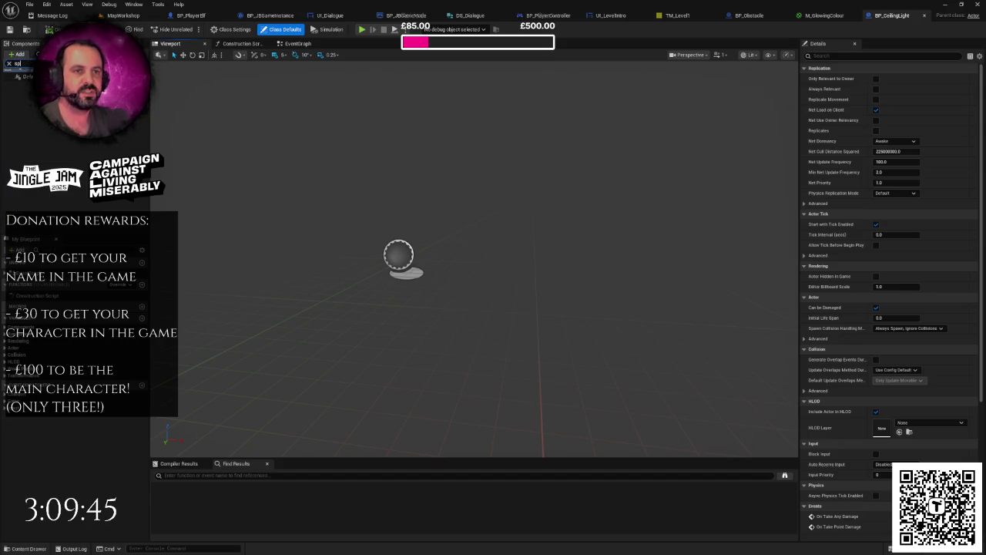
key(Return)
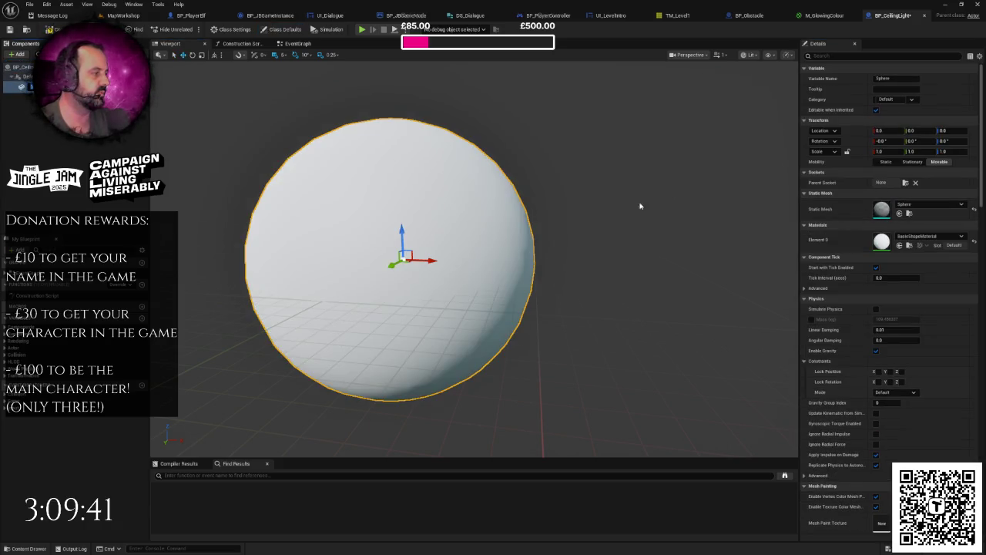
click(886, 55)
text(coll)
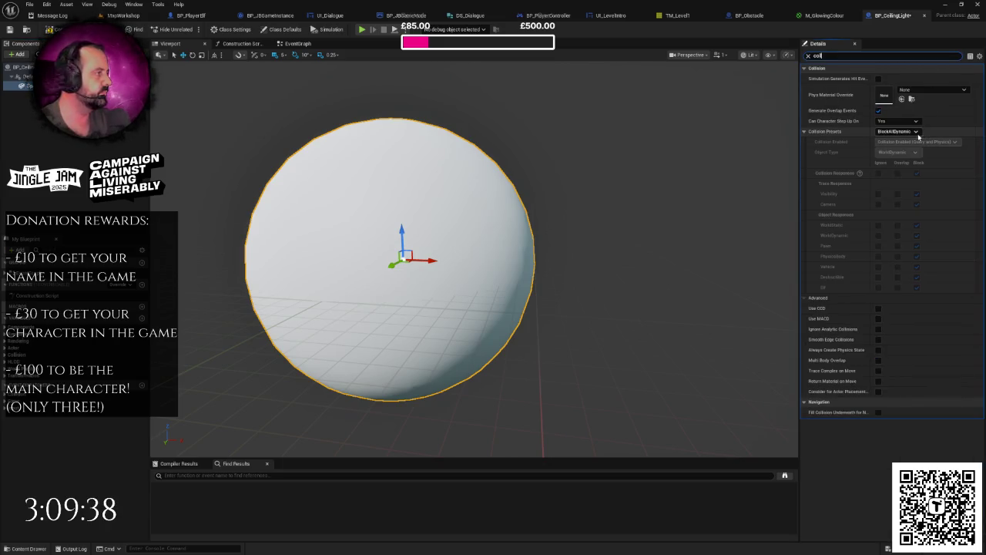
click(897, 131)
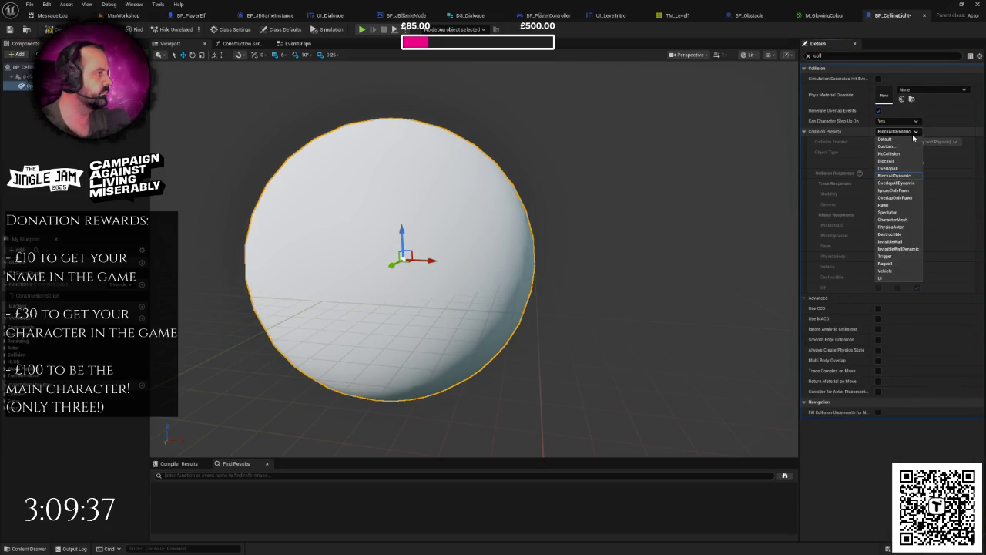
click(888, 154)
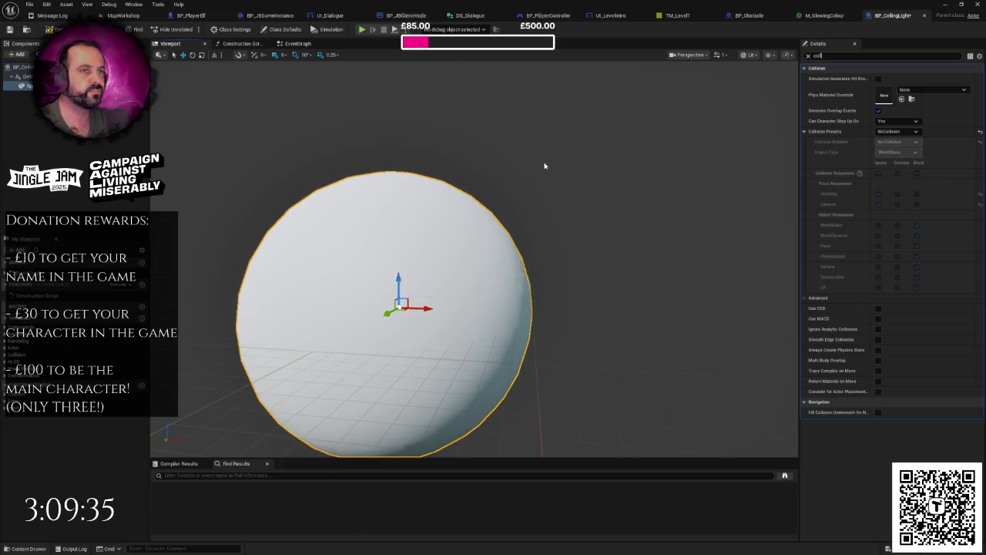
click(124, 15)
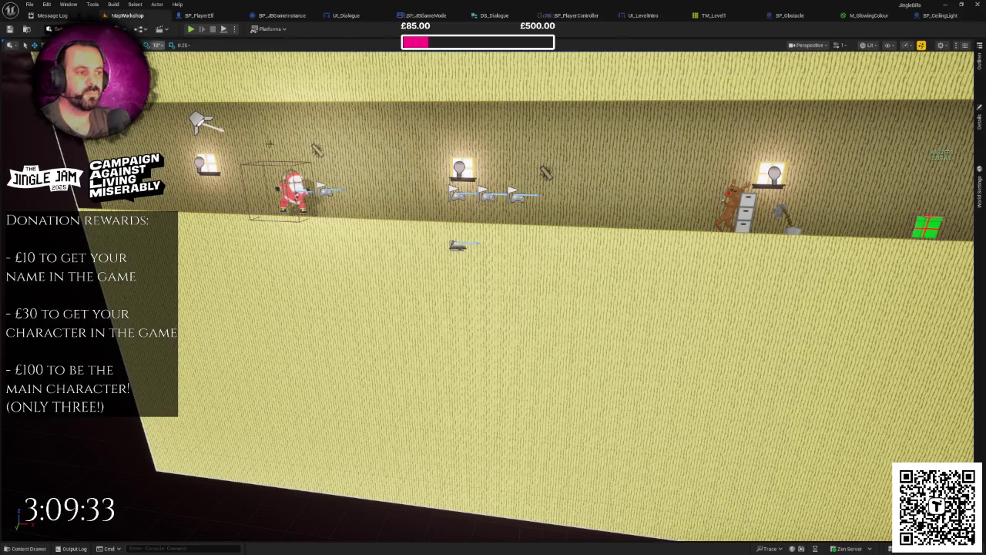
Step: Place a BP_CeilingLight in the level and set its Y location to 0.0
key(ctrl+space)
mouse_move(116, 431)
mouse_down()
mouse_move(386, 250)
mouse_move(847, 169)
mouse_move(981, 127)
mouse_up()
click(979, 124)
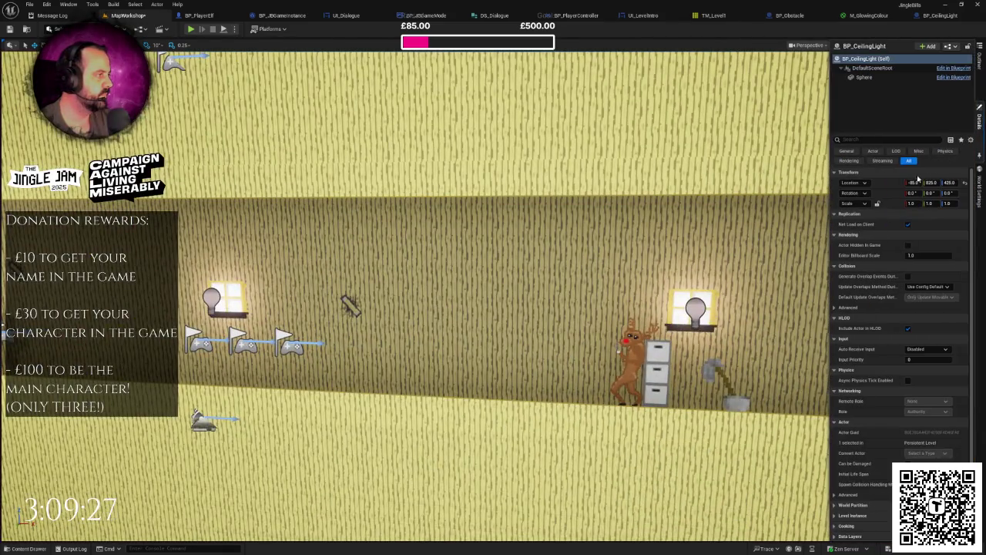
click(930, 183)
text(0)
key(Return)
Step: Orbit and zoom around the corridor to inspect the placed ceiling light
mouse_move(730, 207)
mouse_down()
mouse_move(663, 223)
mouse_move(730, 207)
mouse_up()
scroll(437, 199, down, 5)
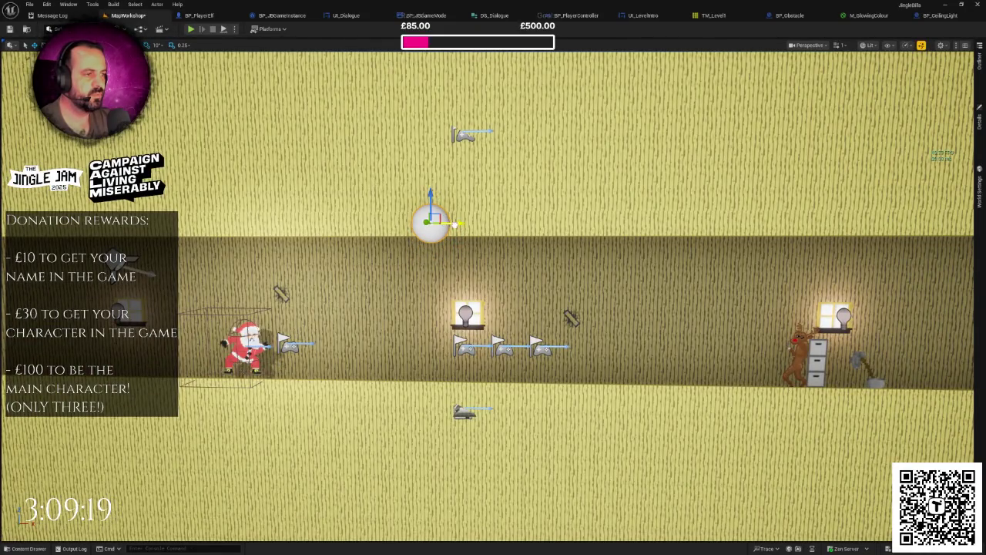
mouse_move(419, 223)
mouse_down()
mouse_move(524, 223)
mouse_move(463, 191)
mouse_move(404, 192)
mouse_up()
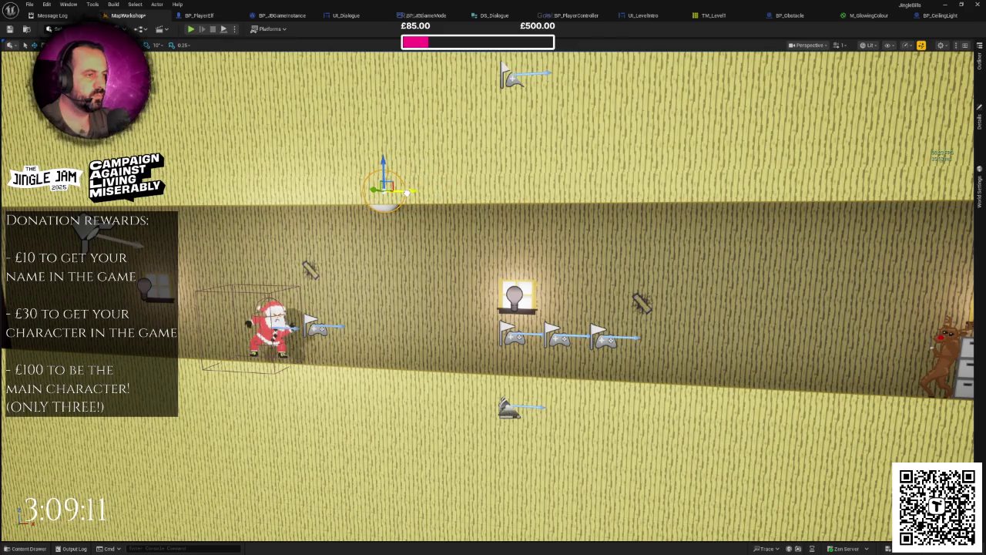
scroll(404, 192, down, 2)
scroll(332, 246, up, 5)
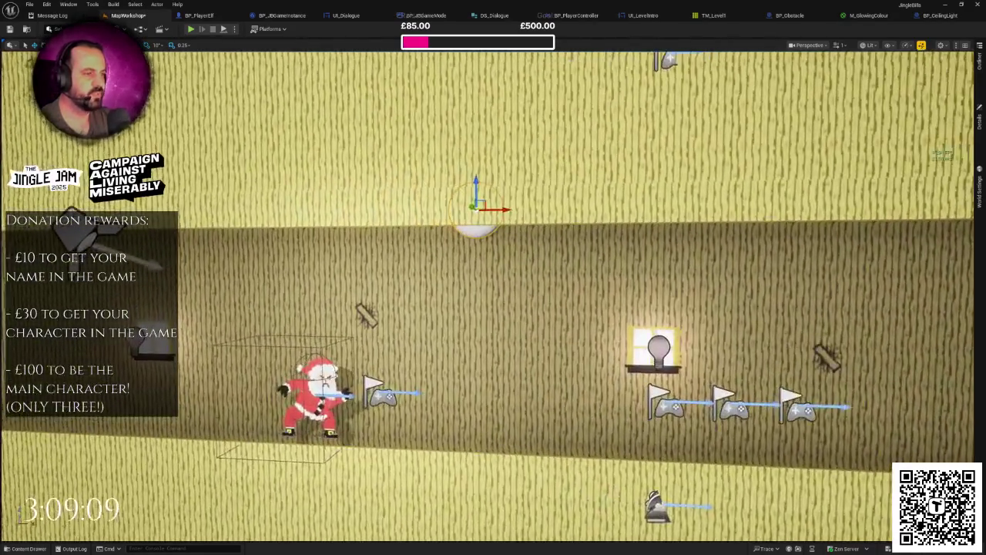
scroll(498, 205, down, 5)
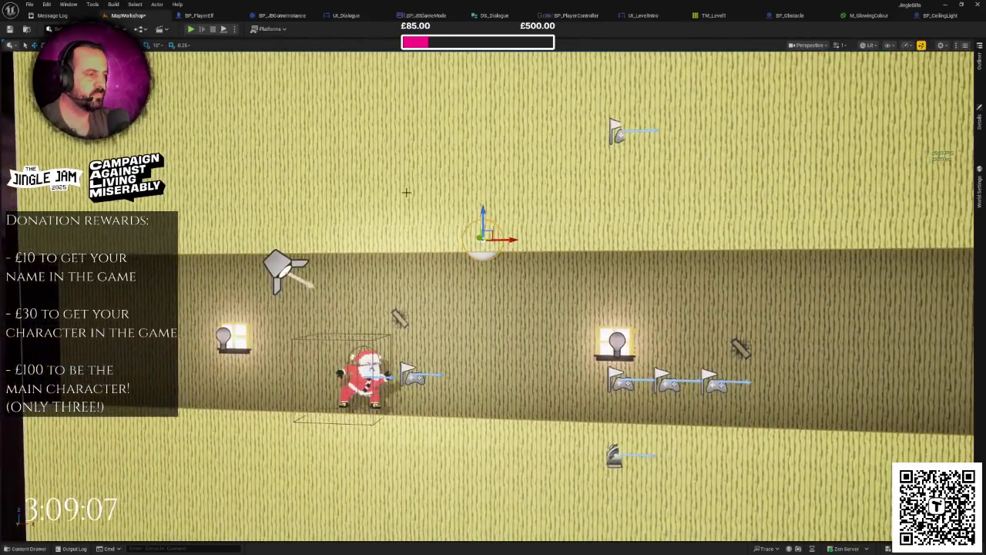
key(d)
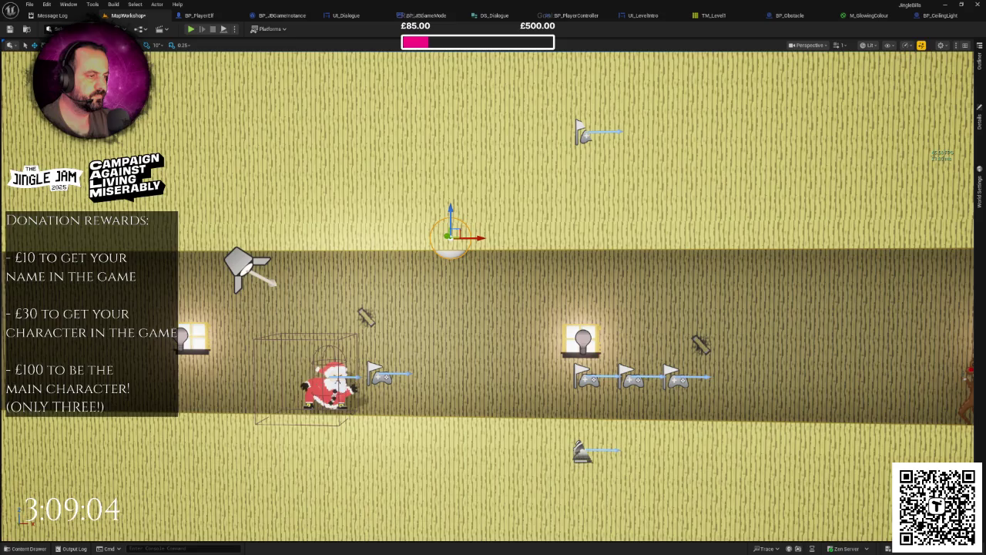
scroll(493, 296, down, 2)
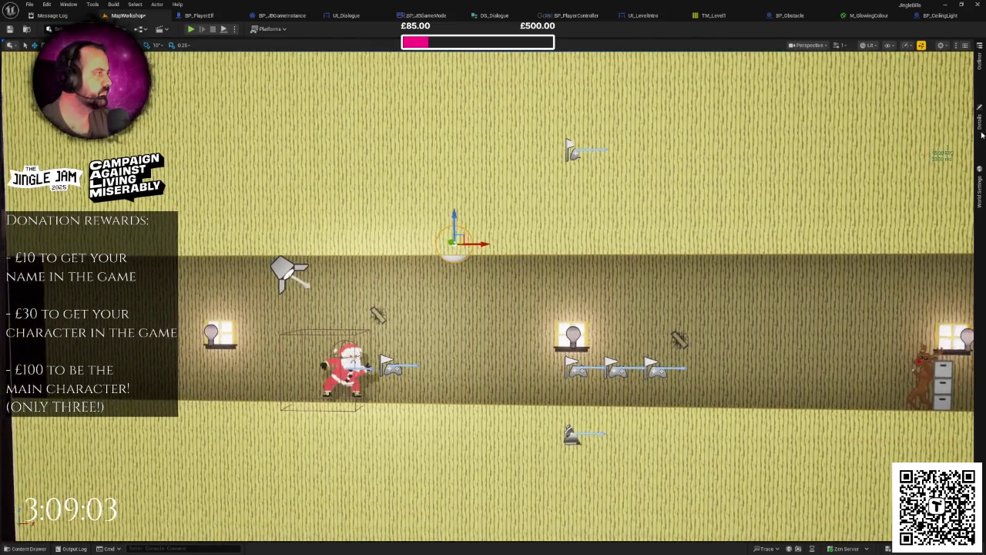
click(979, 122)
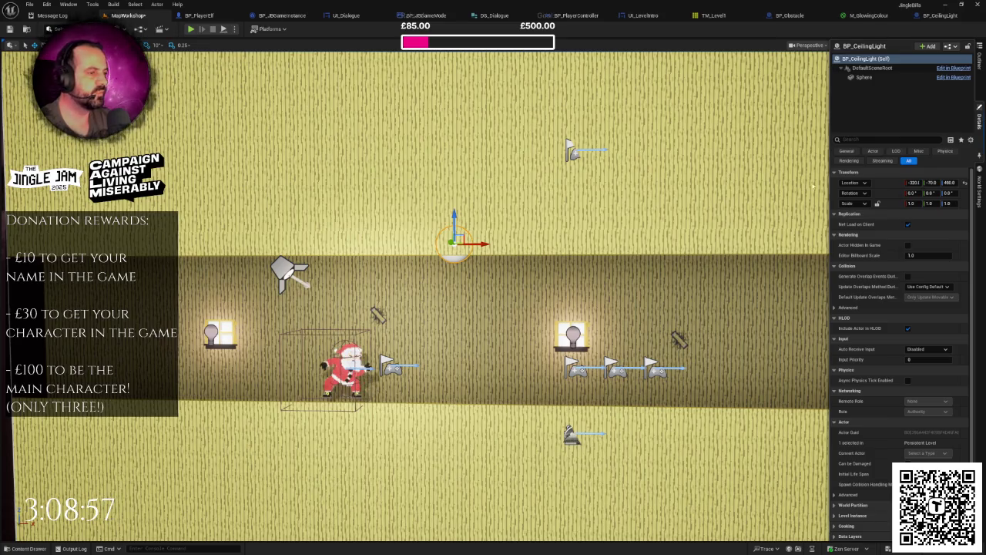
Step: Clear the blueprint's Details filter, then save the MapWorkshop level
click(928, 21)
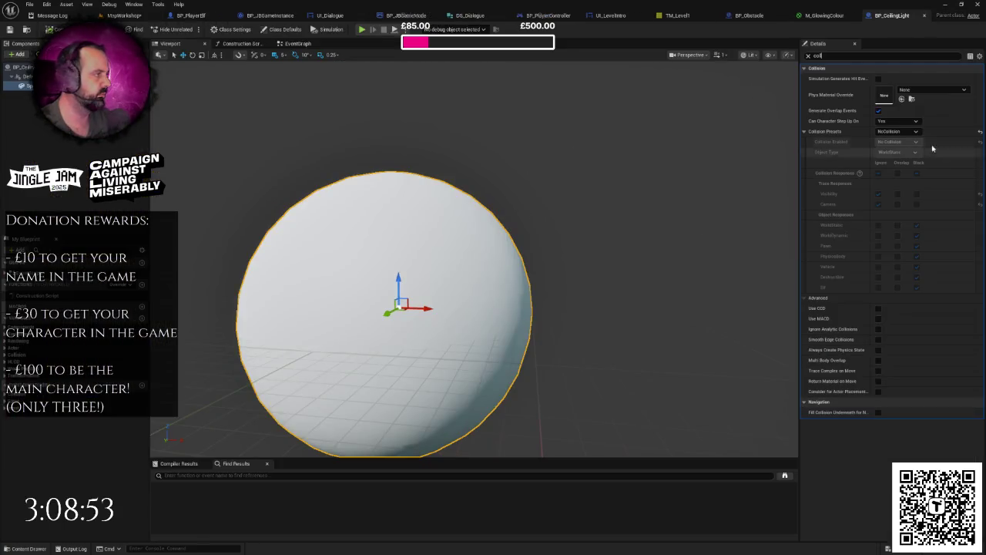
click(808, 55)
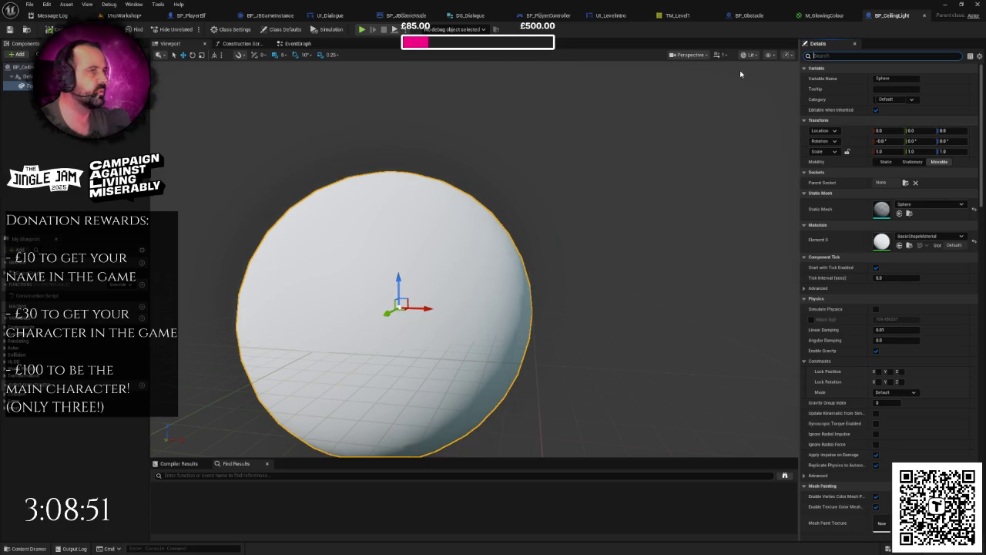
click(127, 17)
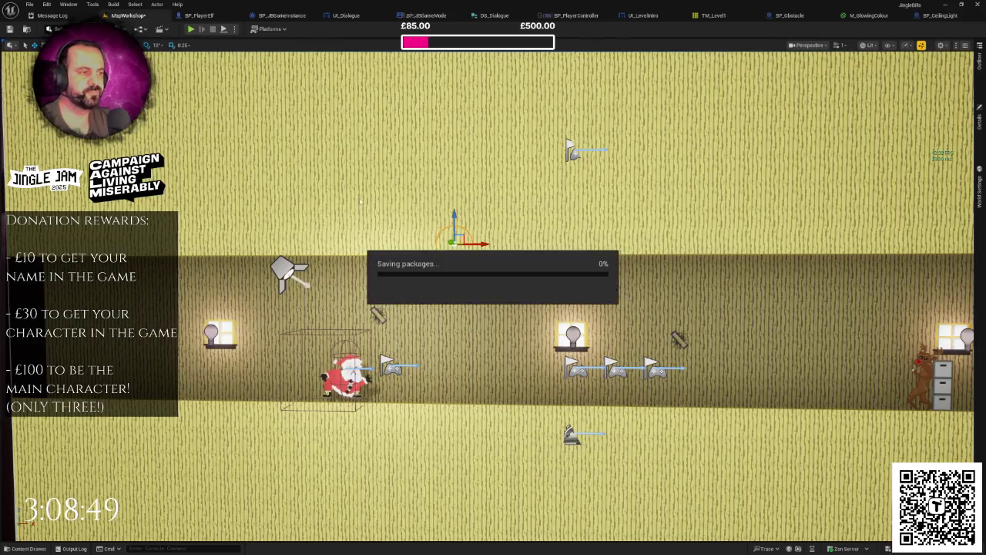
key(f)
key(ctrl+space)
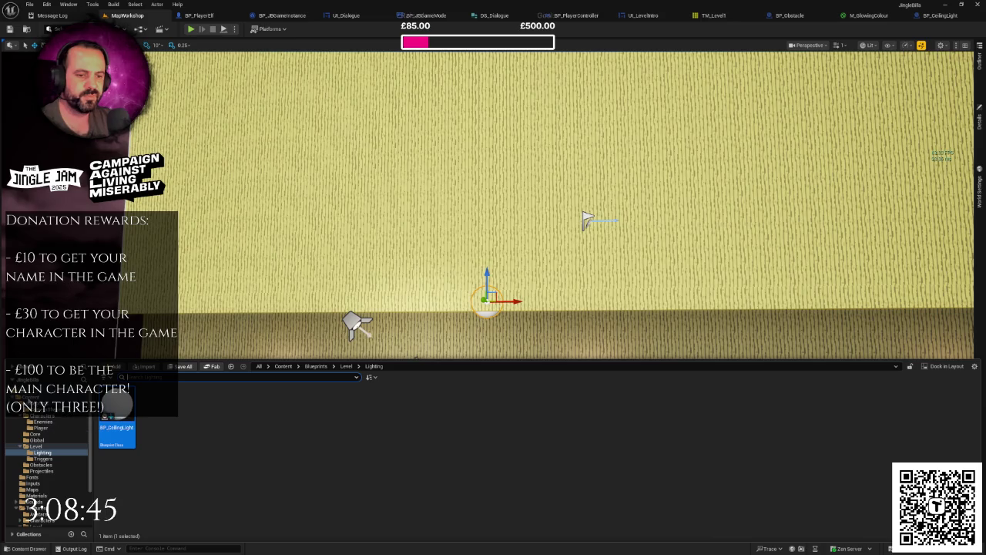
Step: Open the Materials folder from the content root
click(31, 398)
click(273, 412)
double_click(273, 412)
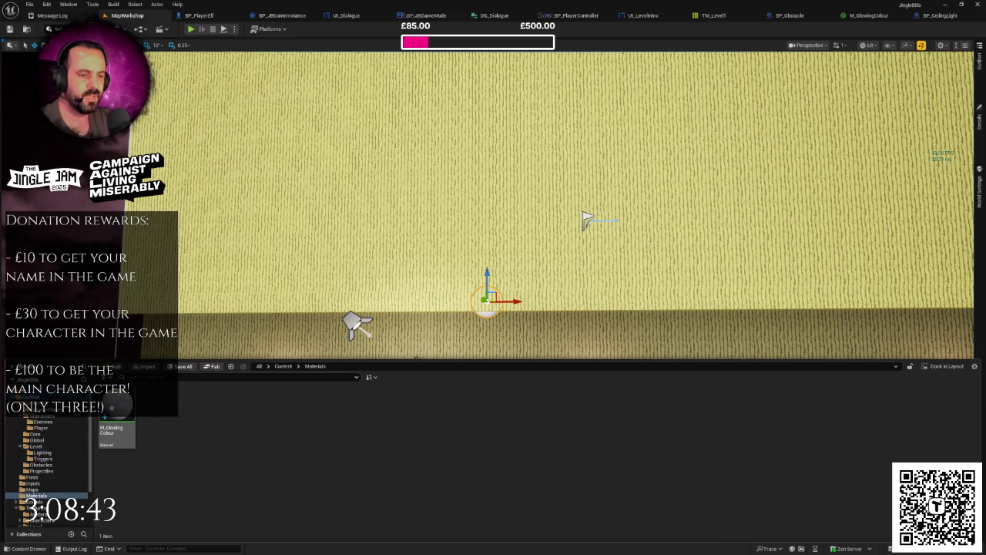
Step: Create a material instance of M_GlowingColour named MI_CeilingLight and open it
right_click(116, 428)
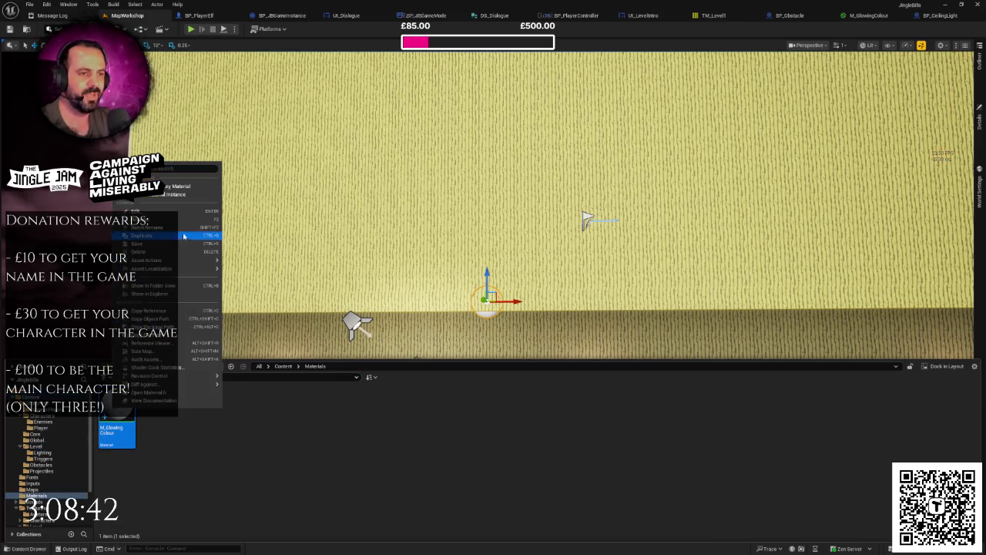
click(173, 194)
text(MI_Cei)
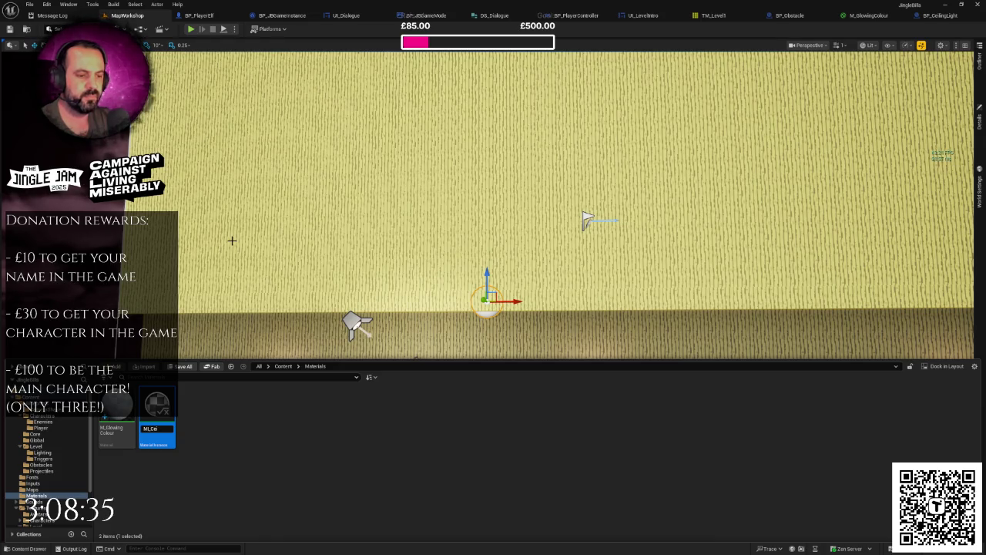
text(Light)
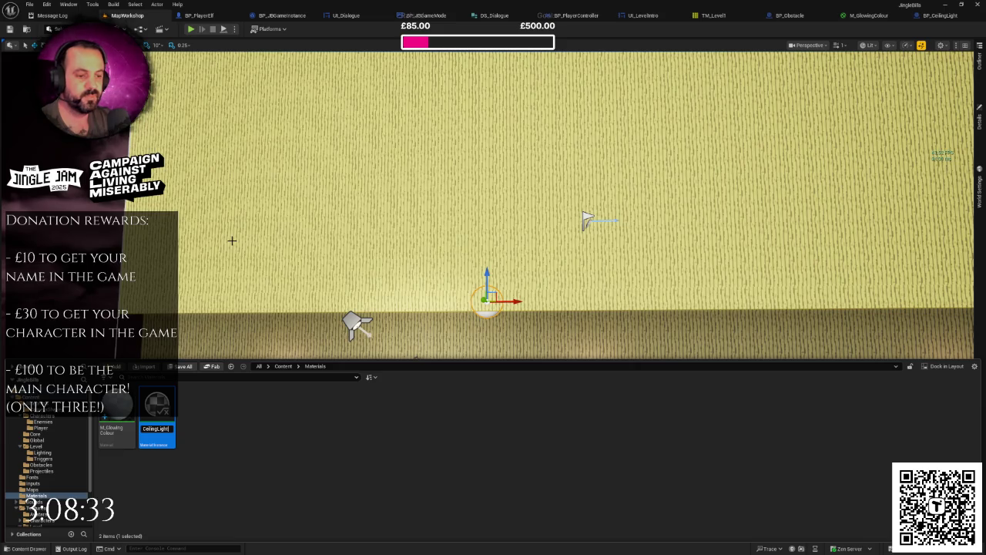
key(Return)
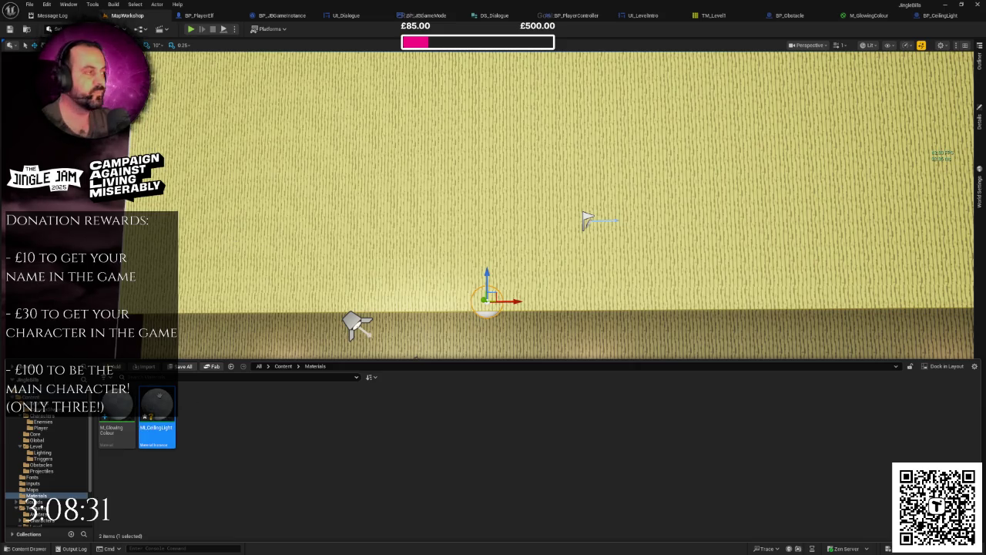
double_click(161, 398)
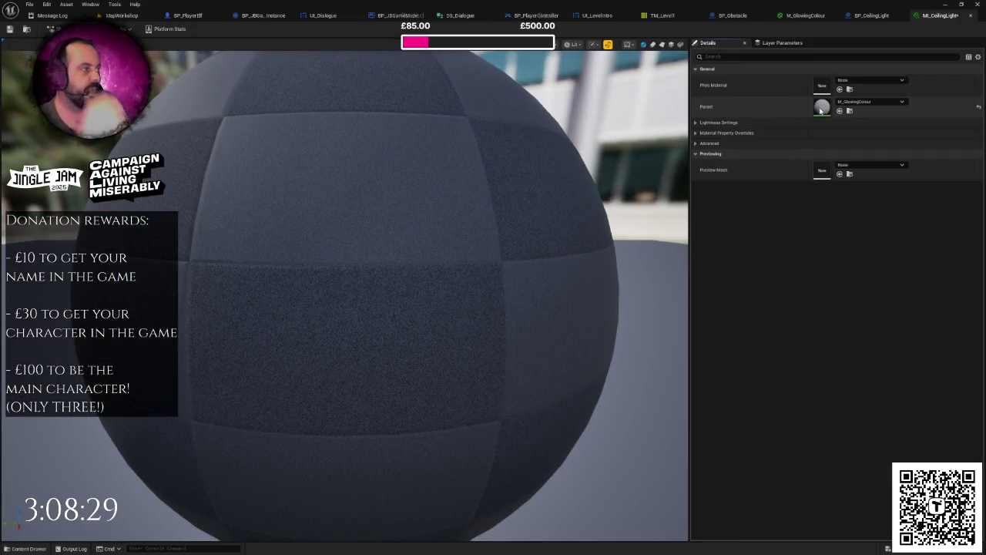
Step: Check the lightmass and material override settings, then save the M_GlowingColour material
click(696, 123)
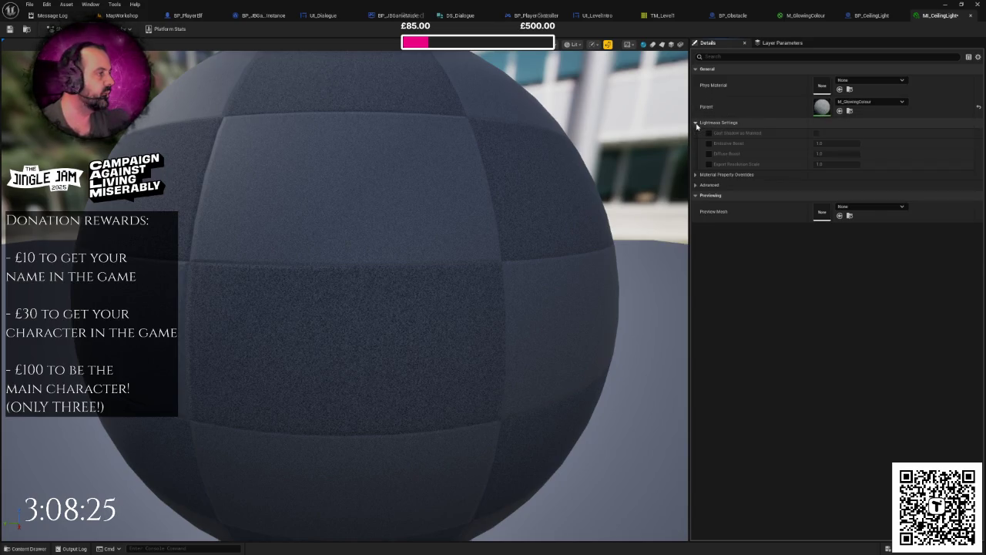
click(696, 124)
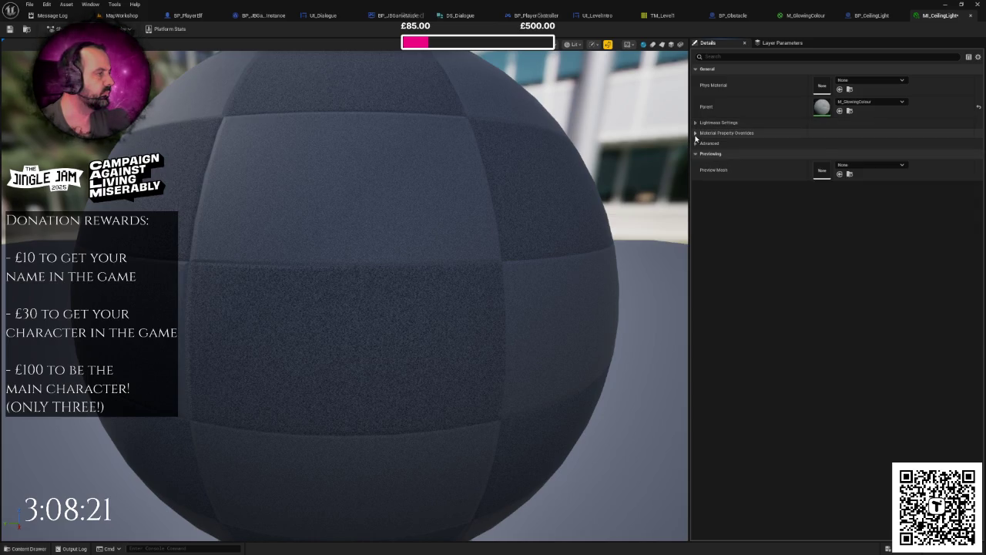
click(695, 134)
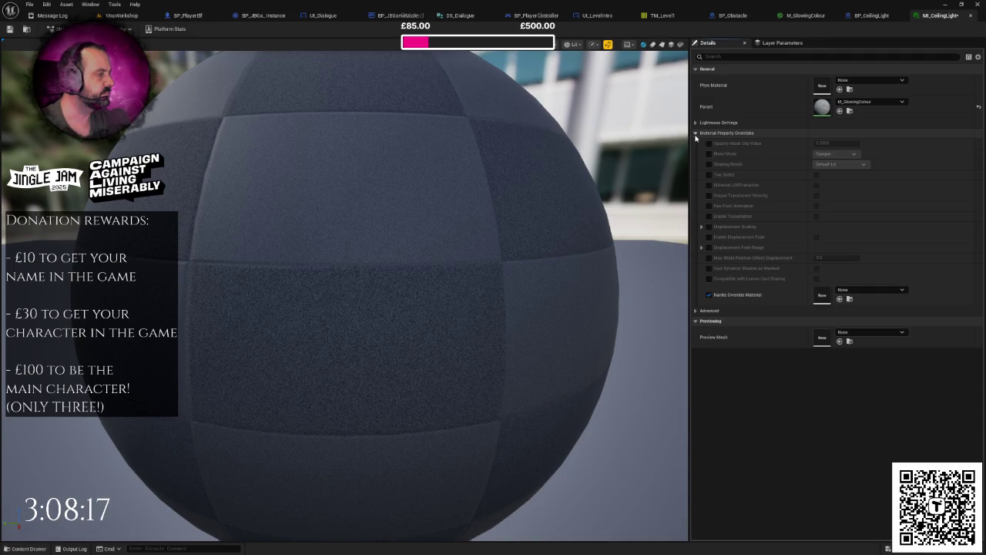
click(696, 134)
click(815, 17)
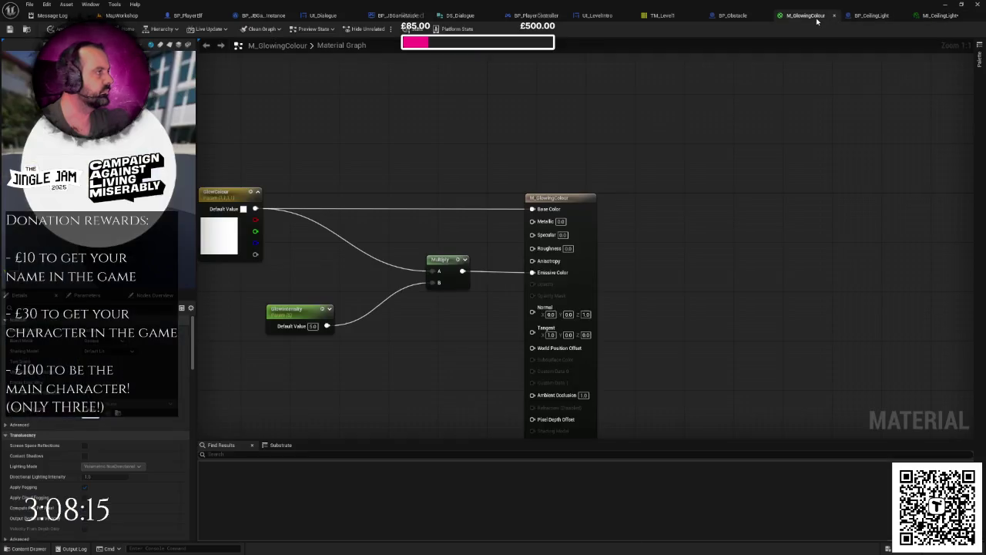
key(ctrl+s)
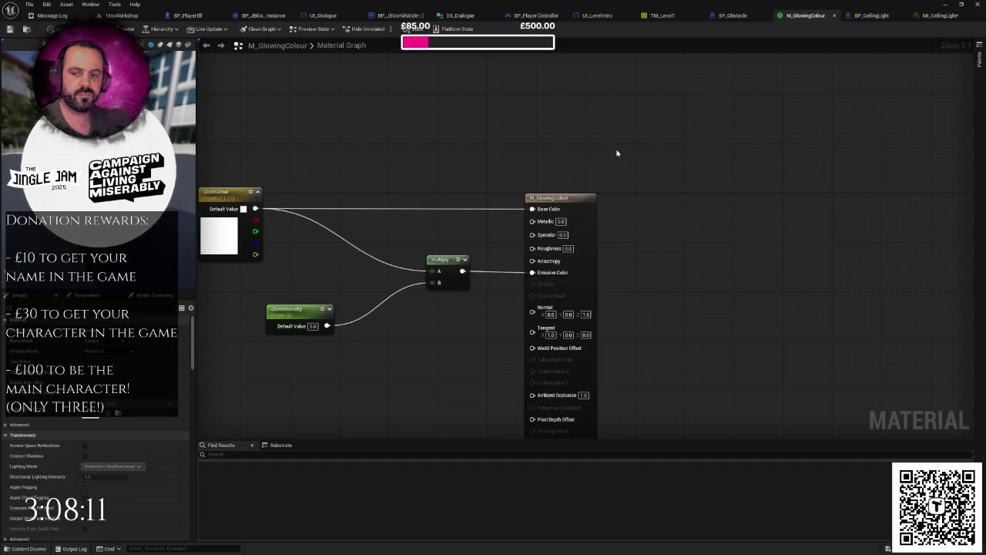
Step: In MI_CeilingLight, override GlowIntensity and GlowColour, choosing a pale yellow glow colour
click(940, 16)
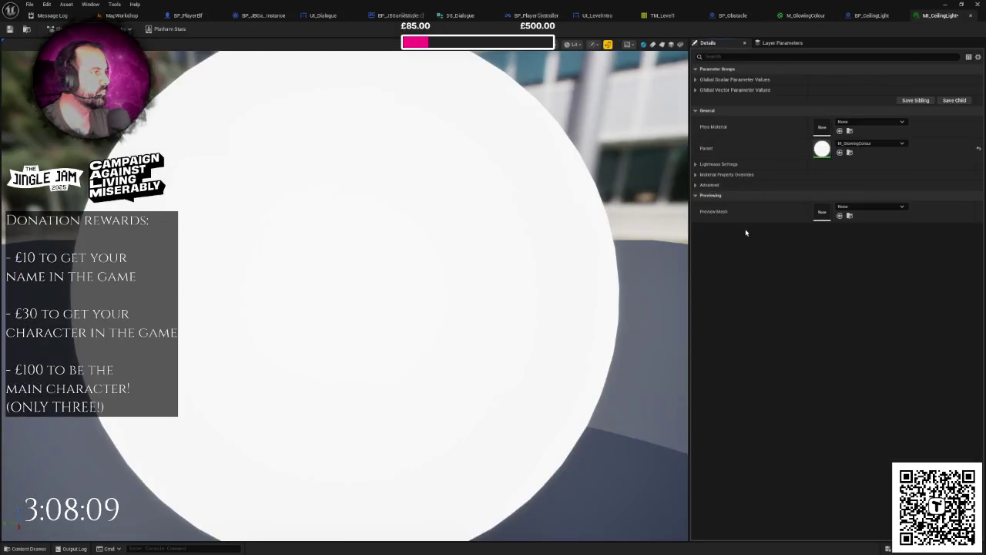
click(713, 79)
click(720, 101)
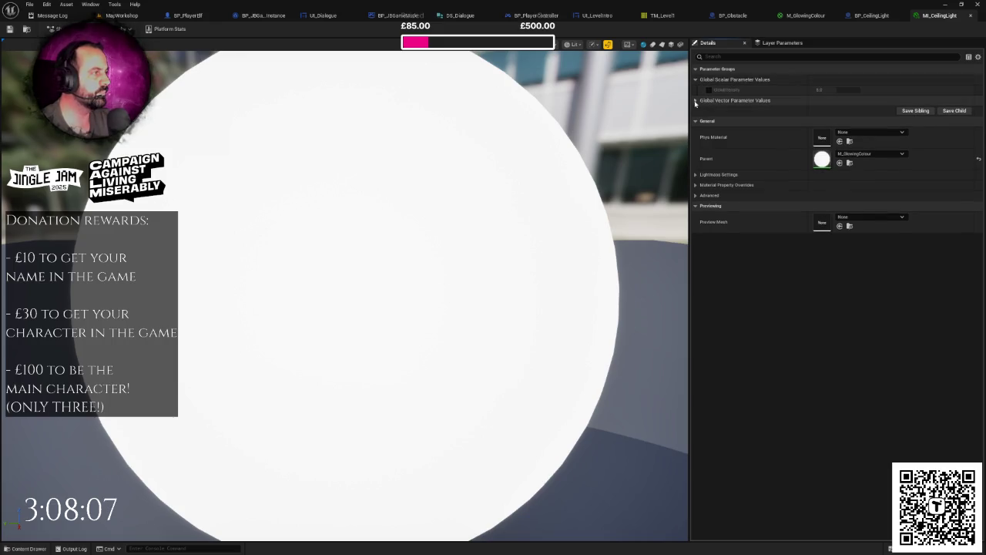
click(709, 110)
click(709, 89)
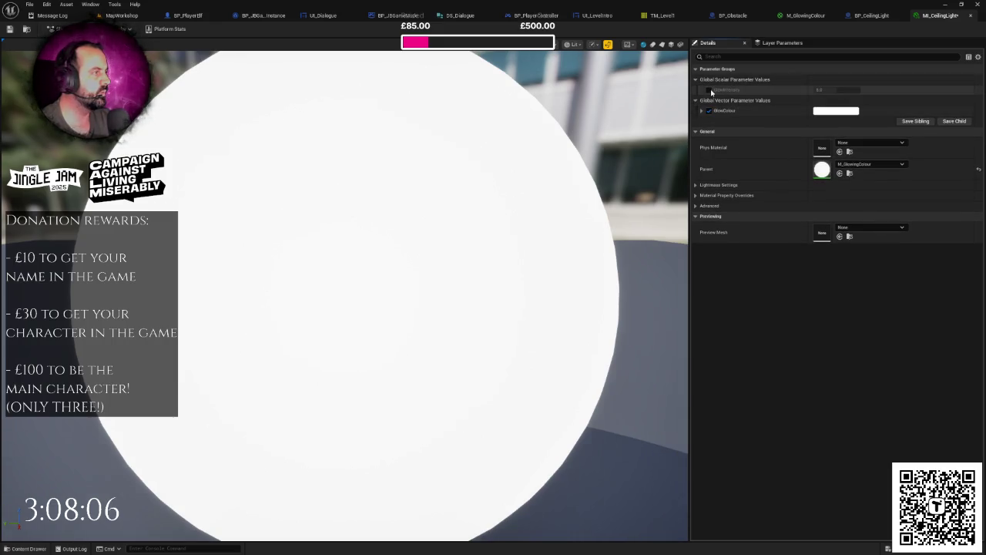
click(836, 110)
drag(701, 179, 703, 183)
mouse_move(750, 154)
mouse_down()
mouse_move(751, 131)
mouse_move(744, 174)
mouse_up()
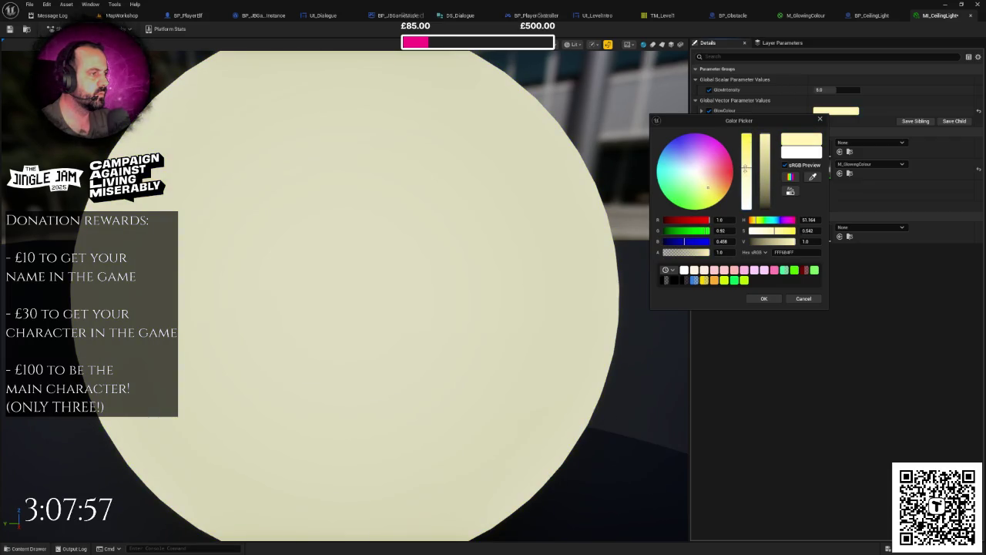
click(762, 298)
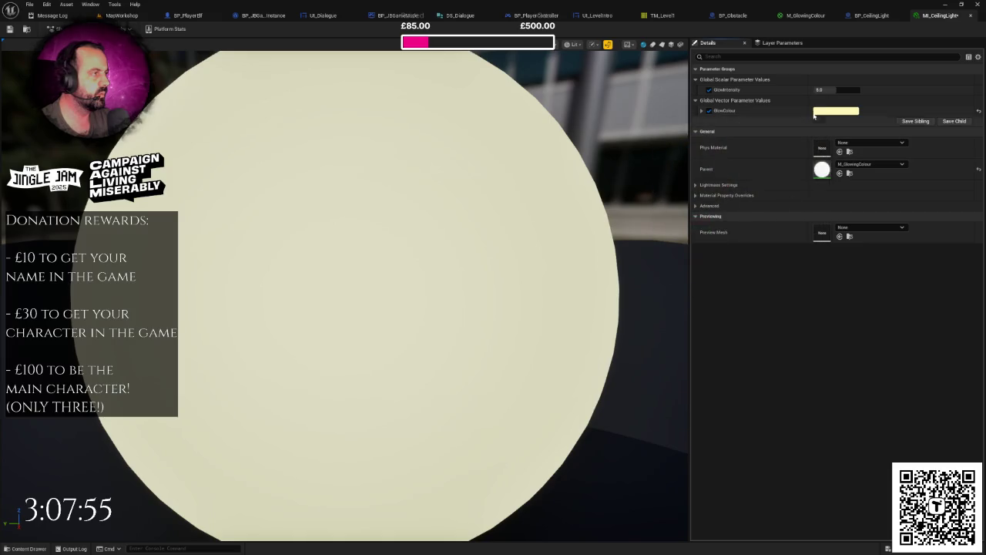
Step: Save MI_CeilingLight and return to the MapWorkshop level
scroll(374, 143, down, 5)
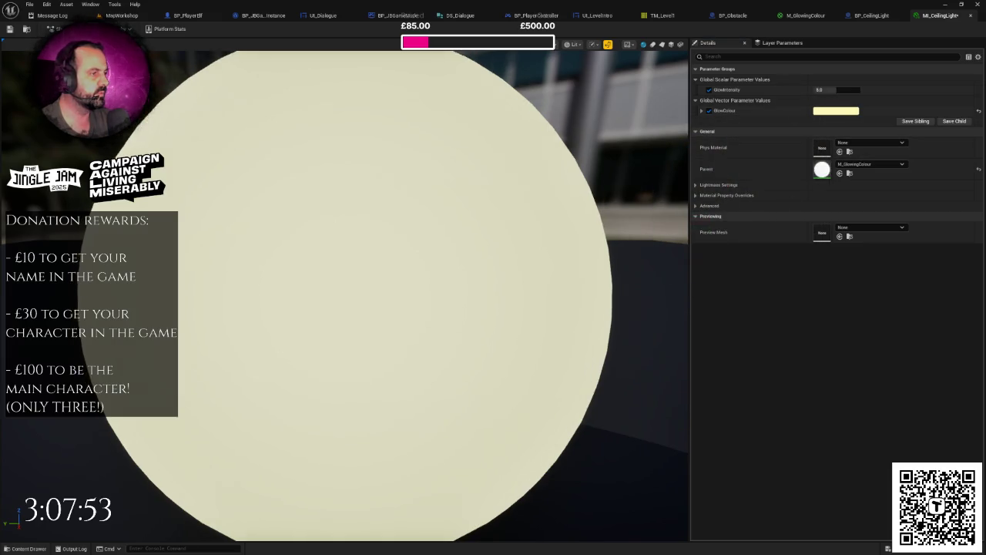
key(ctrl+s)
click(121, 16)
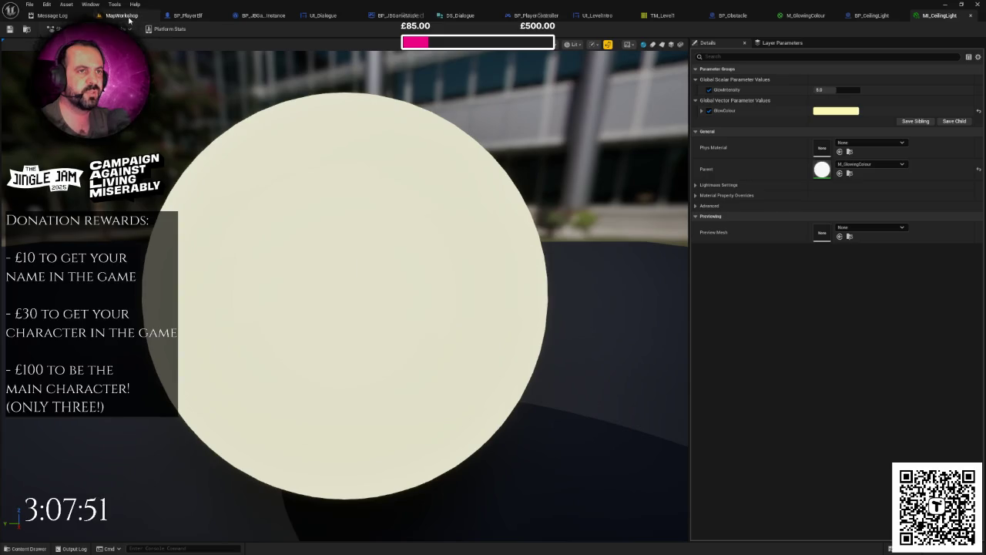
scroll(491, 300, up, 3)
scroll(507, 278, down, 3)
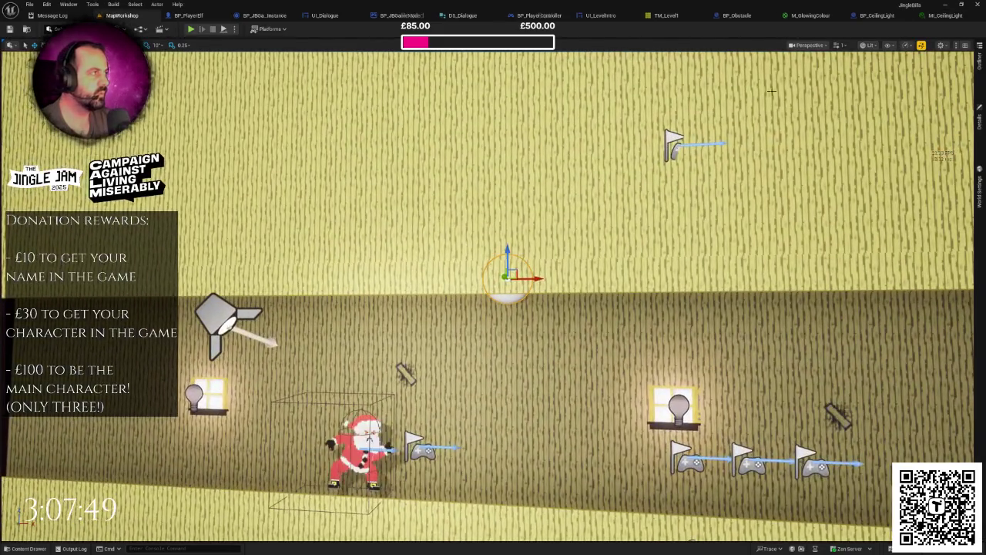
Step: Give the BP_CeilingLight sphere the MI_CeilingLight material and move the view closer to it
click(875, 15)
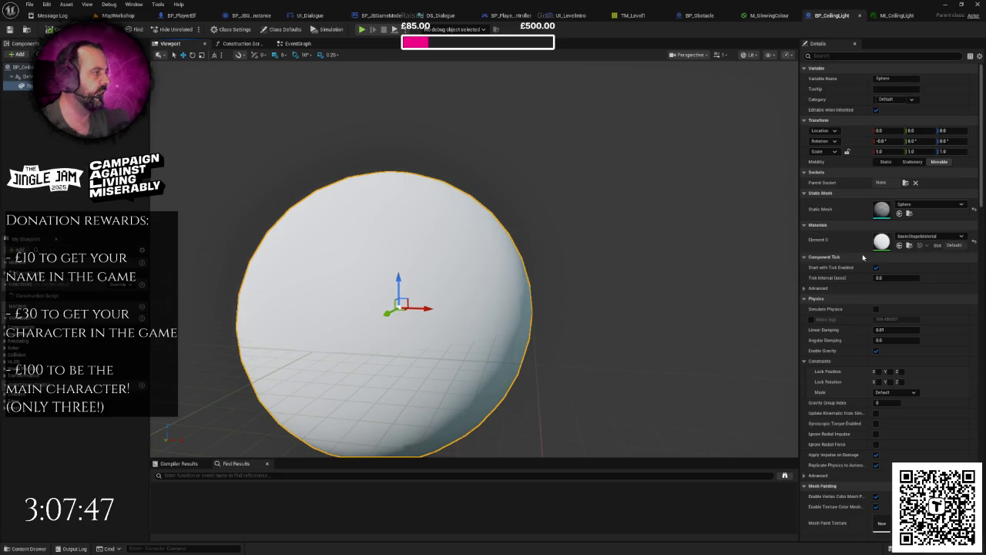
click(912, 237)
text(mi_ce)
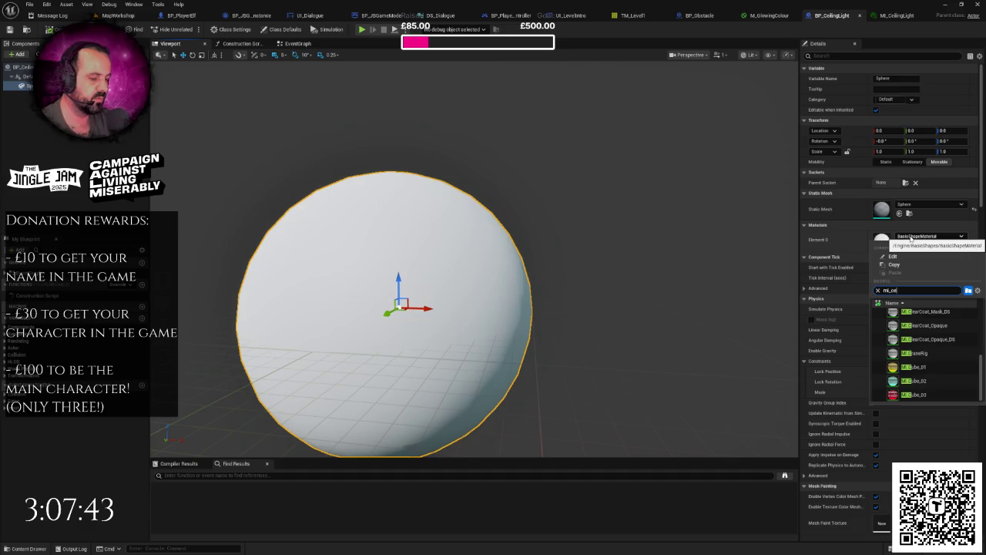
text(il)
click(916, 315)
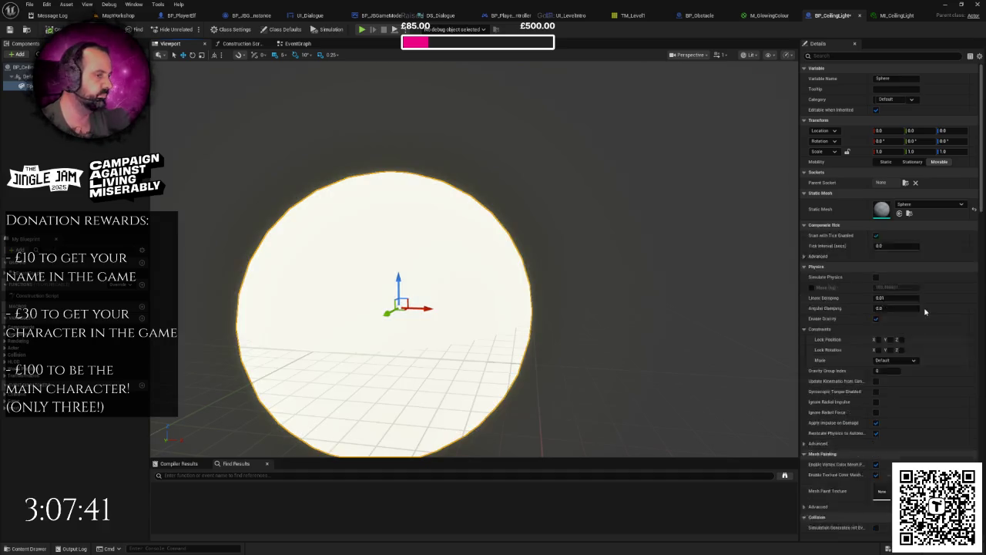
scroll(560, 251, down, 5)
mouse_move(540, 249)
mouse_down()
mouse_move(510, 231)
mouse_move(515, 200)
mouse_move(518, 231)
mouse_move(507, 212)
mouse_move(503, 224)
mouse_up()
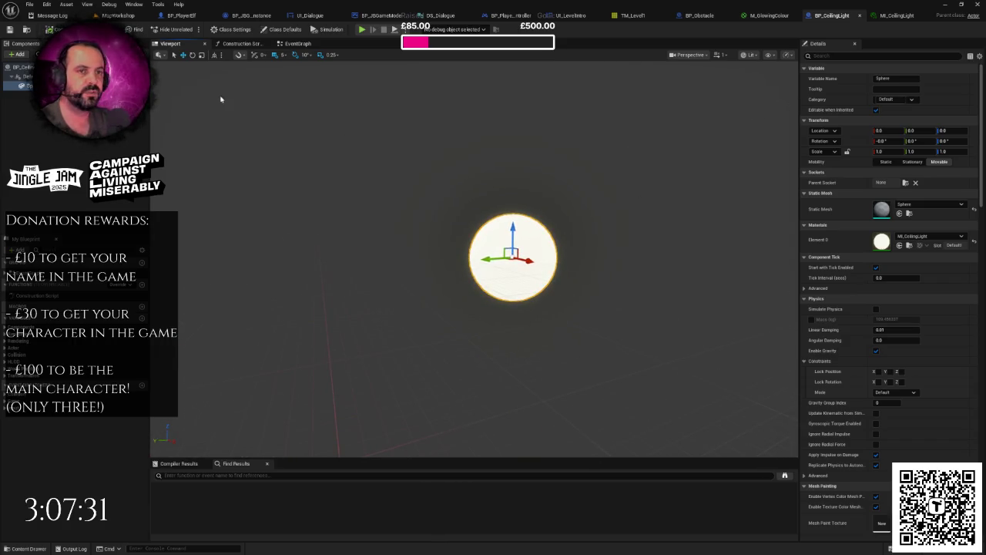
click(19, 55)
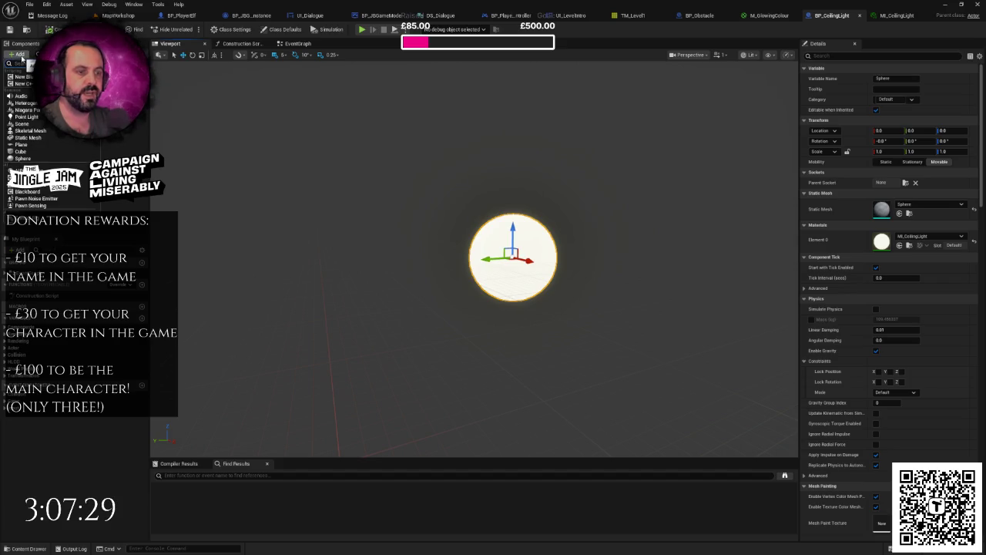
Step: Add a spot light component rotated to pitch -15 and yaw 270
text(spo)
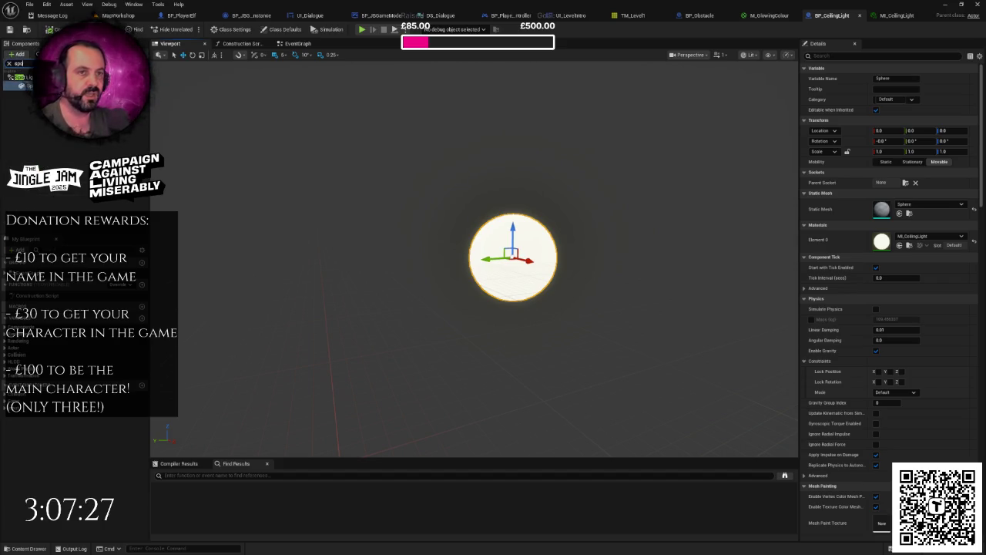
key(Return)
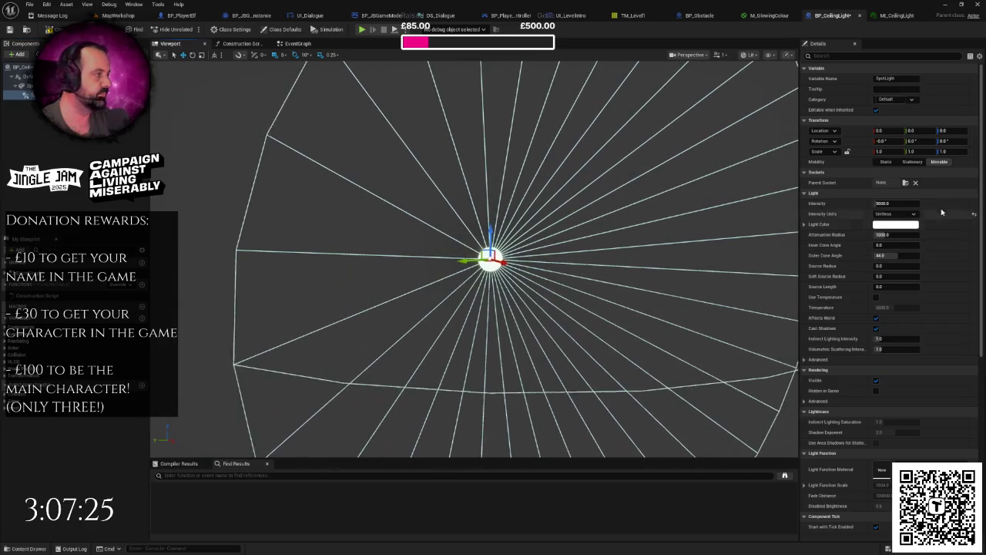
click(913, 141)
text(270)
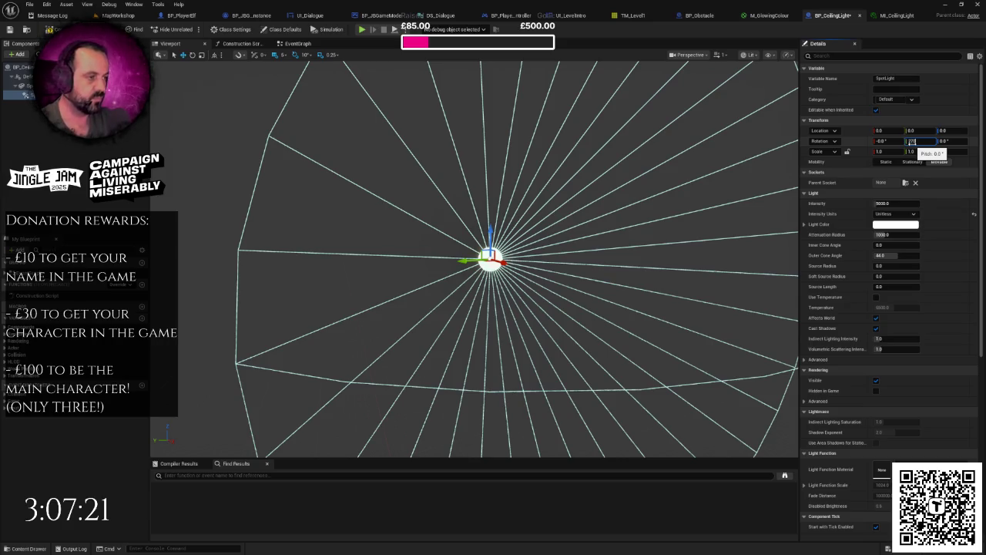
key(Return)
text(0)
key(Return)
click(948, 141)
text(270)
key(Return)
click(916, 141)
text(-15)
key(Return)
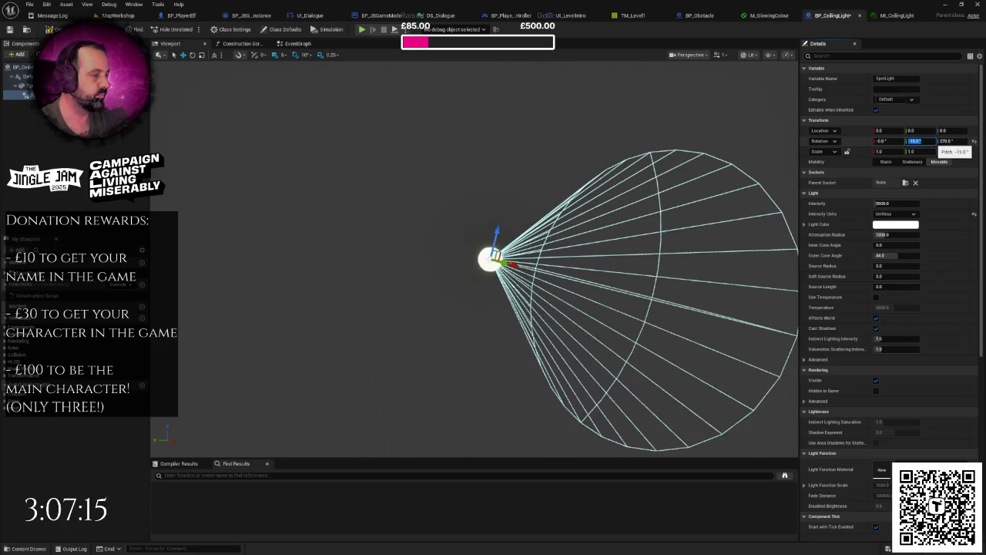
Step: Switch the gizmo to world orientation and move the spot light to Y 500
drag(377, 152, 443, 154)
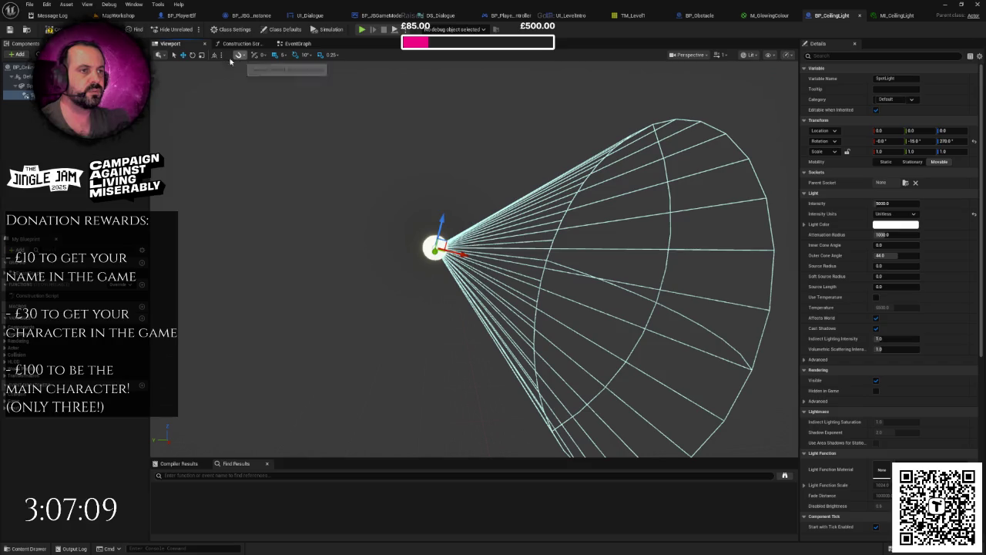
click(215, 55)
drag(524, 252, 486, 262)
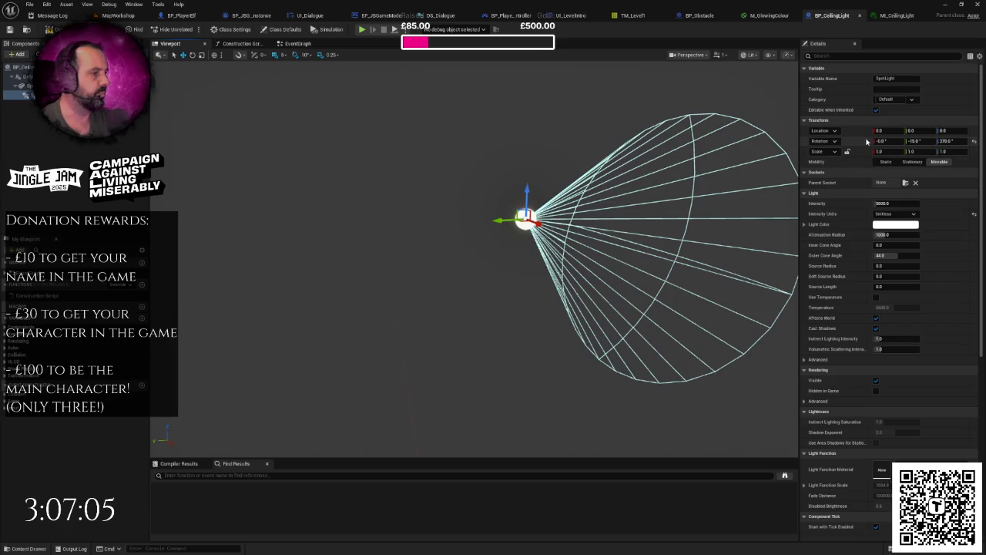
click(907, 131)
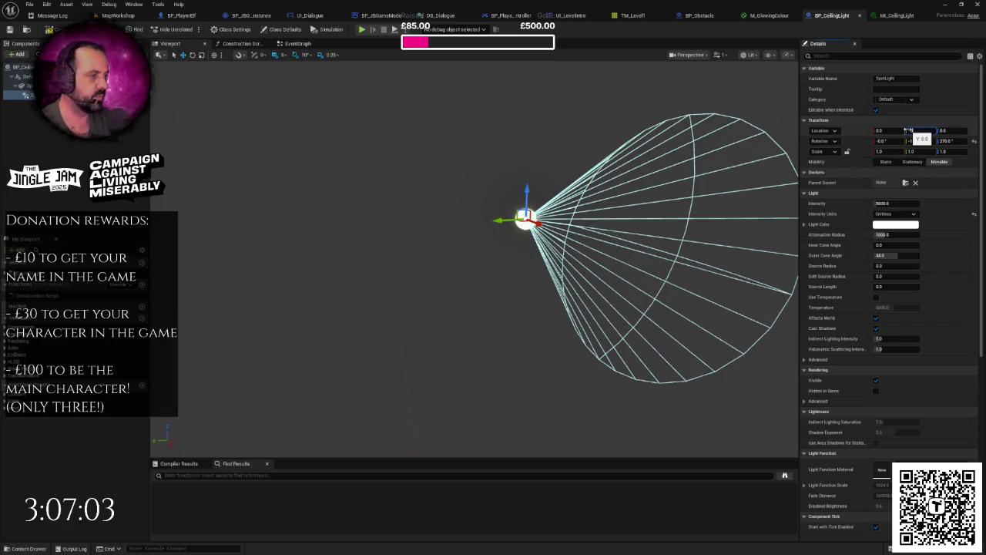
text(500)
key(Return)
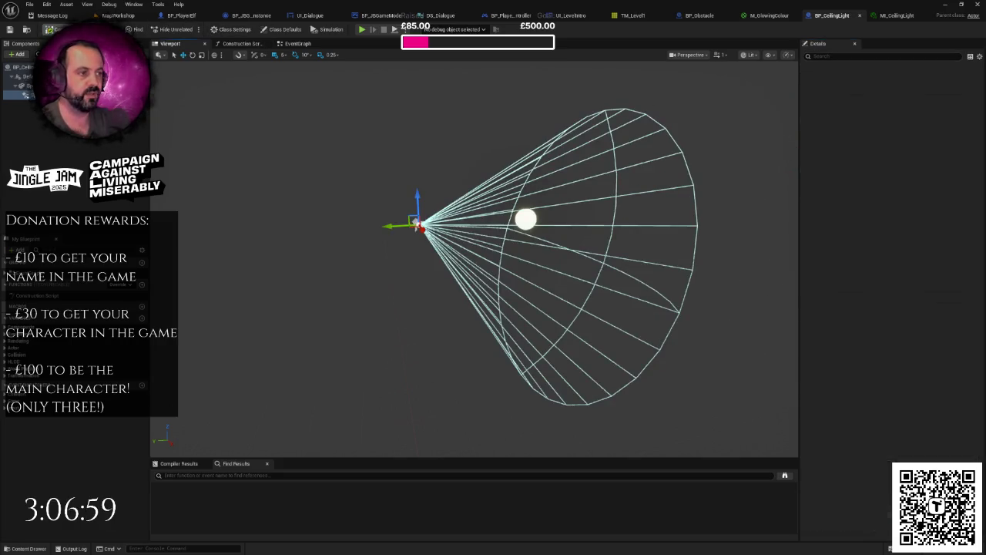
scroll(352, 103, up, 2)
Step: Dock BP_CeilingLight beside MapWorkshop, fly along the corridor, and test-play the level
drag(832, 15, 154, 17)
click(118, 16)
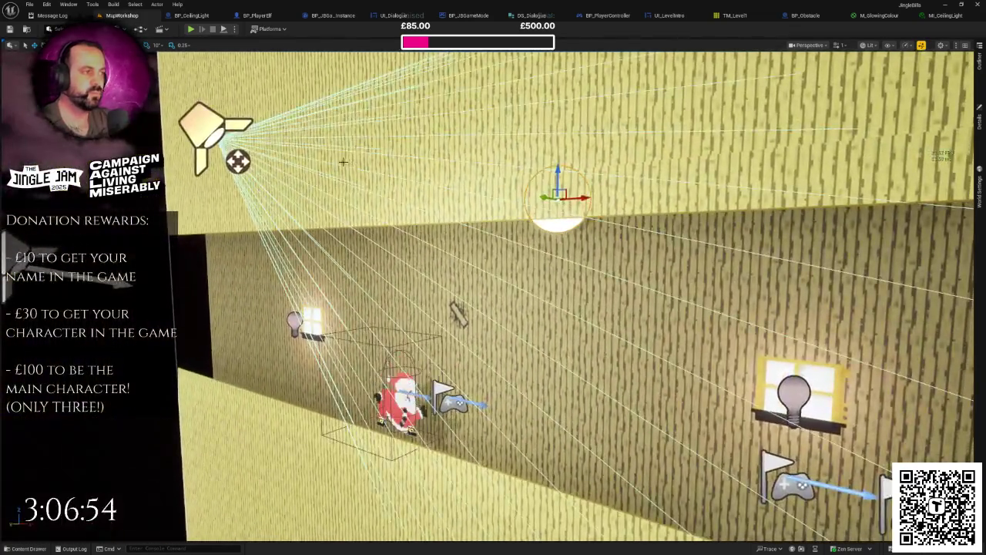
mouse_move(343, 162)
mouse_down()
mouse_move(524, 257)
mouse_move(545, 204)
mouse_move(529, 212)
mouse_up()
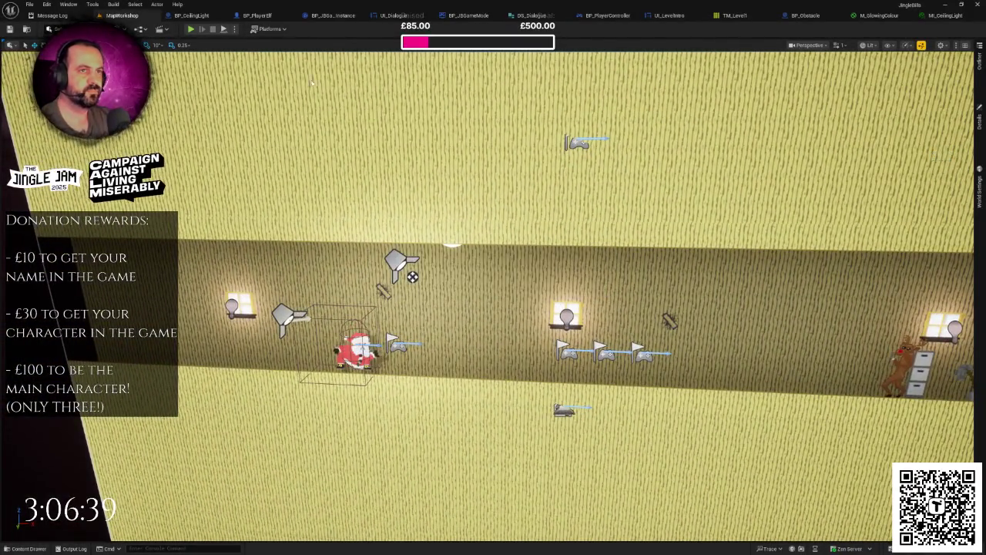
click(191, 28)
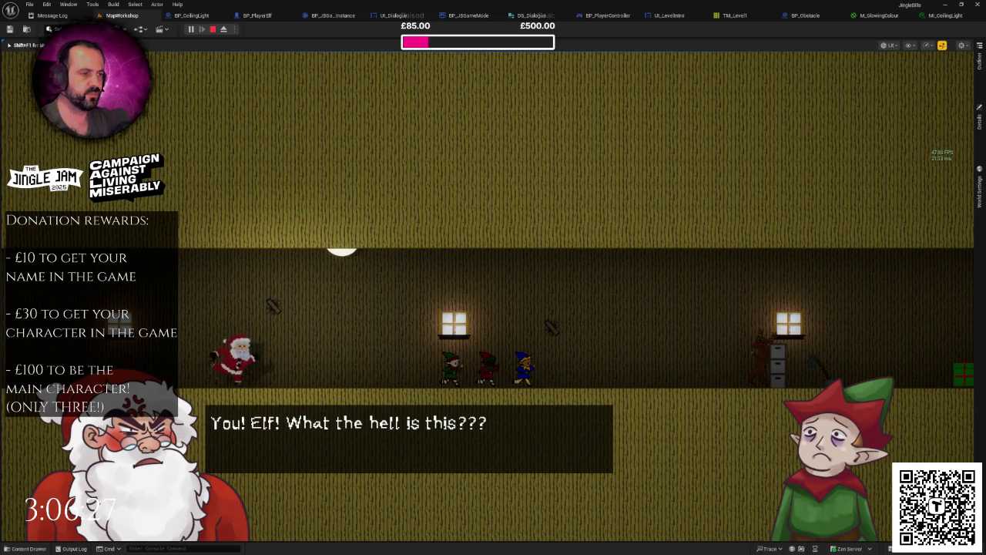
key(Escape)
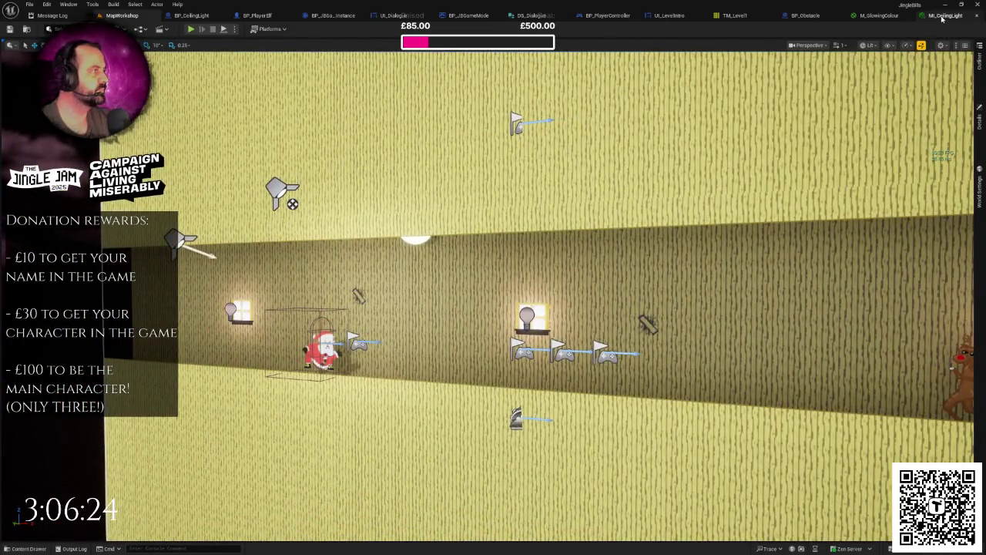
Step: Raise MI_CeilingLight's GlowIntensity to 10
click(941, 15)
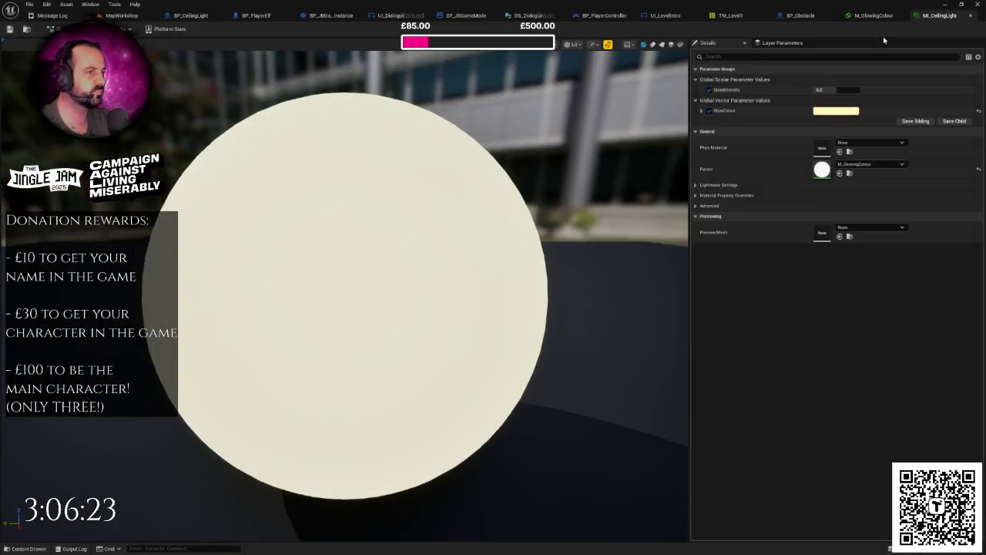
scroll(509, 154, down, 2)
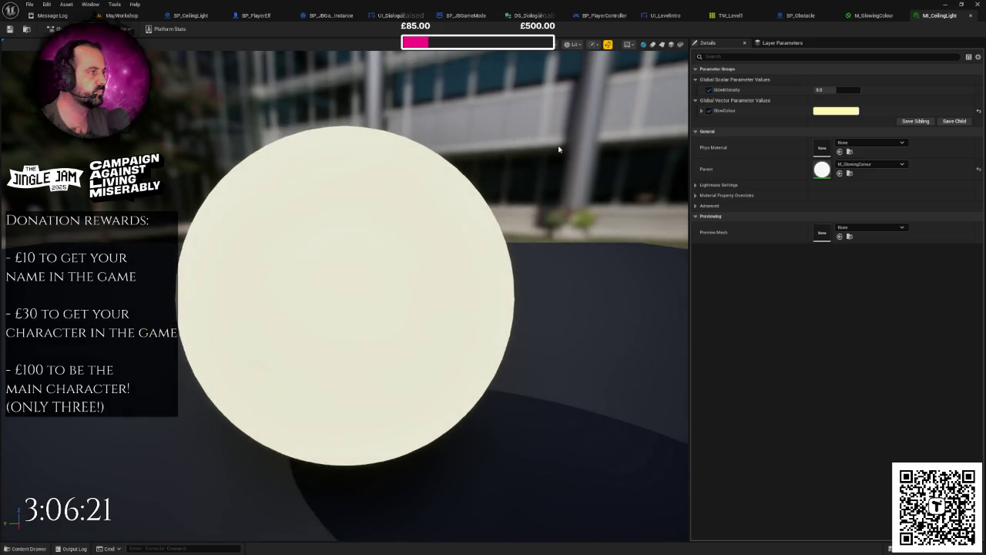
click(821, 90)
text(10)
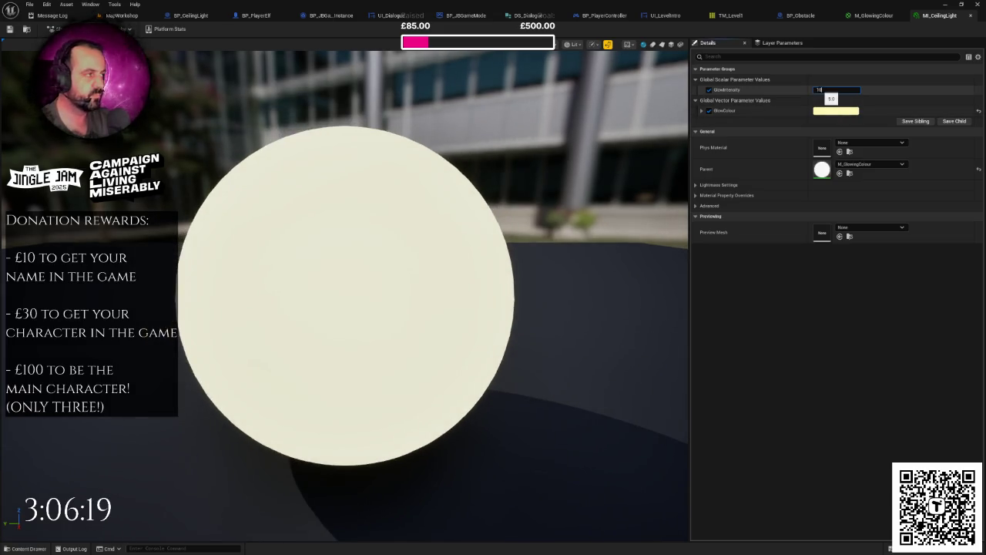
key(Return)
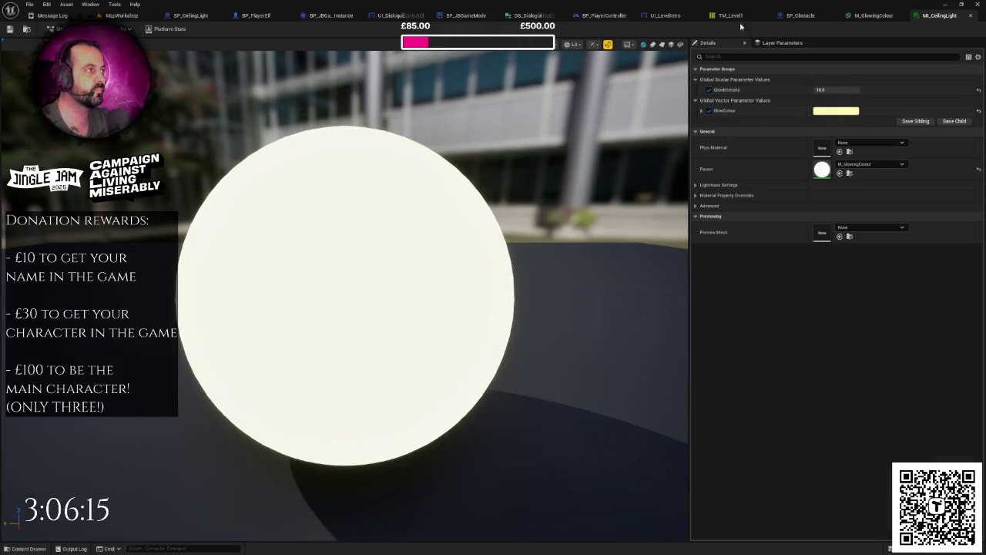
Step: Set the BP_CeilingLight spot light intensity to 20000 and test-play MapWorkshop
click(197, 17)
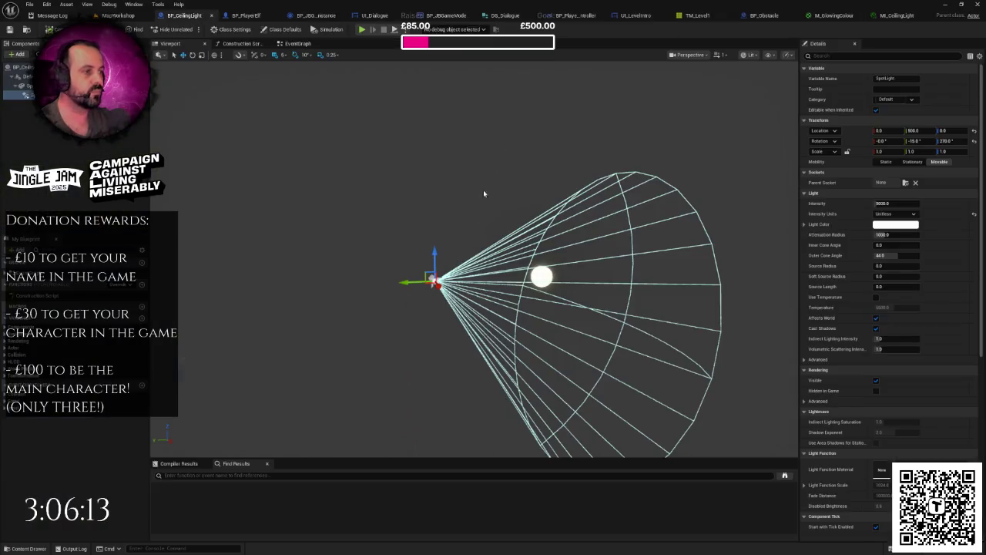
click(894, 203)
text(2)
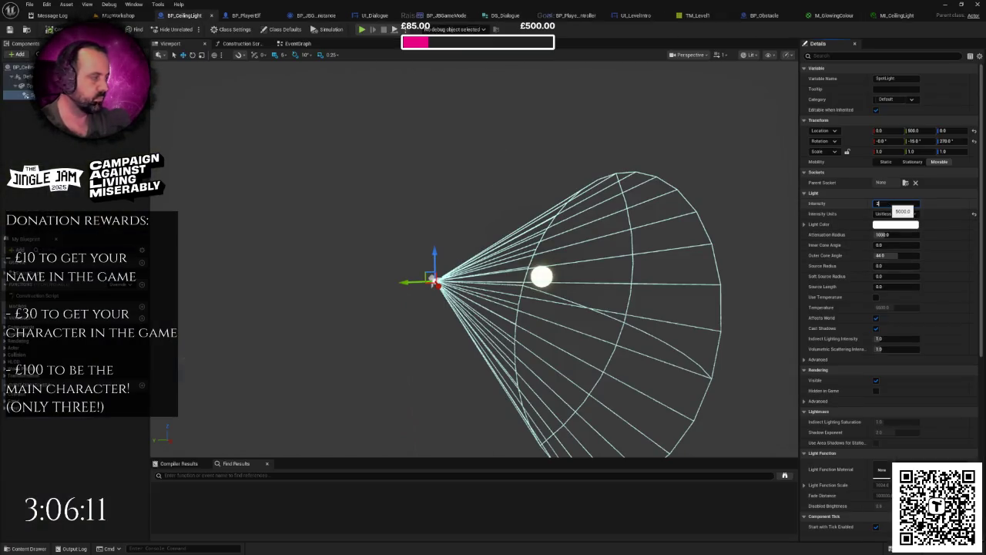
text(0000.0)
key(Return)
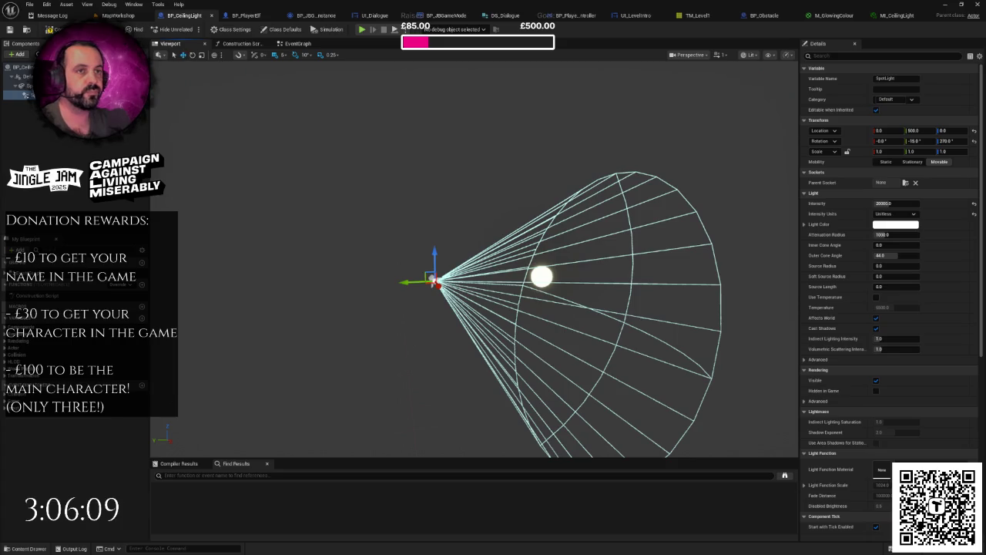
click(117, 15)
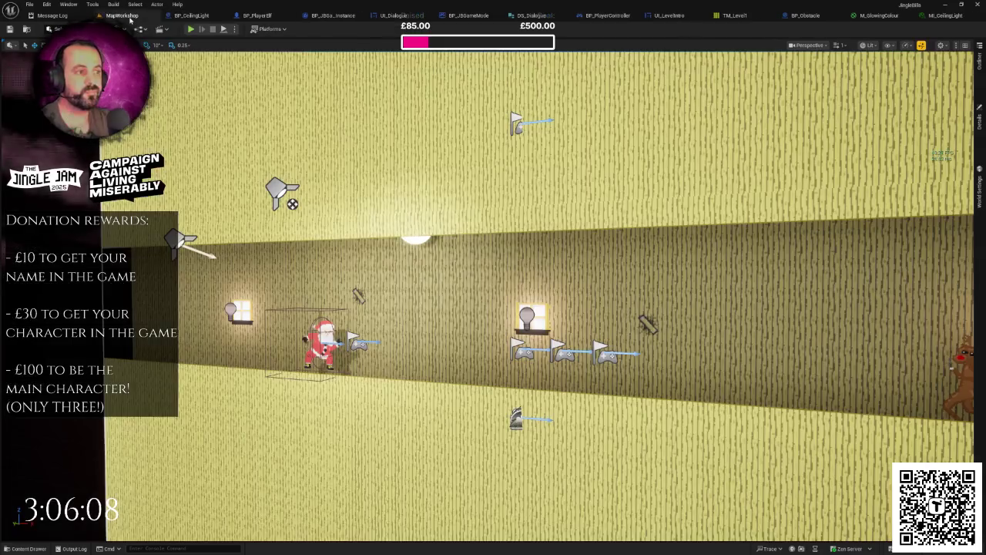
click(192, 30)
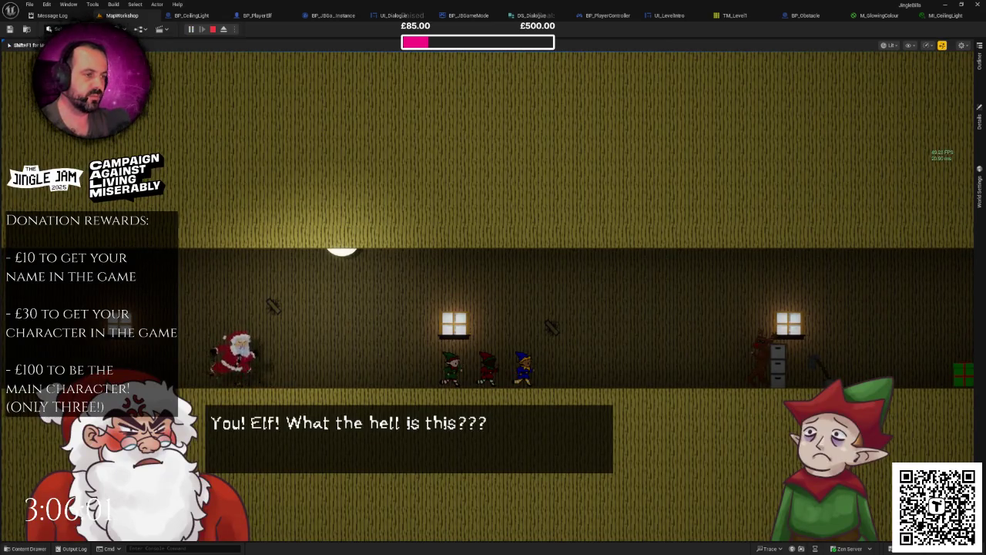
Step: End the test play and bring up the MI_CeilingLight material instance
key(Escape)
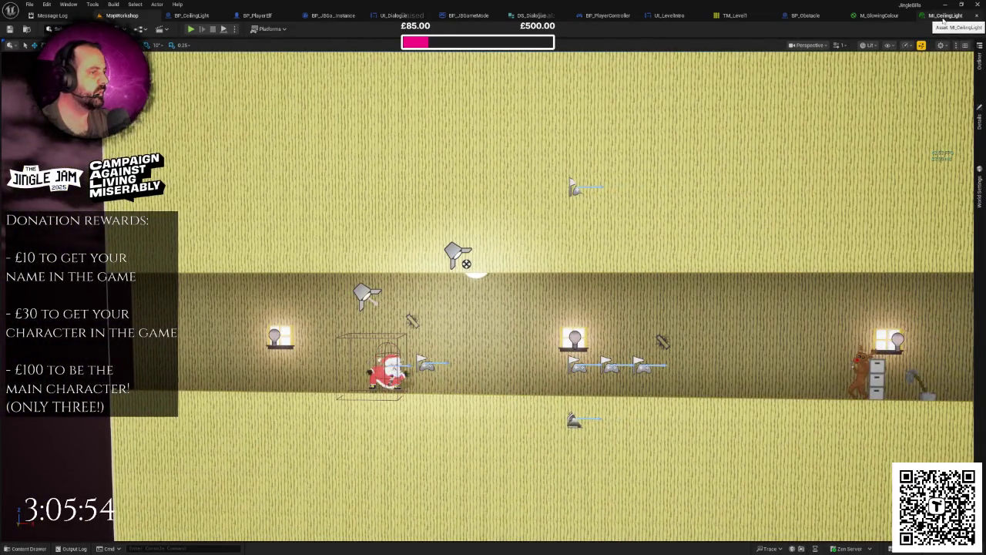
click(941, 15)
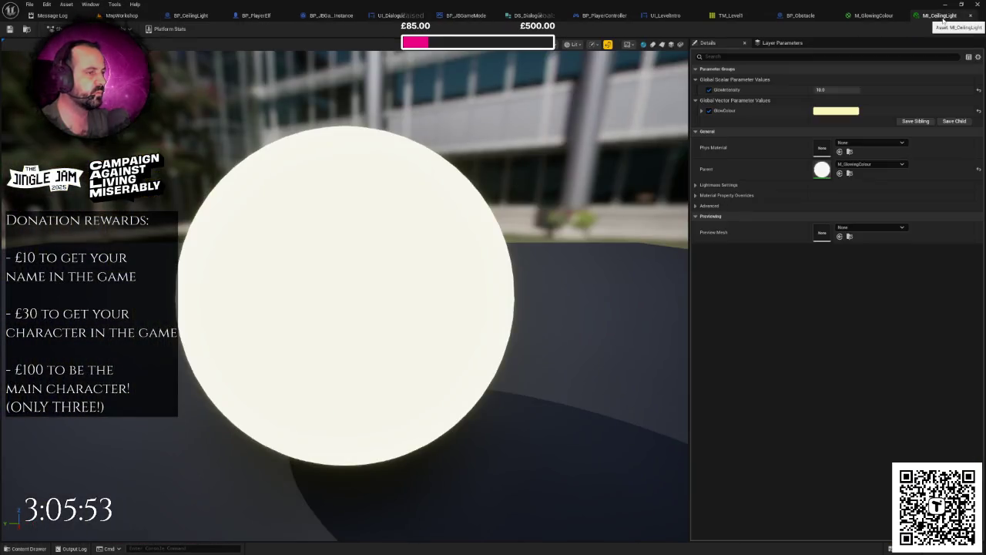
Step: Orbit the MI_CeilingLight preview to judge the glow, then zoom BP_CeilingLight onto the spot light cone
scroll(345, 296, up, 3)
scroll(345, 296, down, 8)
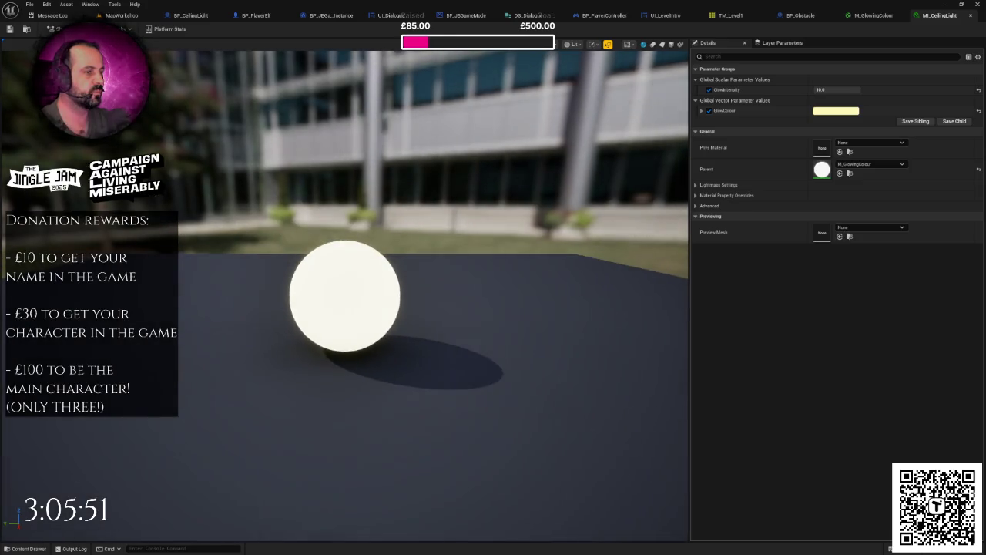
drag(345, 308, 346, 285)
mouse_move(485, 252)
mouse_down()
mouse_move(474, 220)
mouse_move(485, 253)
mouse_up()
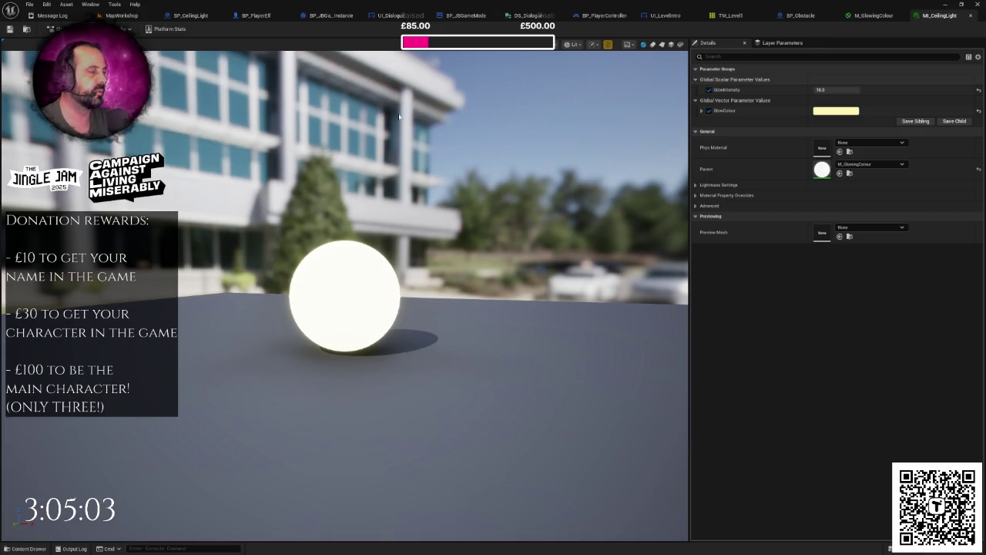
click(222, 15)
drag(468, 150, 554, 85)
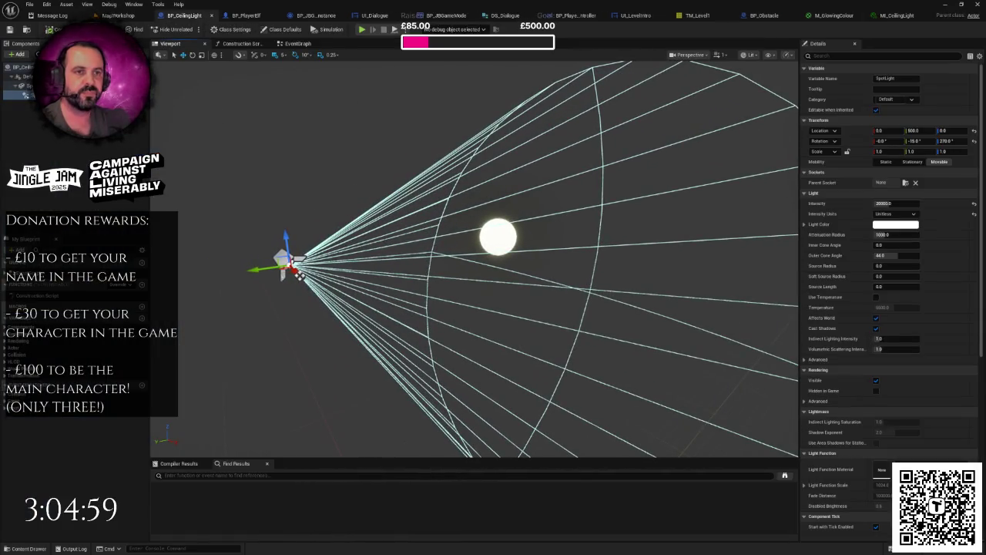
Step: Playtest MapWorkshop, advancing the cutscene dialogue with F11, then return to BP_CeilingLight
click(123, 16)
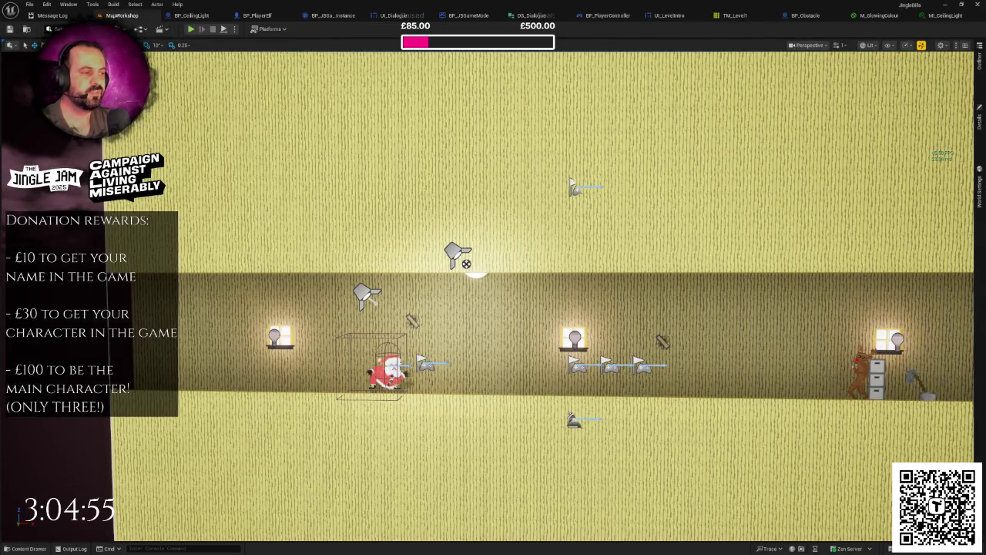
scroll(492, 299, up, 5)
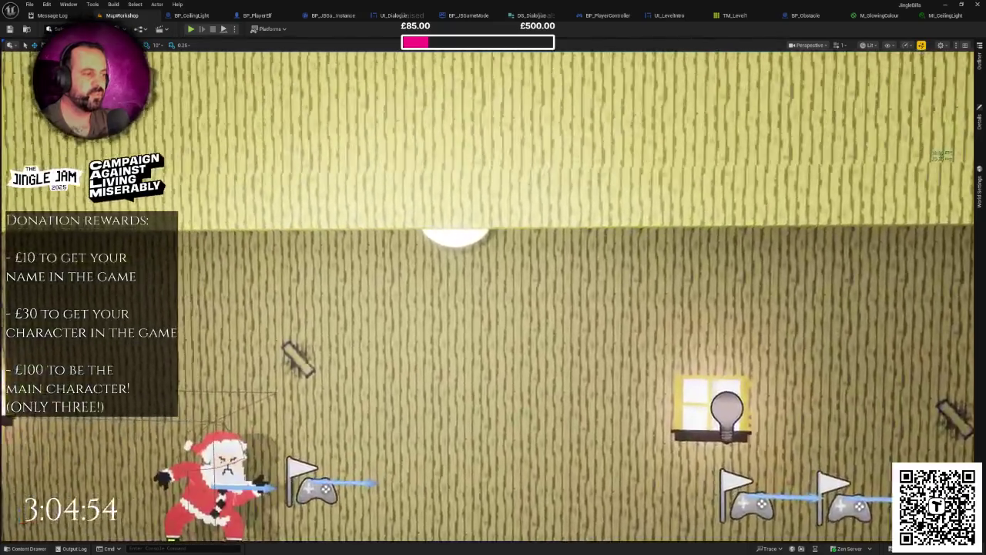
mouse_move(492, 299)
mouse_down()
mouse_move(462, 292)
mouse_move(432, 308)
mouse_move(493, 293)
mouse_up()
scroll(493, 299, down, 6)
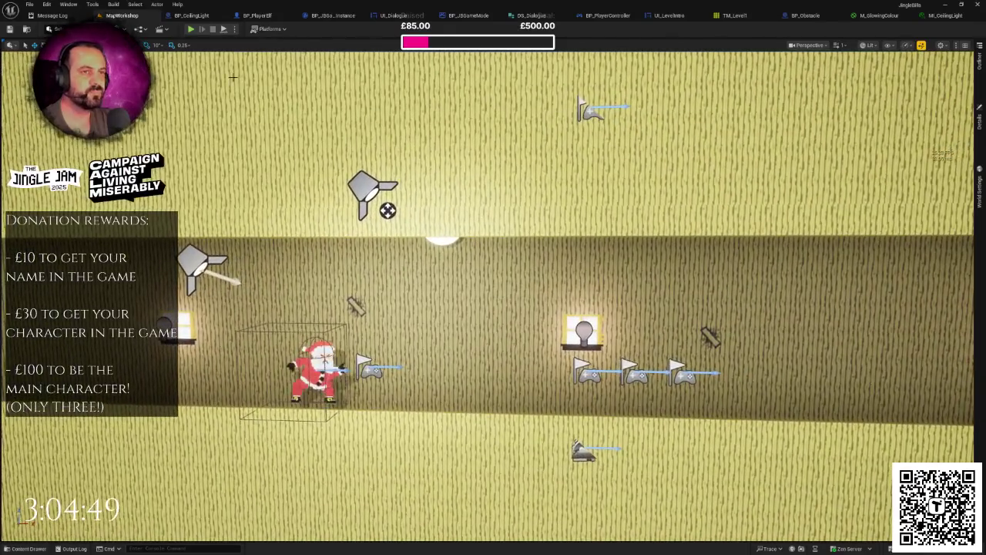
click(192, 29)
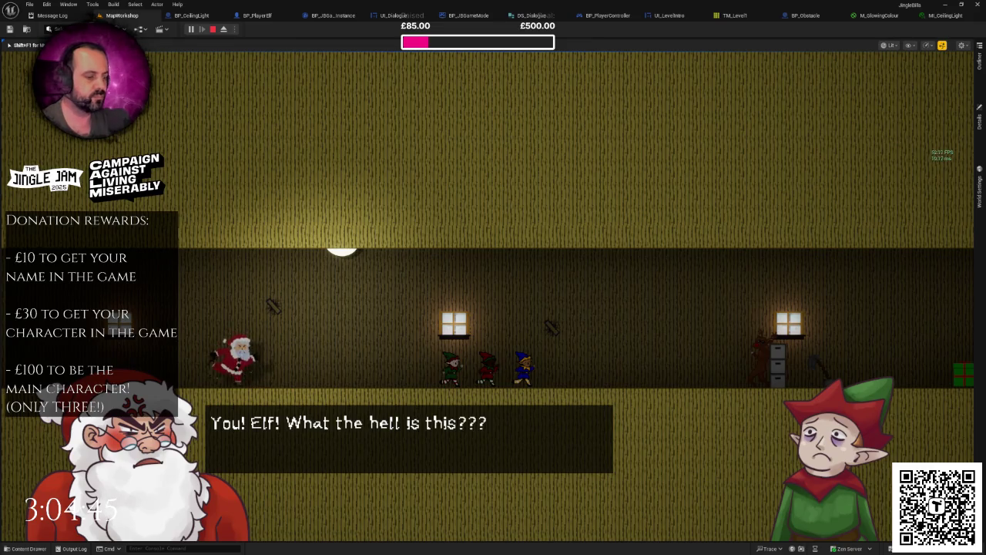
key(F11)
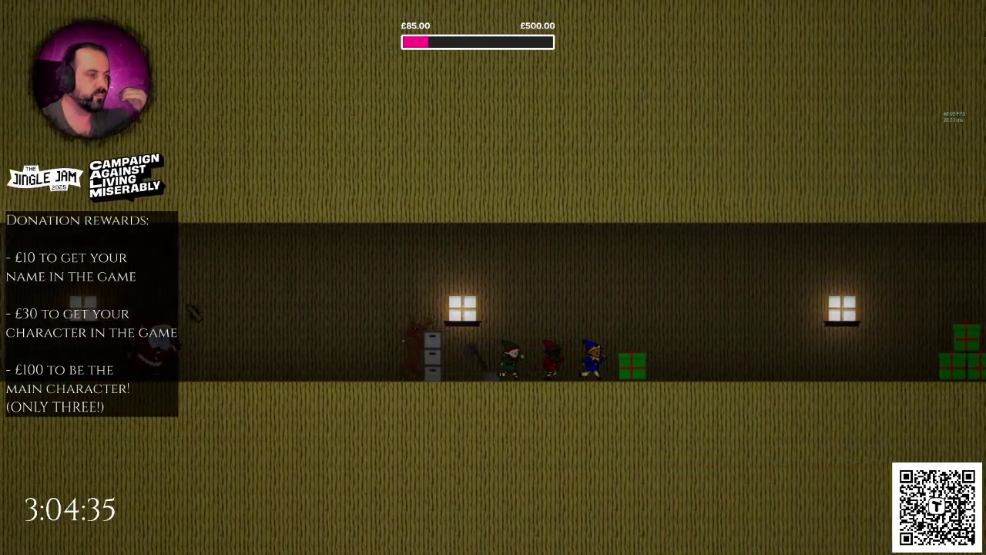
key(Escape)
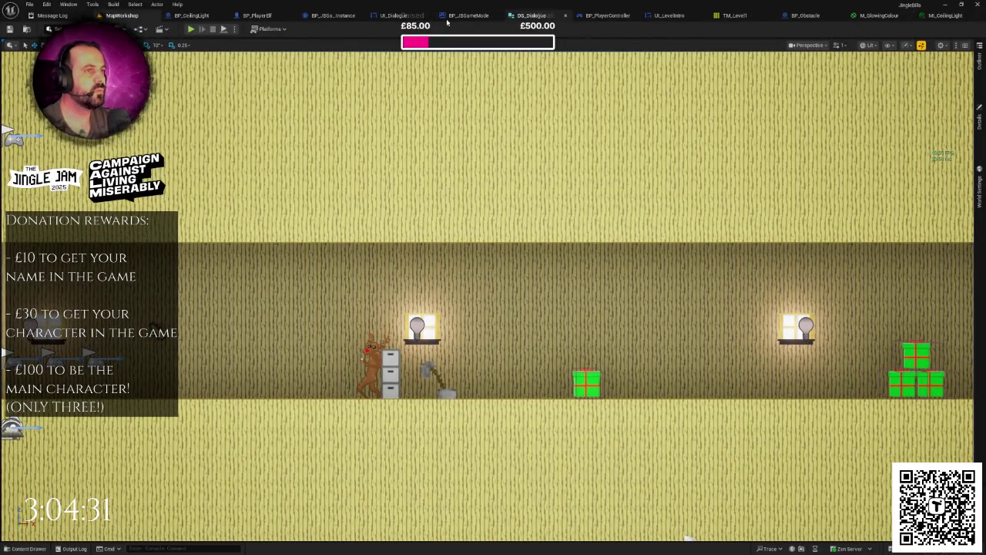
click(207, 18)
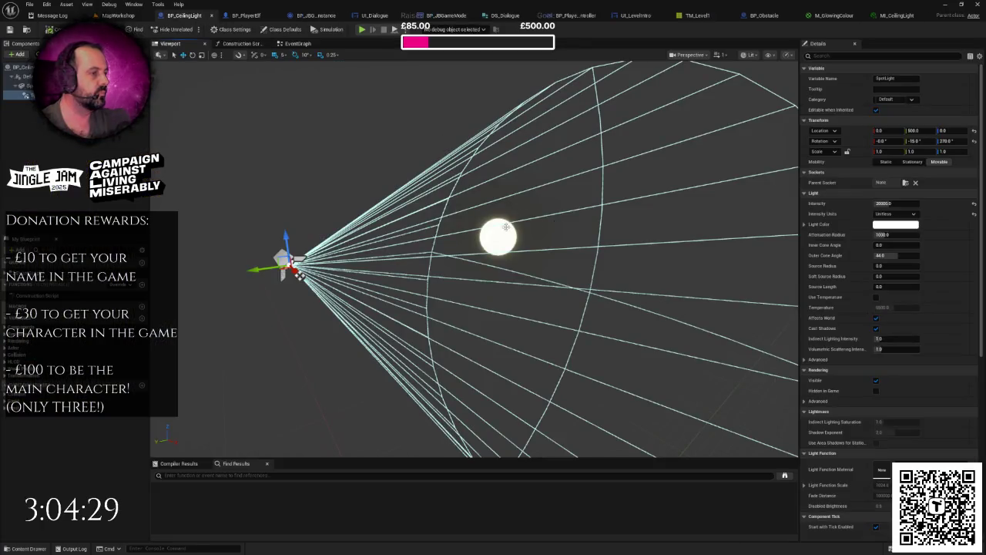
Step: Turn off Cast Shadow on the Sphere component, filtering Details with 'sha', then return to MapWorkshop
click(499, 236)
click(886, 56)
text(sha)
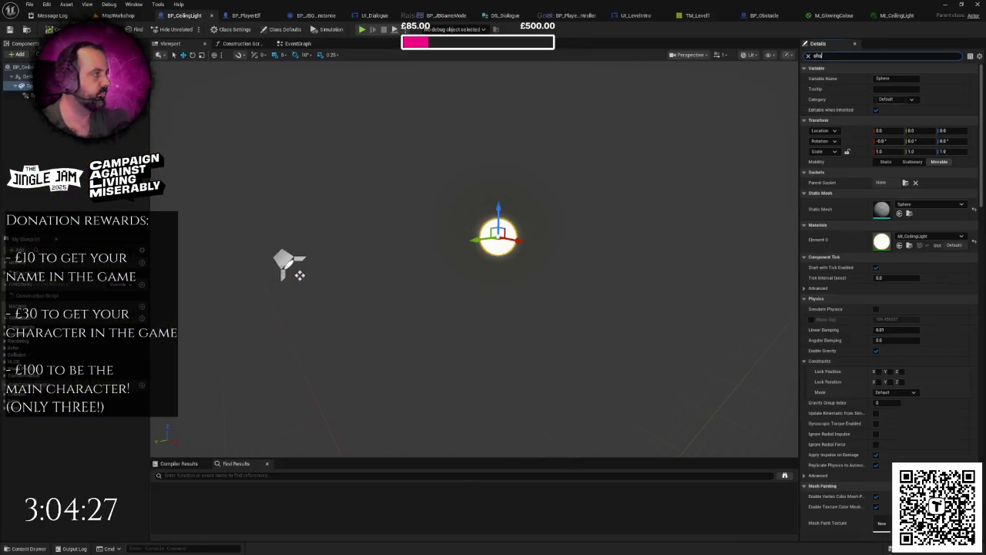
click(879, 100)
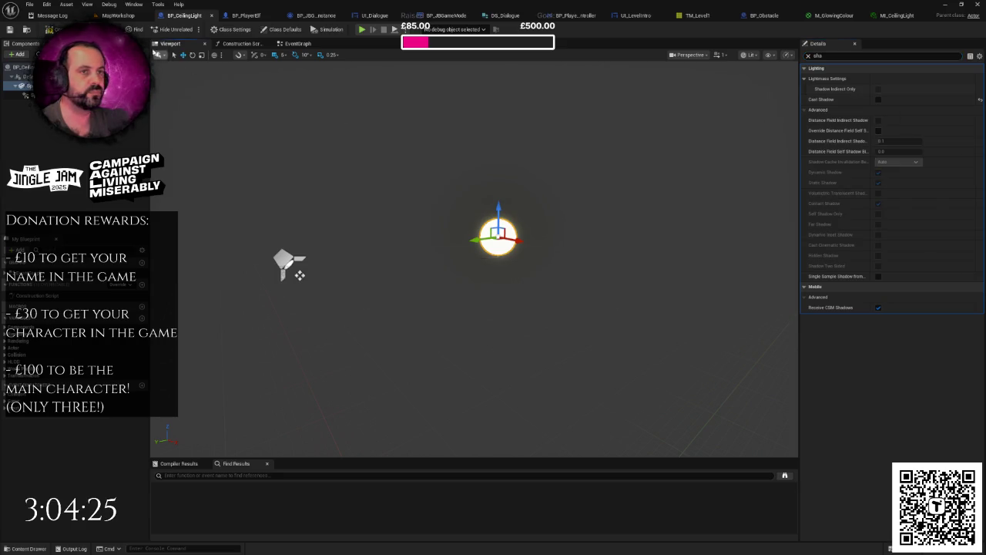
click(116, 16)
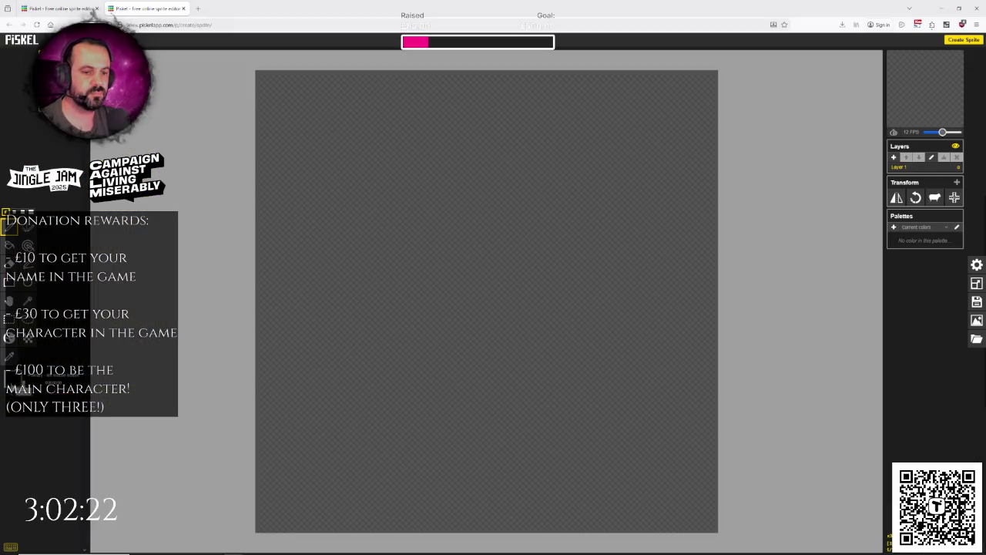
Step: Switch the drawing colour to mid grey #666666 and paint a few test pixels
click(14, 391)
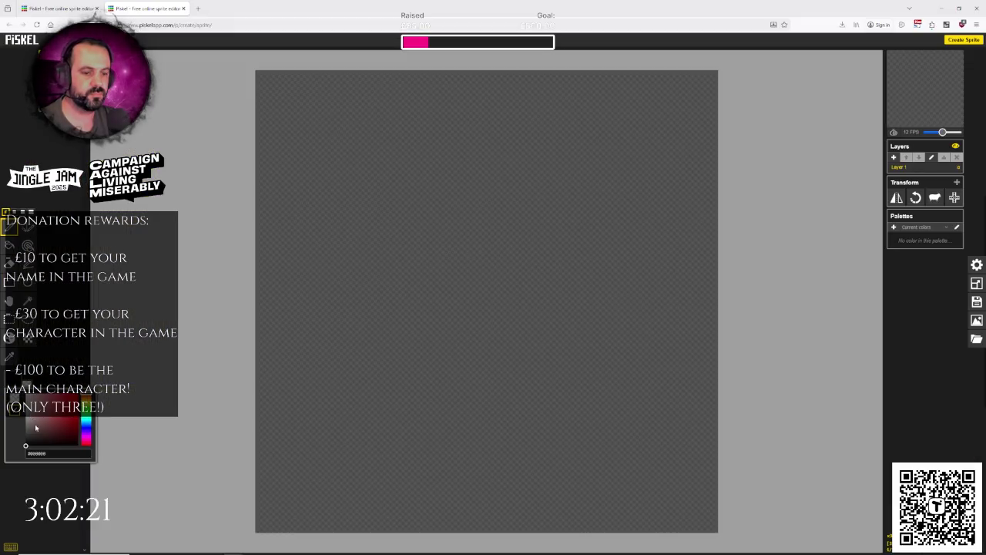
click(58, 453)
text(#)
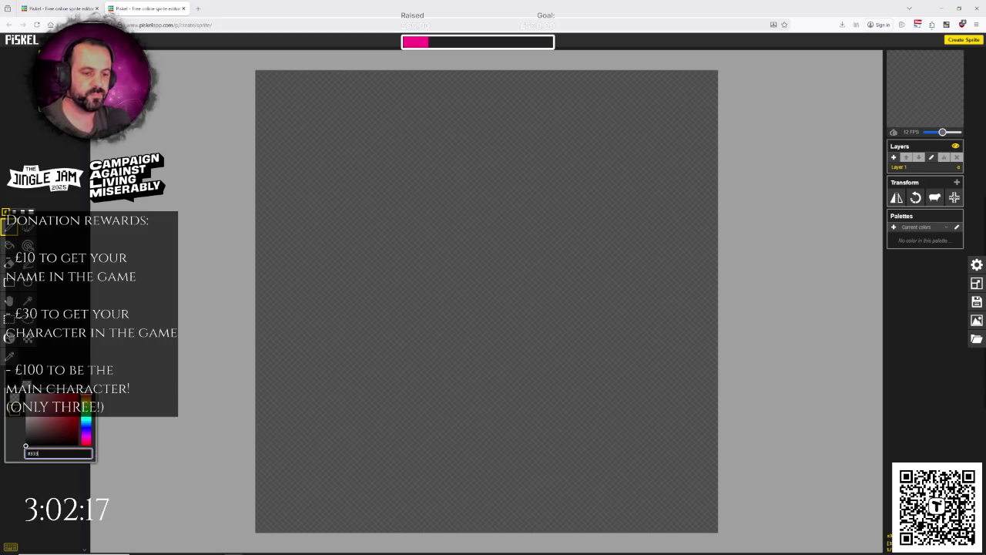
key(BackSpace)
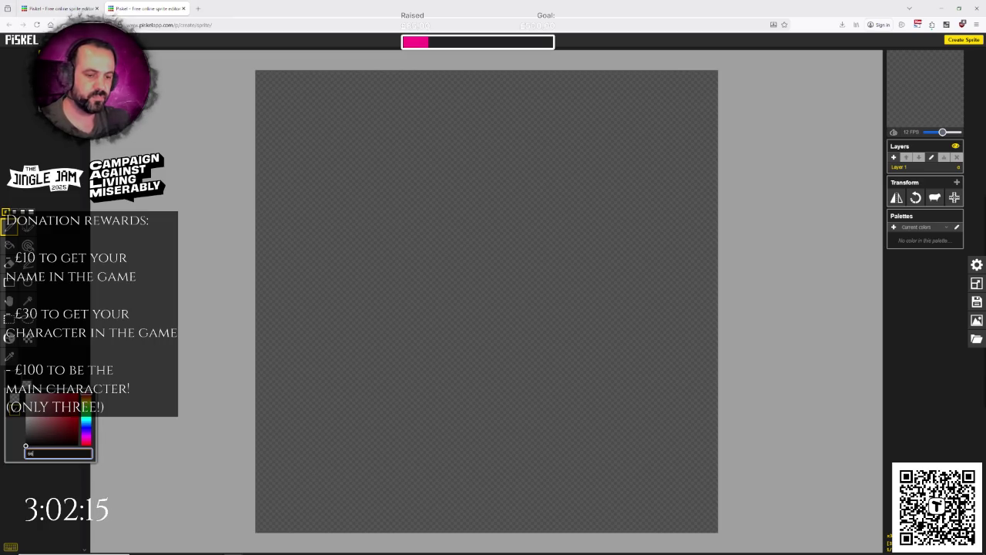
text(66666)
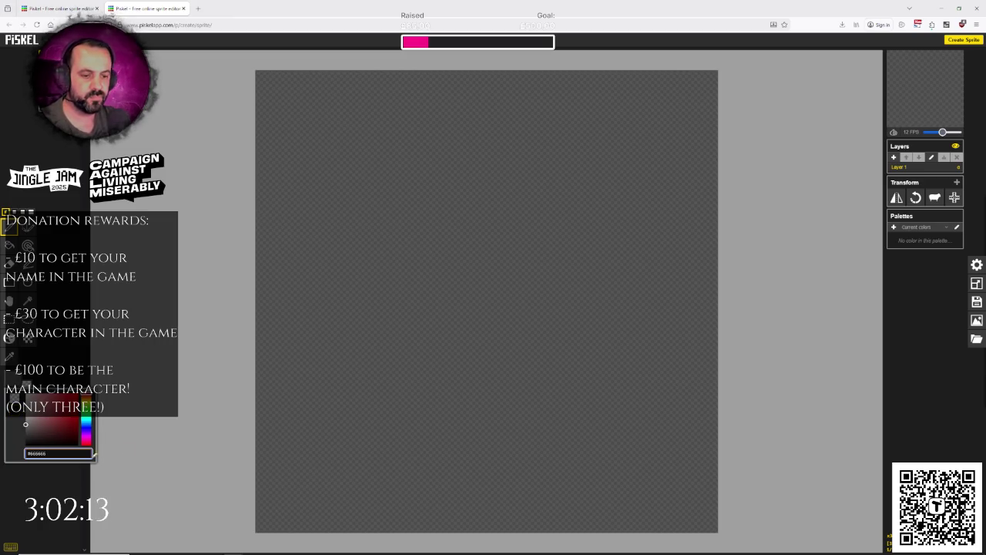
click(465, 192)
drag(450, 208, 450, 222)
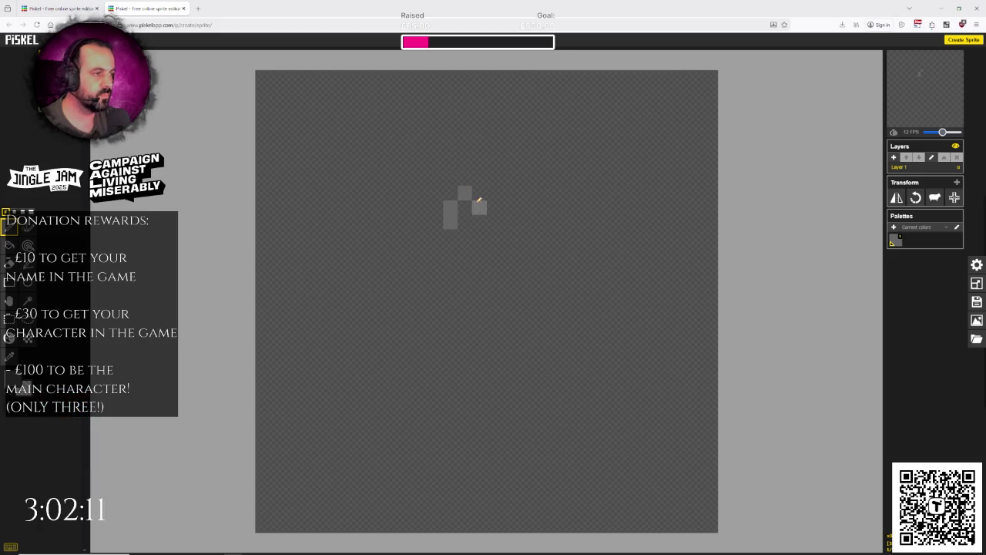
Step: Switch to dark grey #333333, draw the top row, and erase the test pixels
click(15, 384)
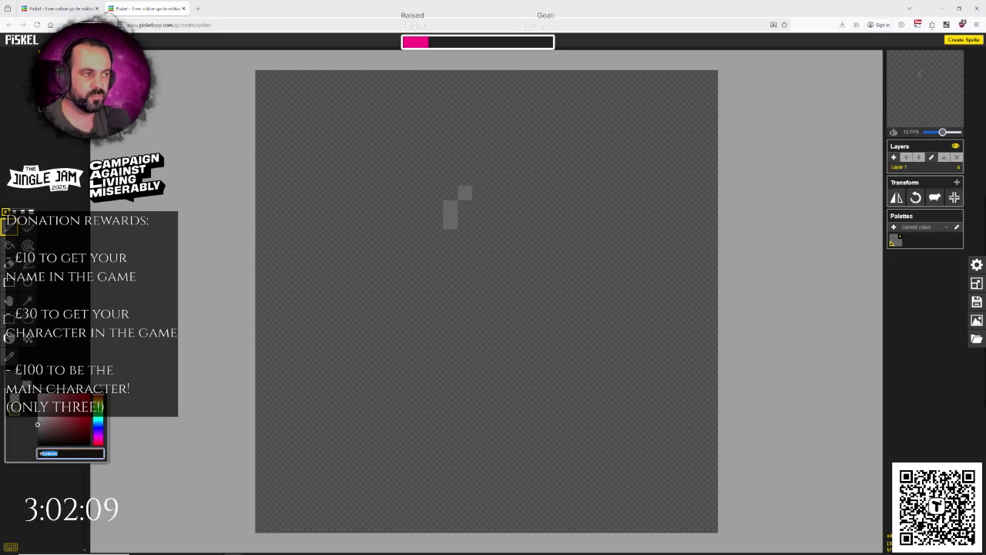
text(333333)
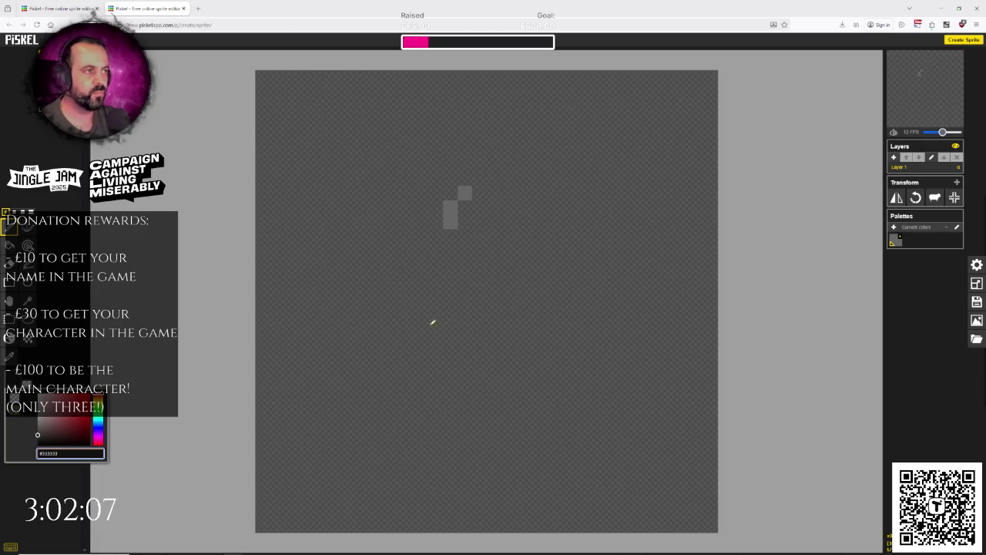
click(470, 75)
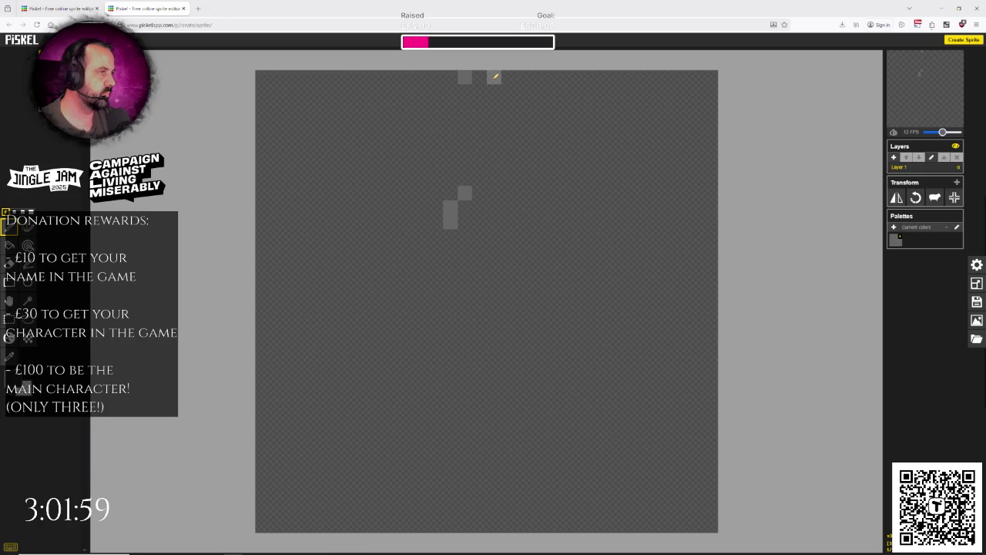
click(479, 77)
click(494, 77)
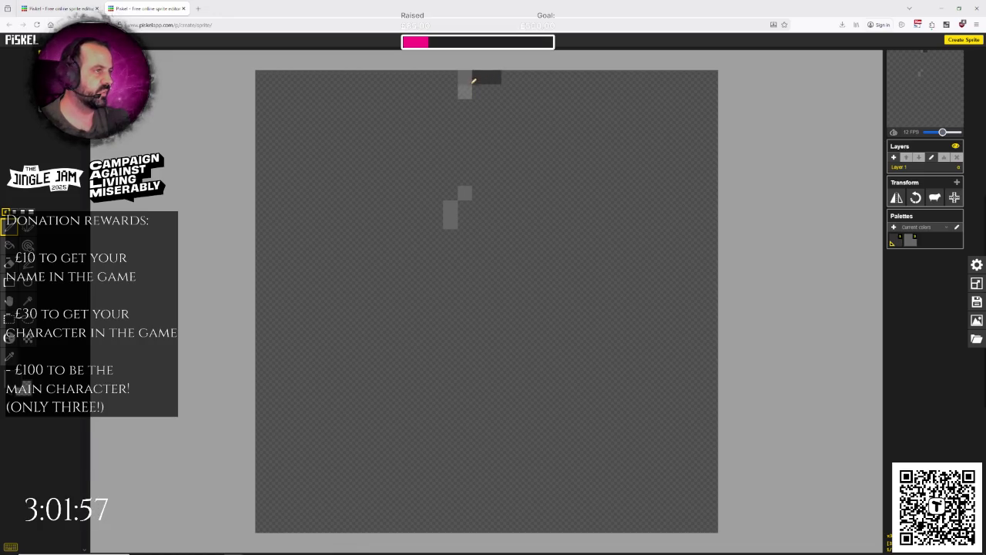
drag(465, 184, 451, 222)
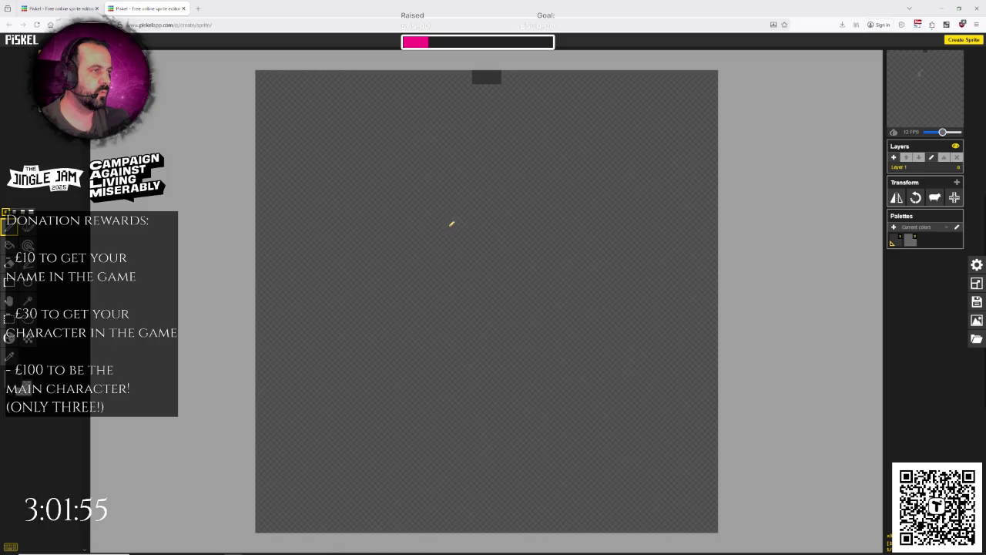
Step: Draw the two dark-grey chain links hanging from the top of the canvas
click(465, 92)
click(465, 106)
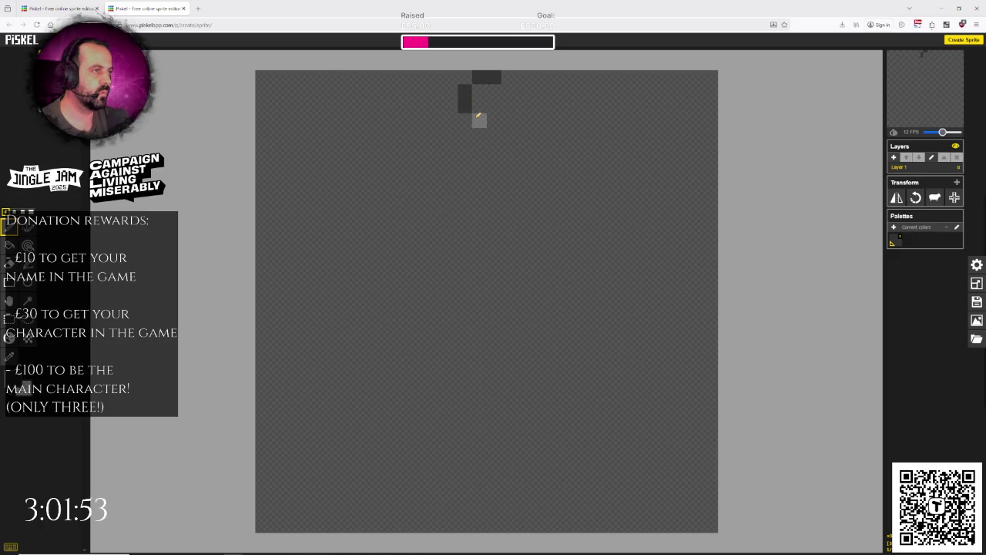
click(465, 120)
click(479, 135)
click(494, 134)
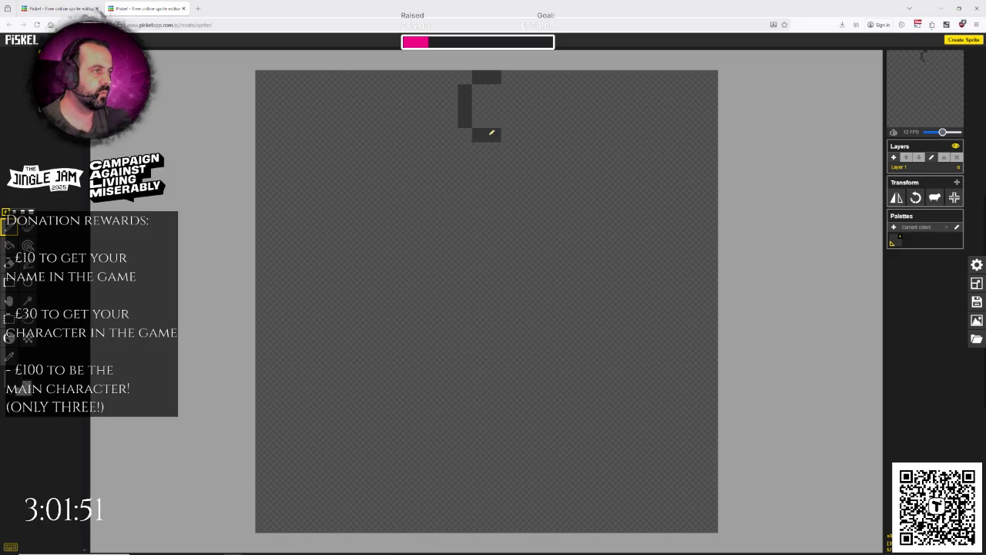
drag(513, 90, 513, 116)
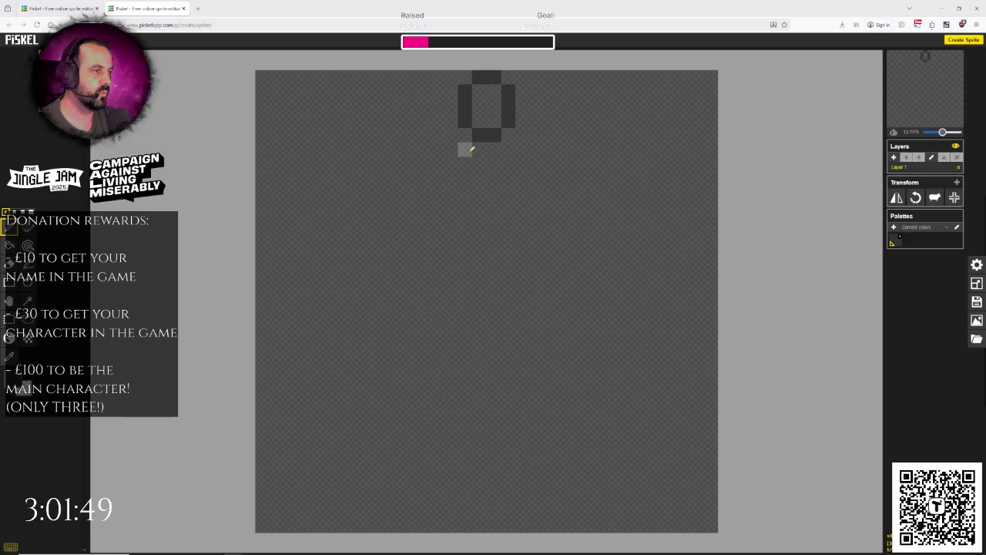
mouse_move(470, 149)
mouse_down()
mouse_move(466, 164)
mouse_move(510, 178)
mouse_move(494, 192)
mouse_up()
click(466, 178)
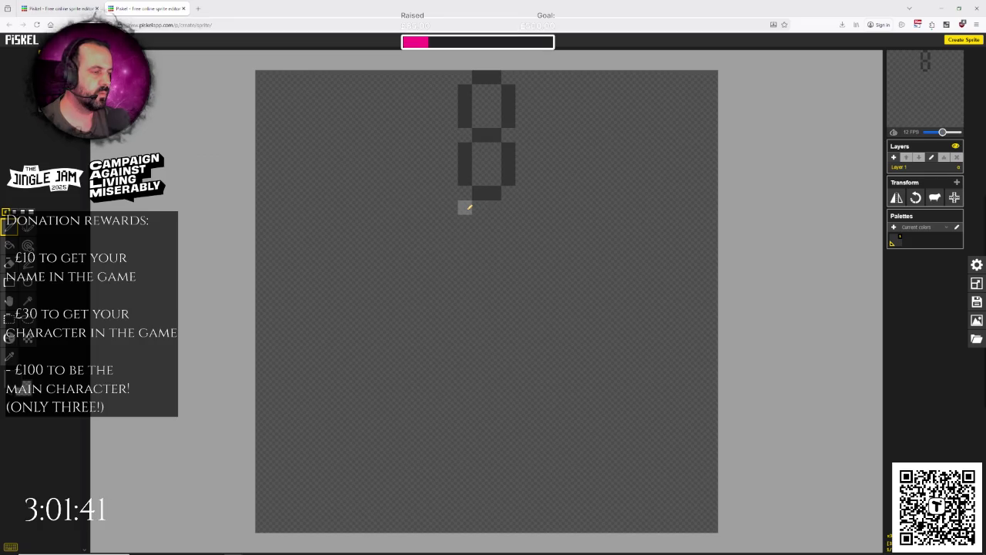
mouse_move(466, 208)
mouse_down()
mouse_move(493, 220)
mouse_move(509, 205)
mouse_up()
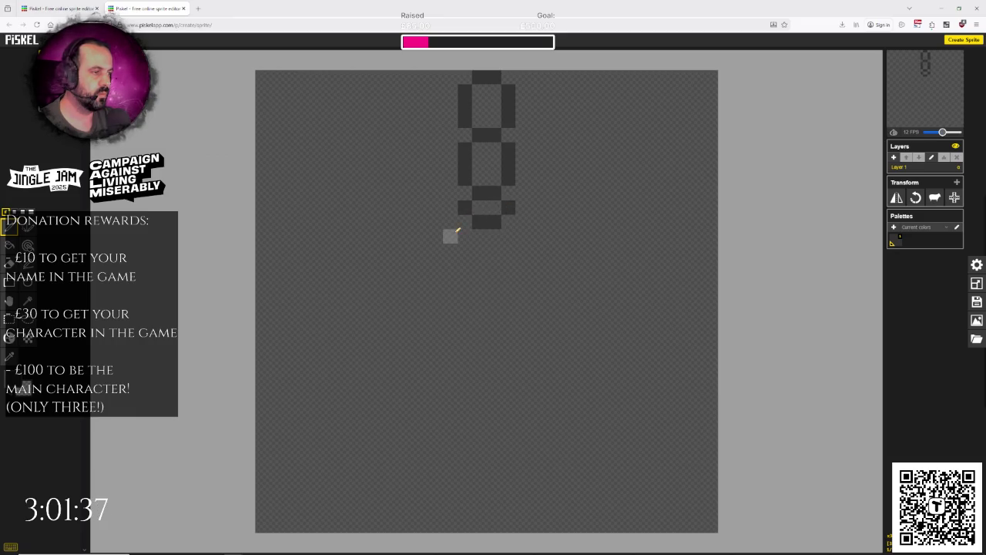
Step: Draw the row under the chain, the two lantern cap rows, and the bottom base line
click(465, 221)
click(450, 221)
click(509, 221)
click(523, 222)
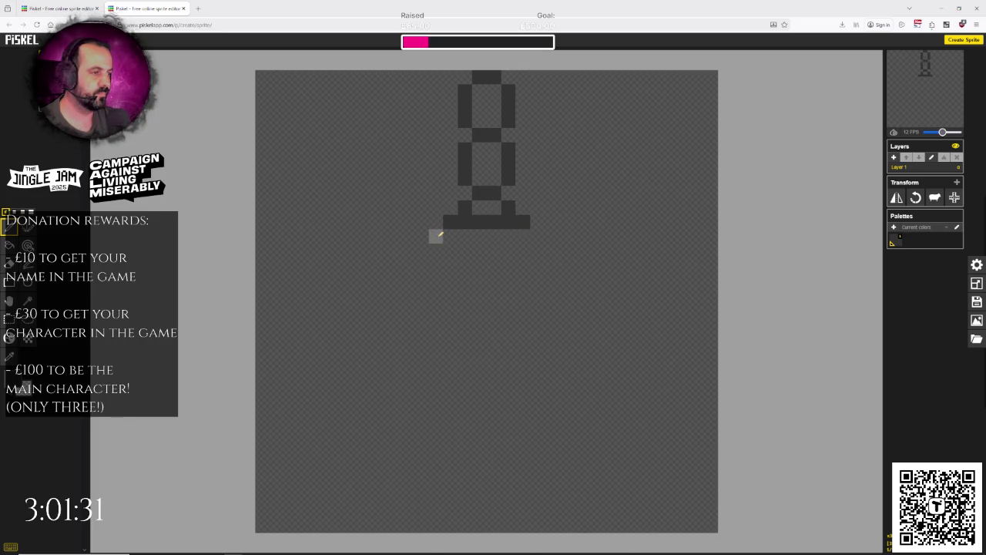
drag(420, 236, 552, 236)
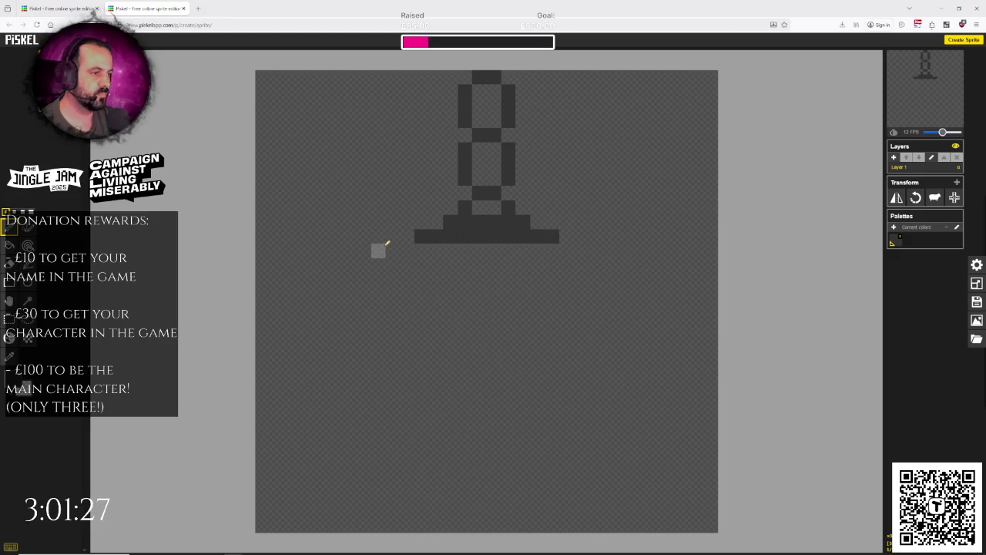
drag(392, 250, 577, 249)
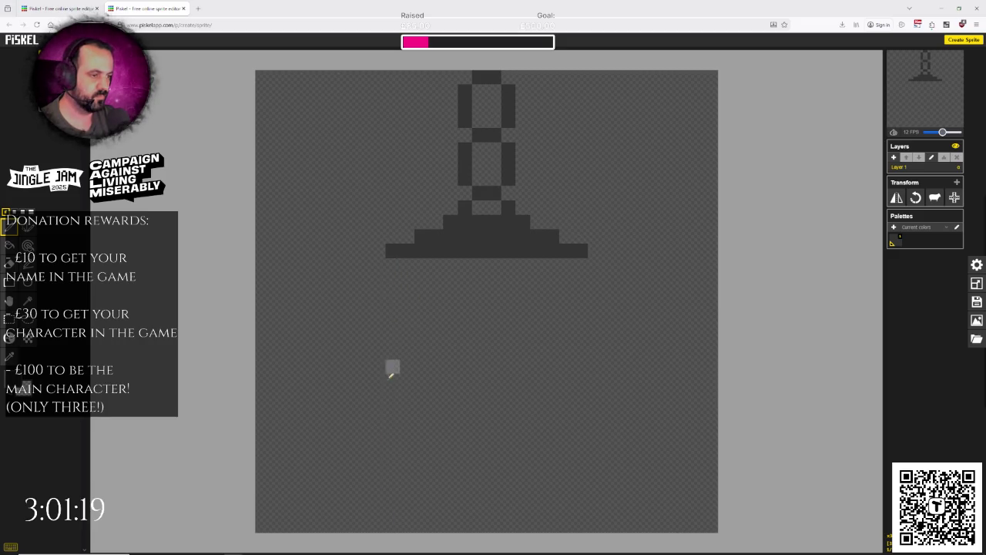
drag(391, 525, 552, 525)
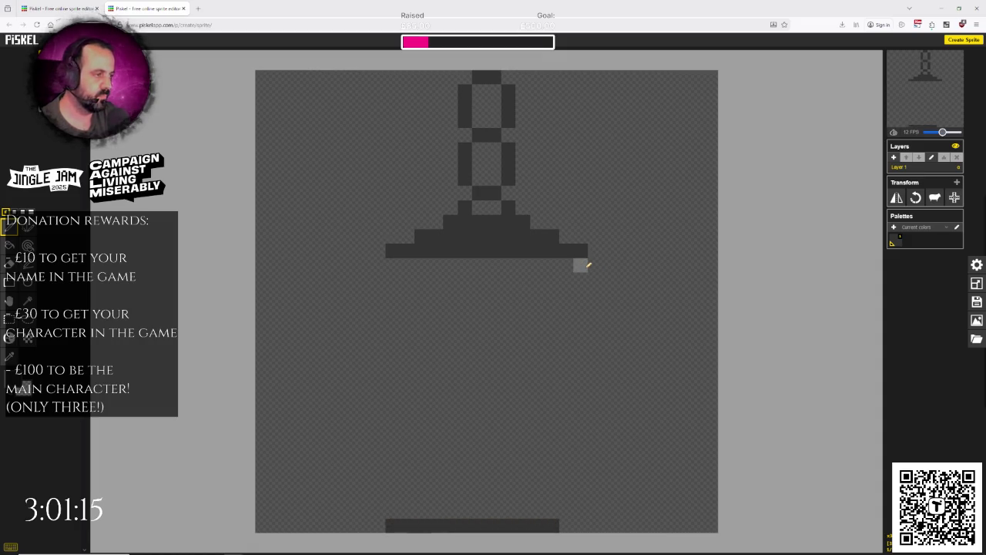
drag(581, 525, 568, 525)
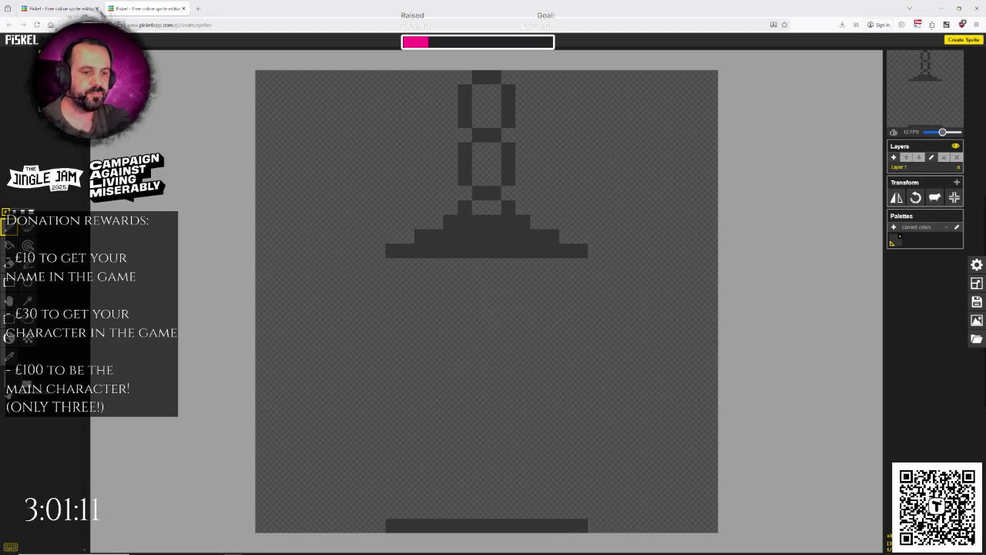
Step: Repaint the narrow cap row in #444444 and the wide cap and base bars in #555555
click(15, 387)
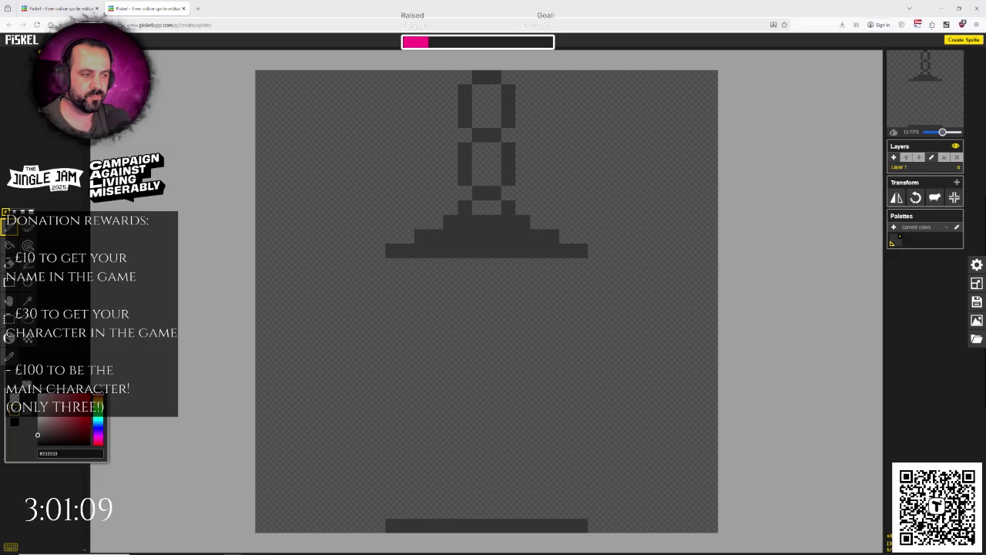
click(55, 453)
text(#444444)
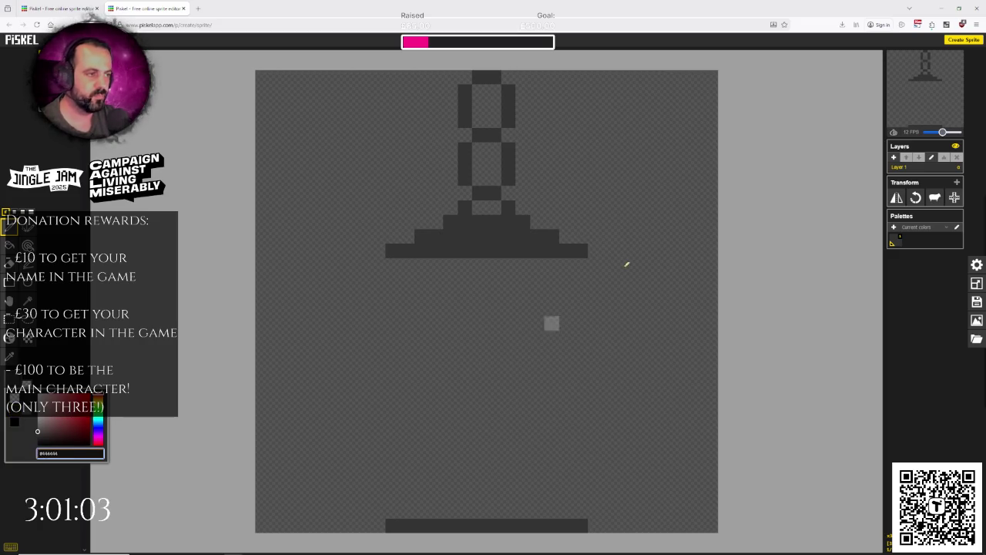
drag(420, 235, 548, 230)
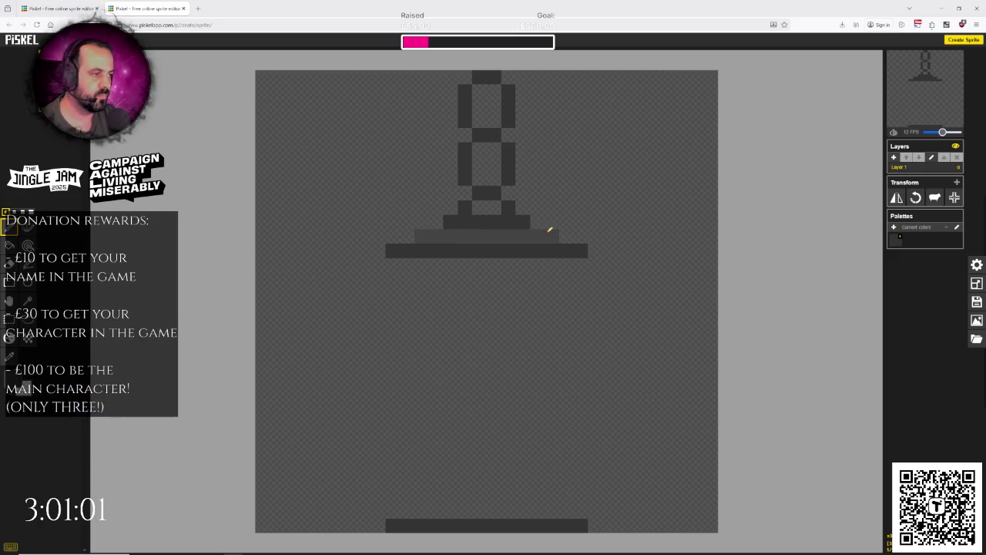
click(11, 383)
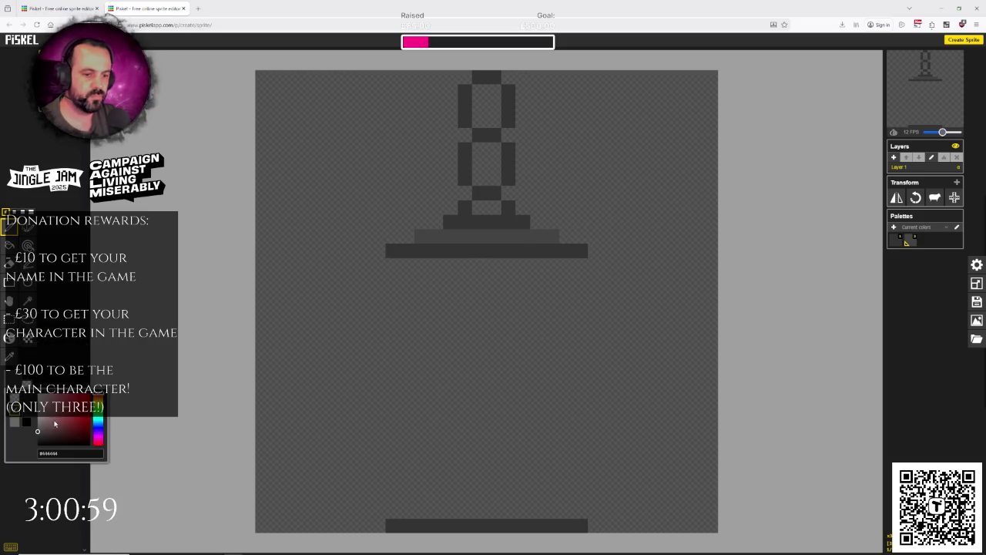
click(70, 453)
text(555555)
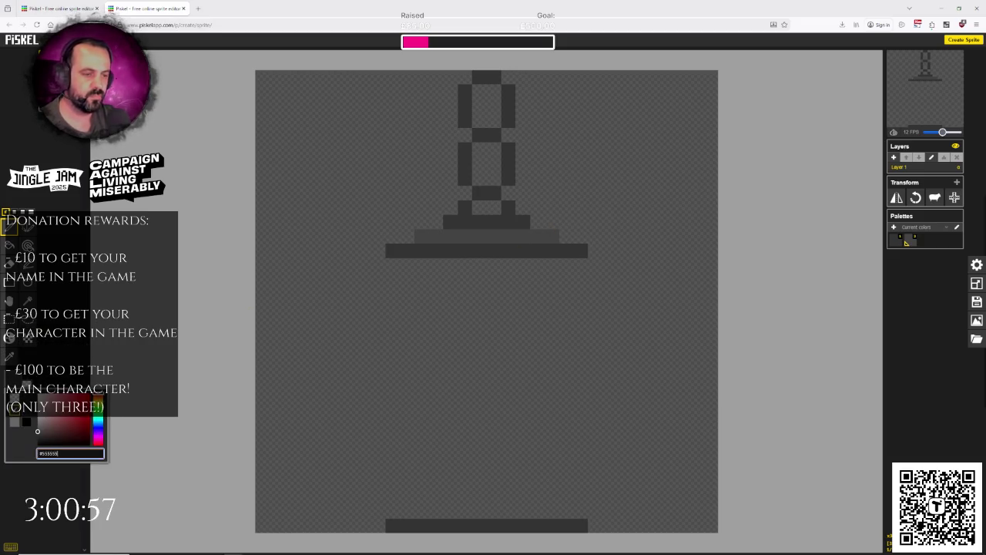
drag(393, 250, 577, 251)
mouse_move(403, 525)
mouse_down()
mouse_move(392, 525)
mouse_move(577, 524)
mouse_up()
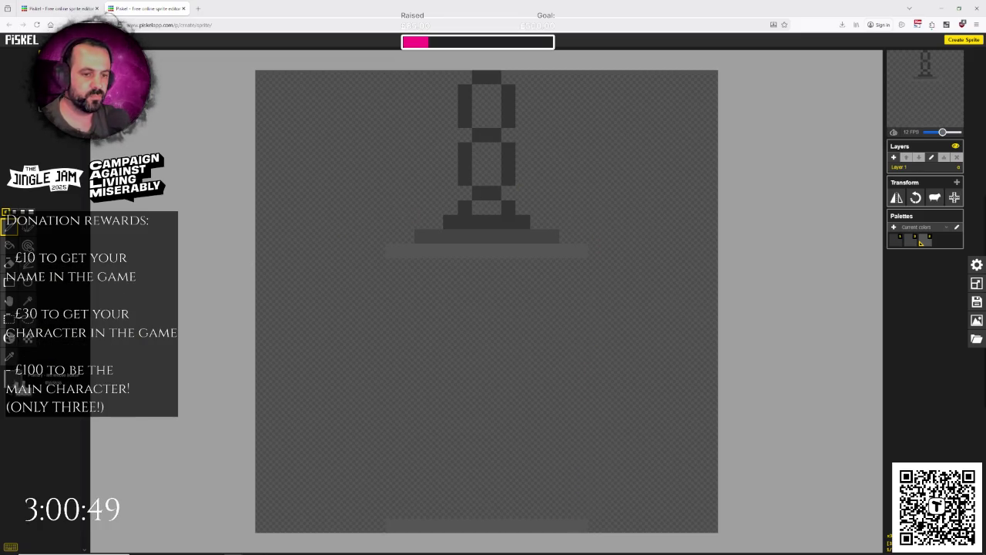
Step: Set the primary drawing colour to #222222
click(16, 381)
click(55, 452)
text(#222222)
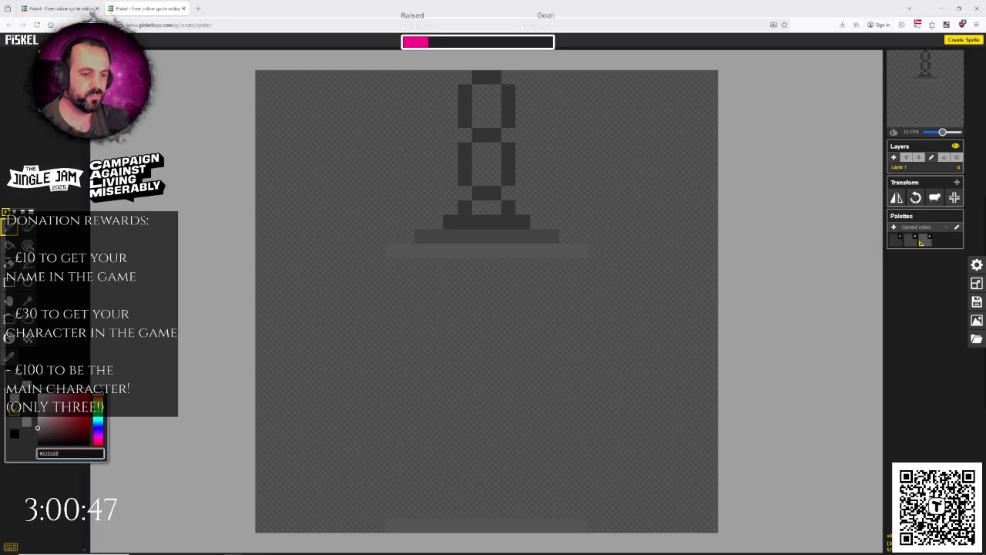
key(Return)
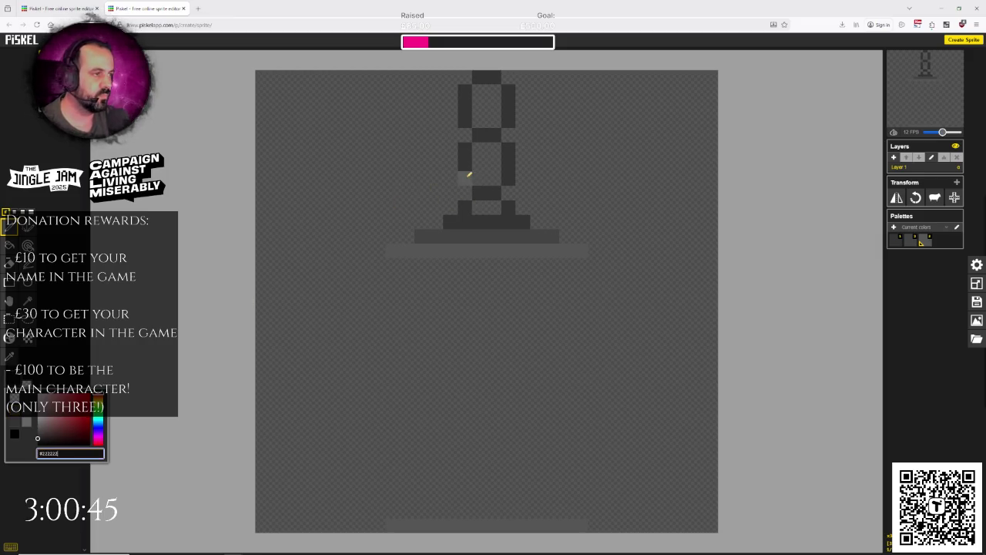
Step: Redraw the chain links, bottom bar and feet in the darker #222222
mouse_move(465, 175)
mouse_down()
mouse_move(466, 148)
mouse_move(488, 132)
mouse_move(510, 170)
mouse_up()
drag(464, 207, 497, 192)
click(509, 207)
mouse_move(465, 124)
mouse_down()
mouse_move(465, 94)
mouse_move(497, 76)
mouse_move(509, 115)
mouse_up()
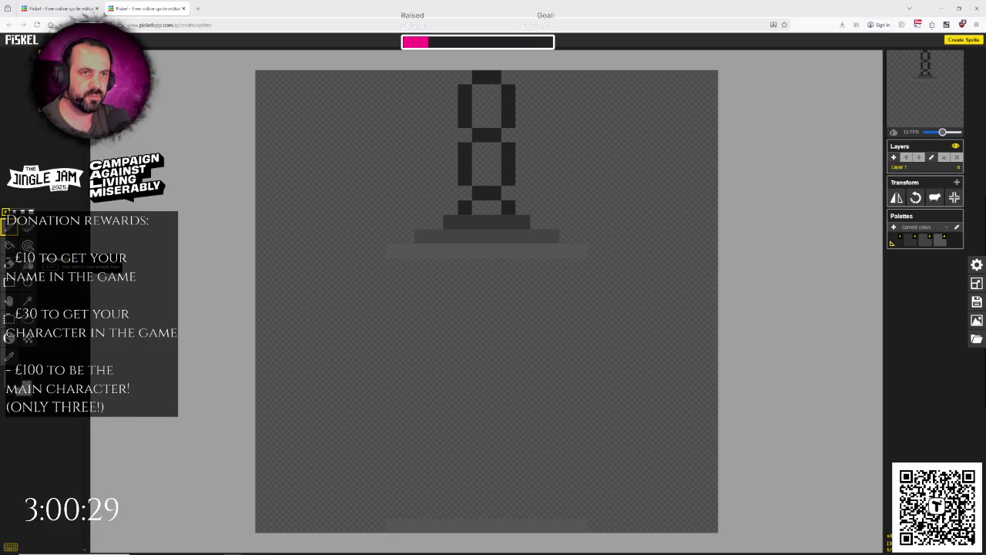
Step: Eyedrop the palette grey from the canvas as the drawing colour and return to the pen
click(28, 263)
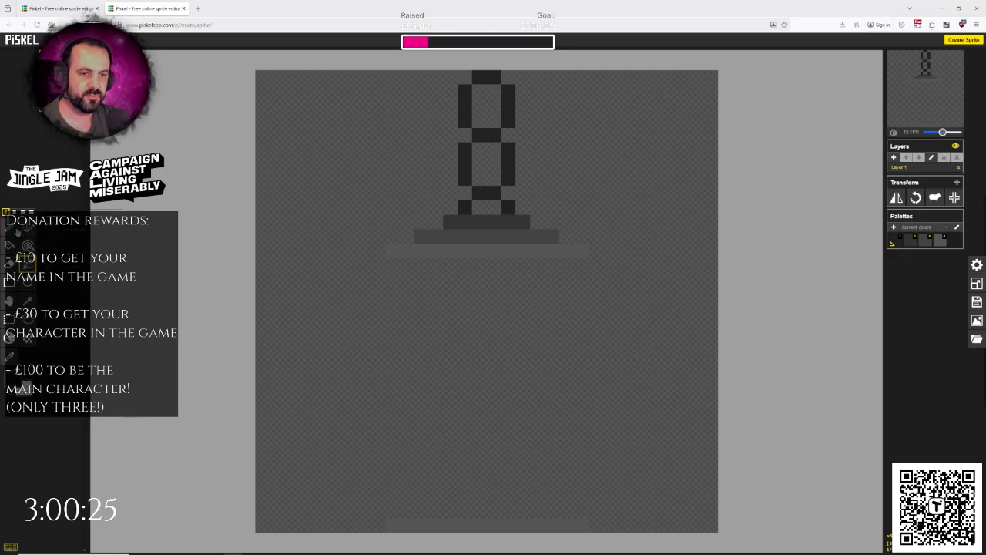
click(30, 301)
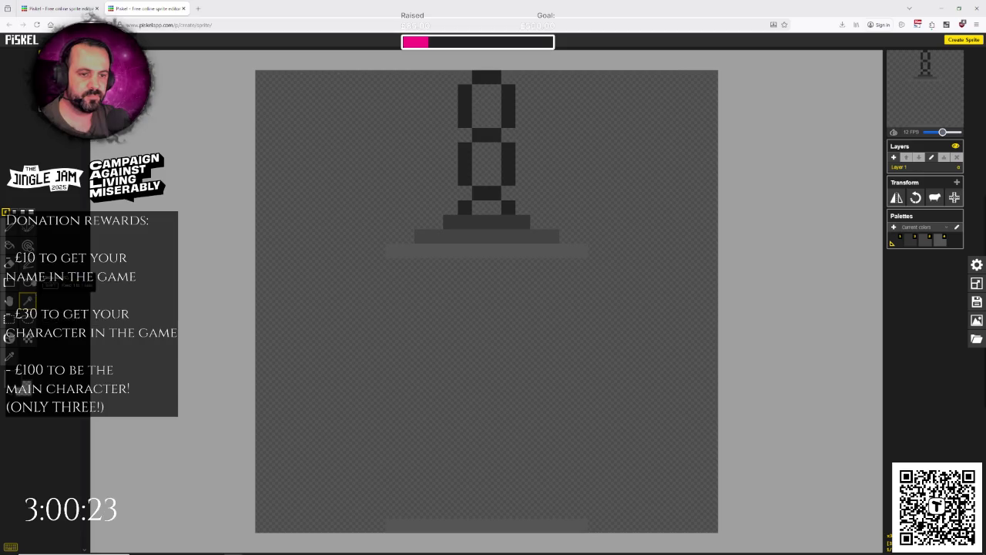
click(9, 227)
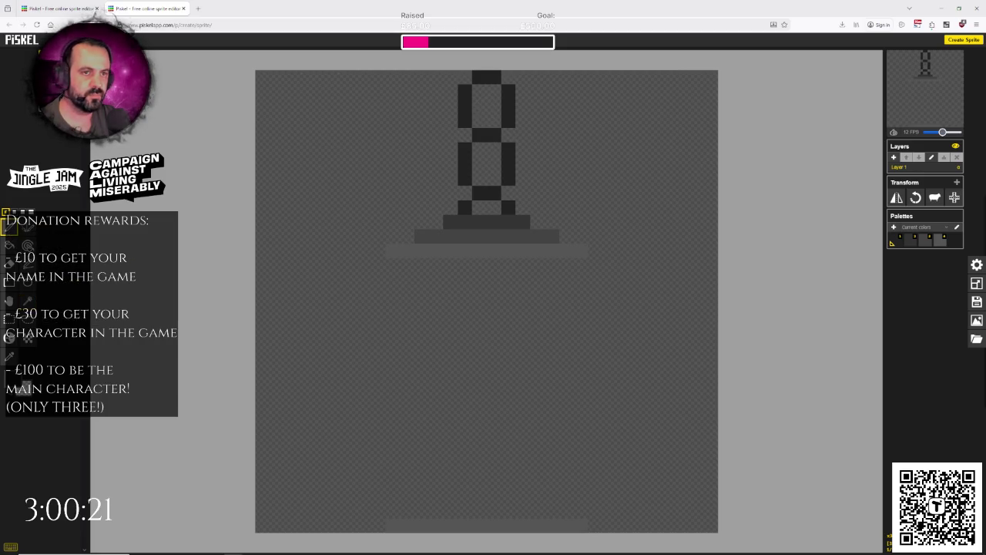
click(31, 380)
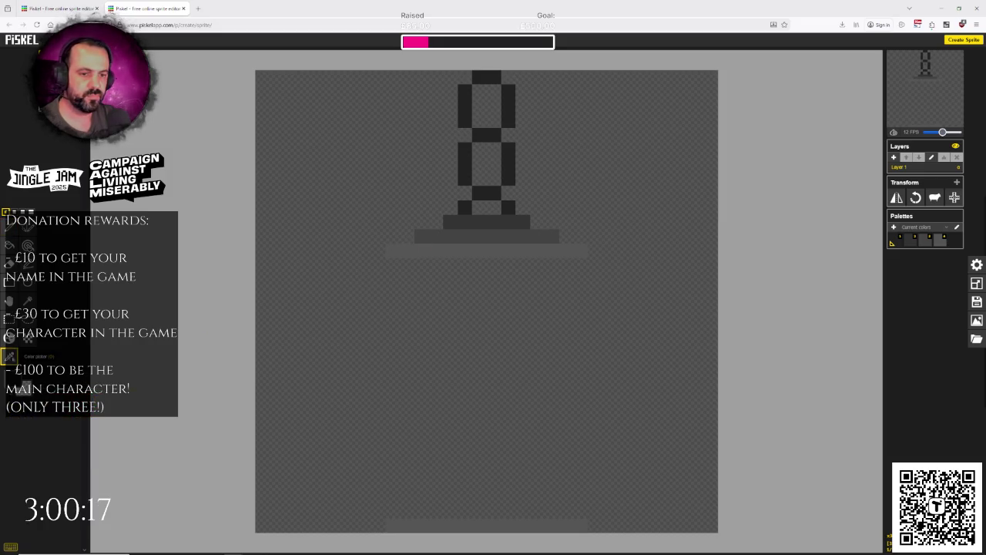
key(o)
click(422, 251)
key(p)
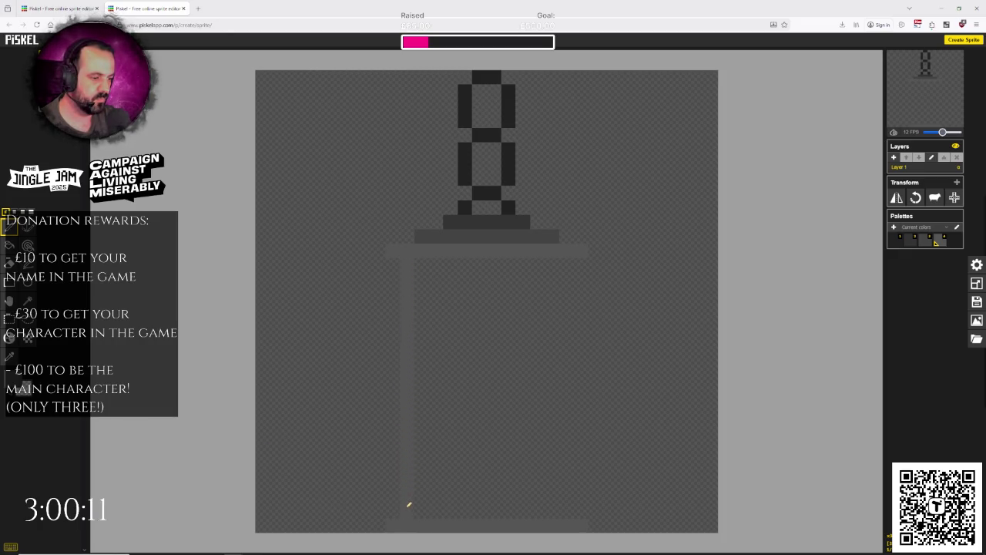
Step: Draw the grey vertical pillars, moving the misplaced middle pillar one column left and extending it to the base
drag(568, 264, 570, 373)
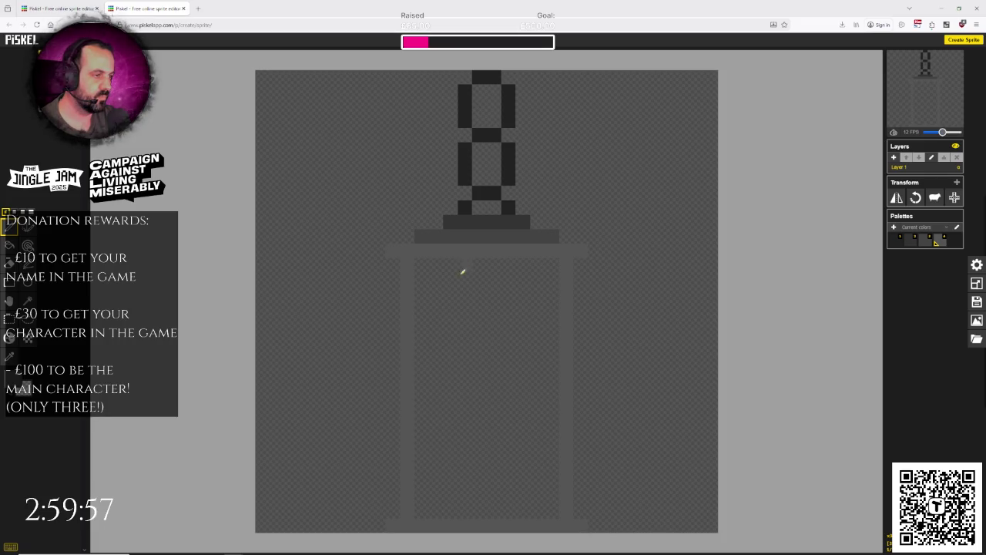
key(ctrl+z)
drag(449, 267, 450, 427)
drag(452, 500, 451, 515)
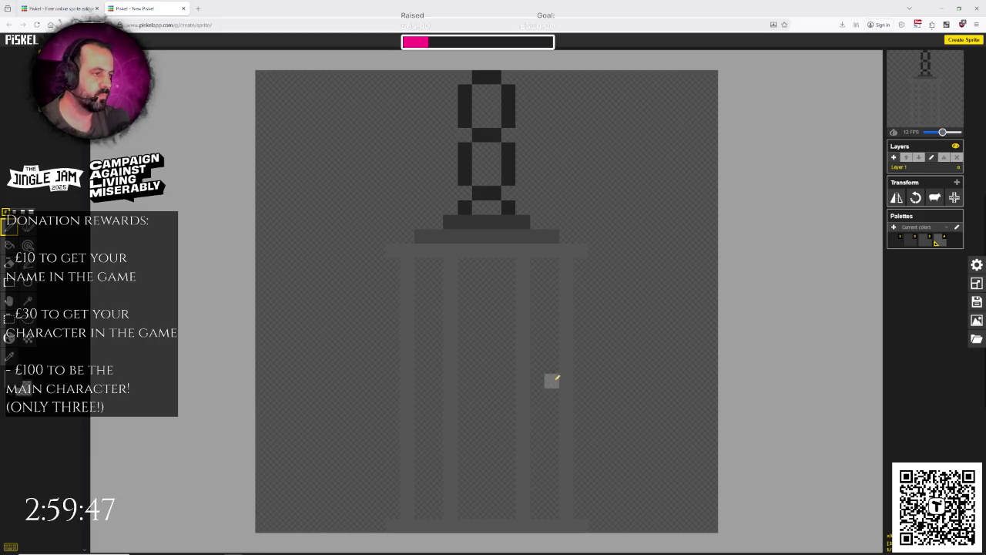
click(12, 382)
click(51, 453)
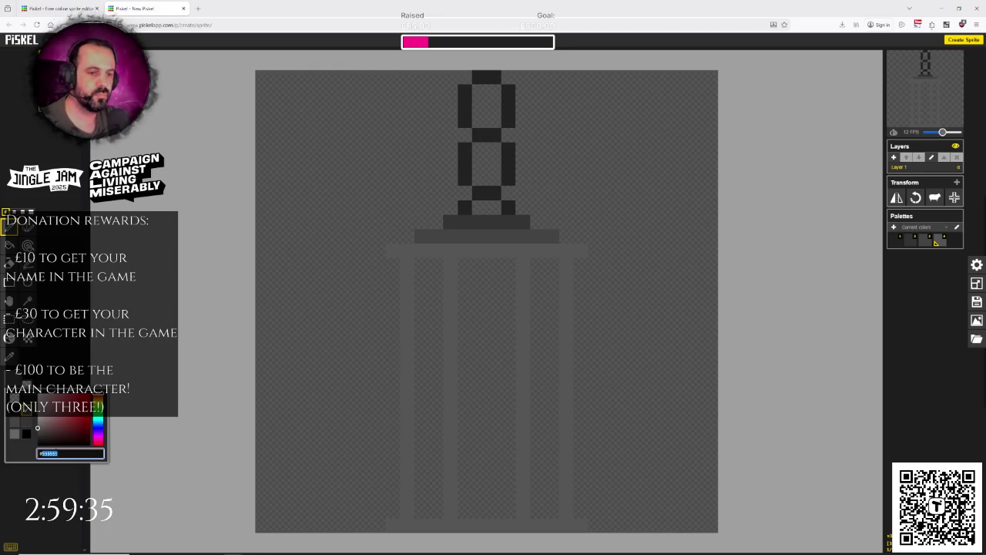
Step: Set the colour to #494949 and repaint the cap bar and pillars, finishing them with the Paint Bucket
click(10, 355)
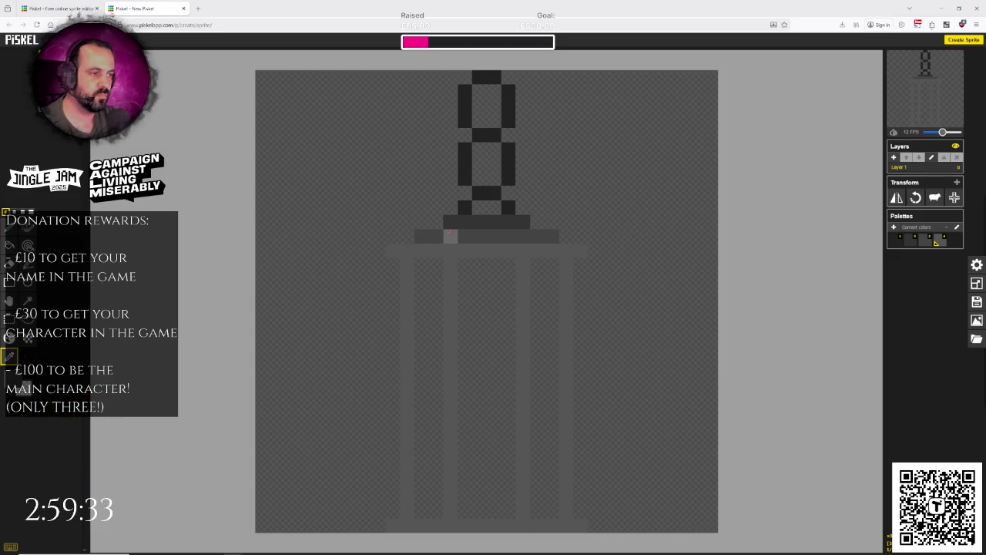
click(56, 379)
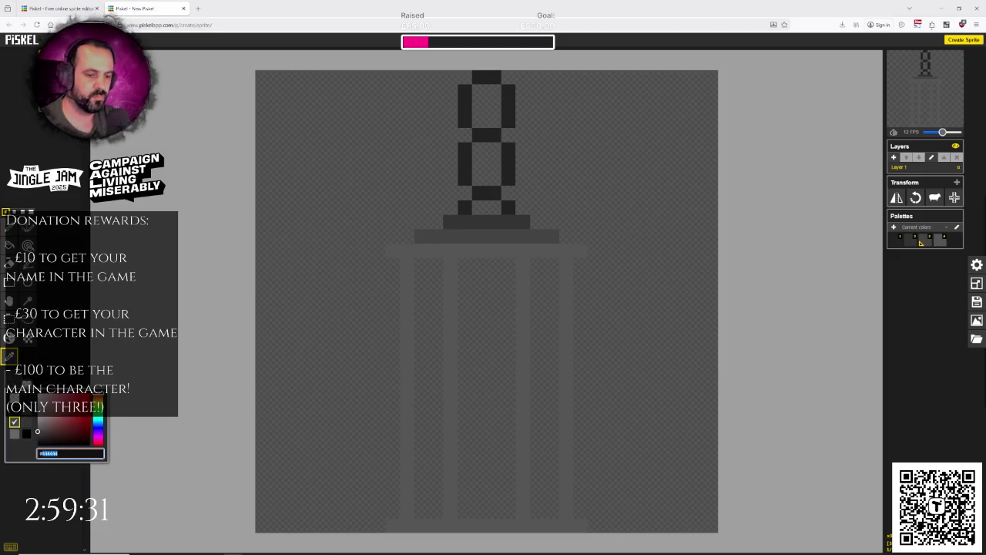
text(#6494949)
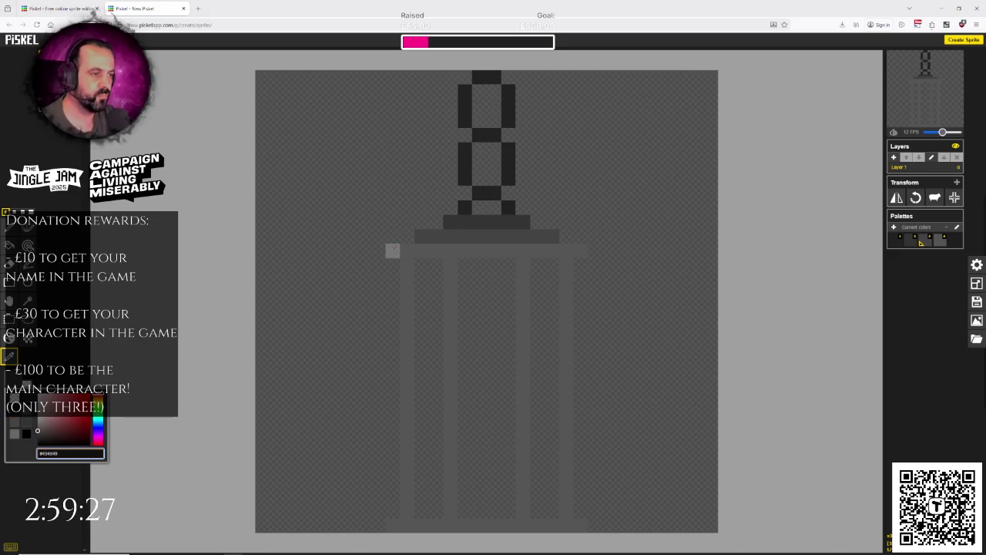
drag(393, 252, 479, 251)
click(9, 245)
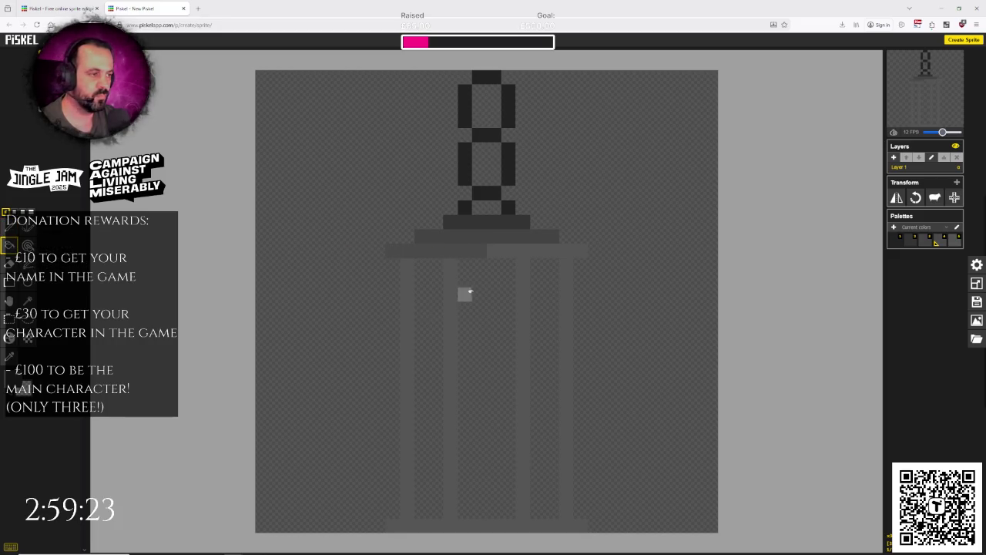
click(508, 249)
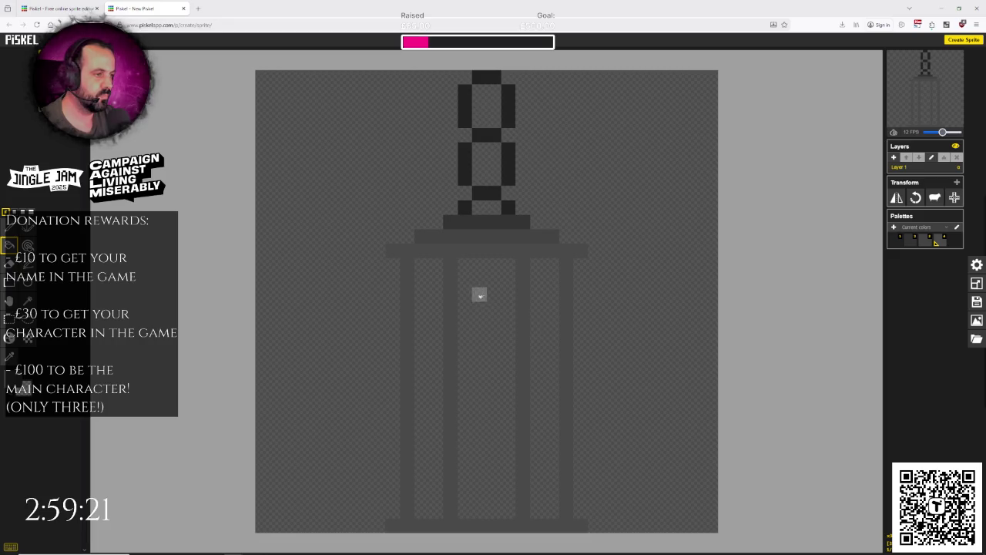
click(9, 226)
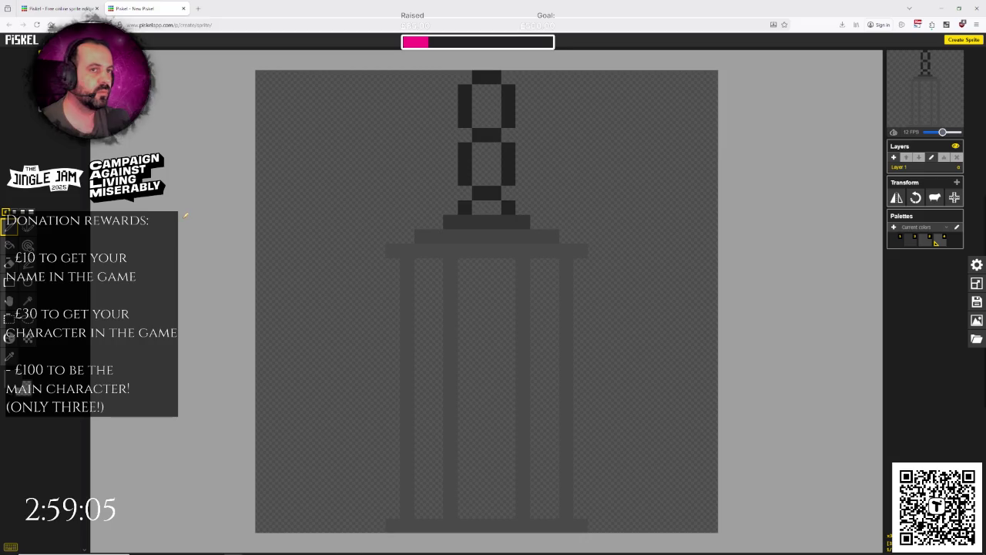
Step: Add and undo a new frame, then adjust the base and eyedrop the base grey from the drawing
key(n)
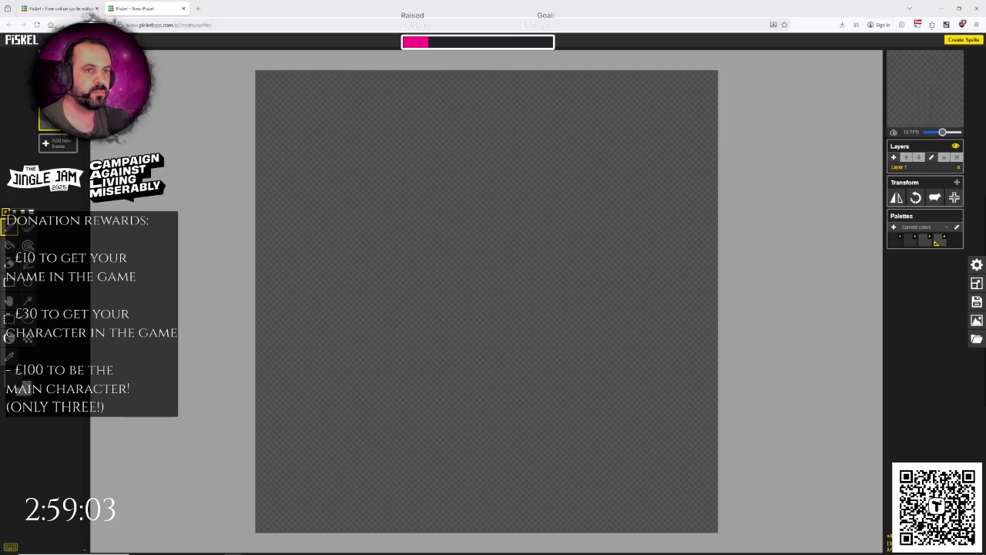
key(Up)
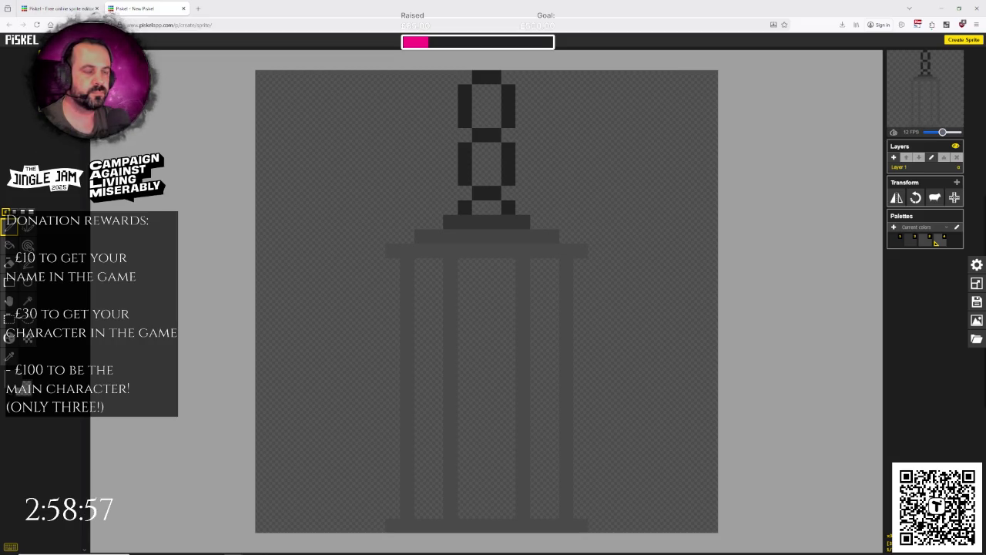
mouse_move(65, 108)
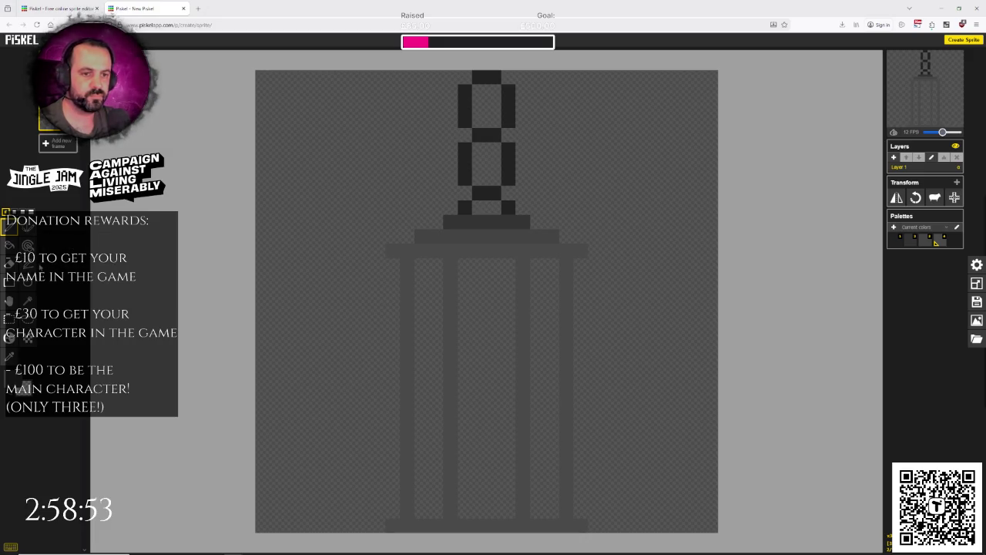
click(27, 263)
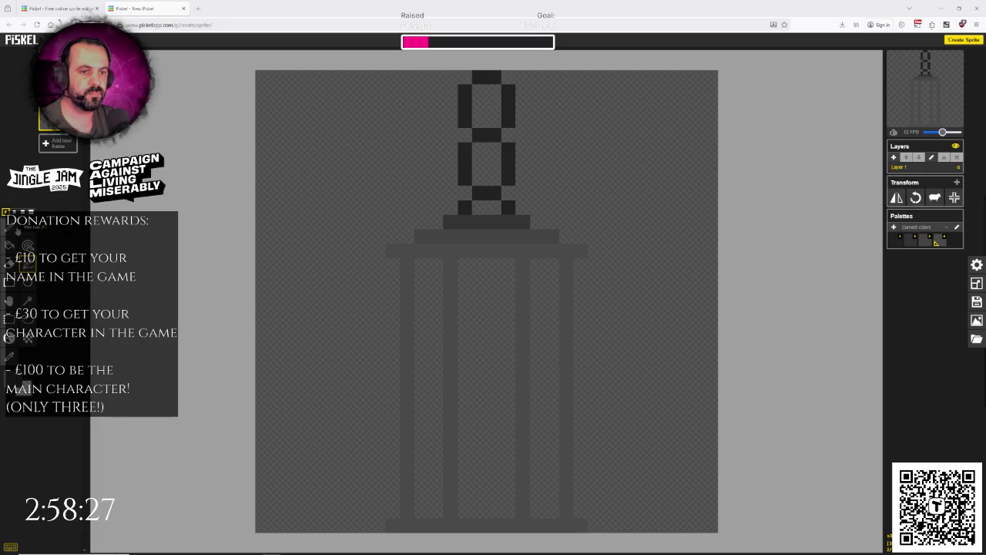
click(10, 356)
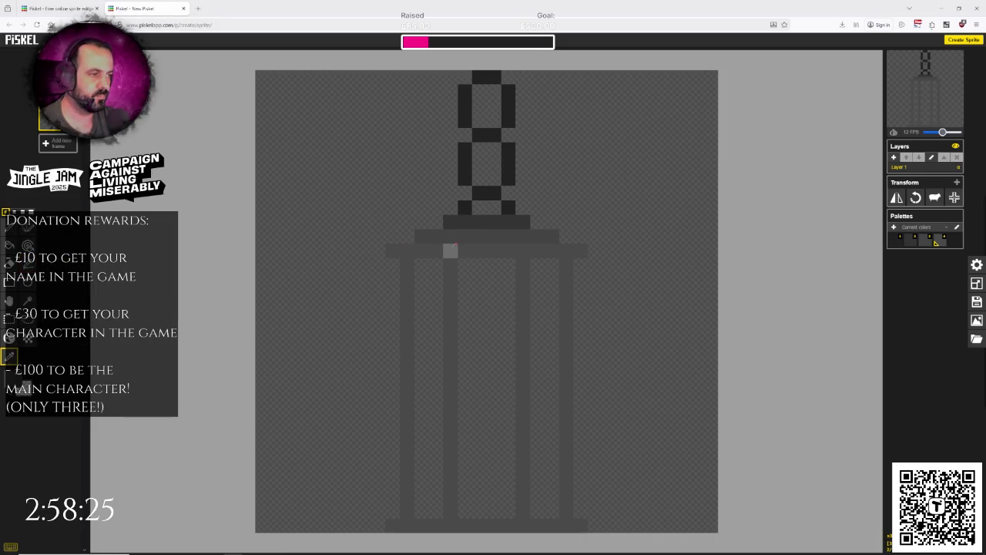
click(9, 223)
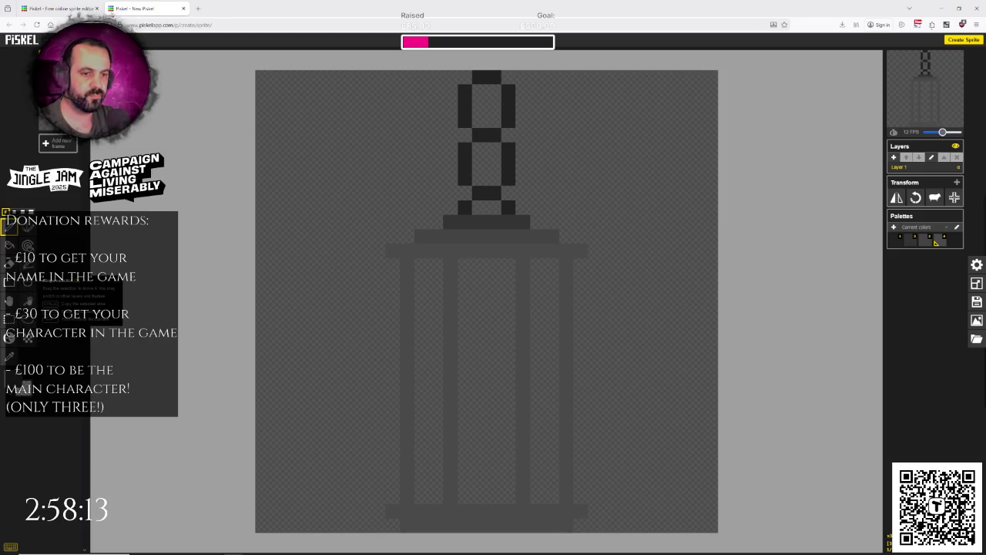
click(10, 355)
click(446, 233)
key(p)
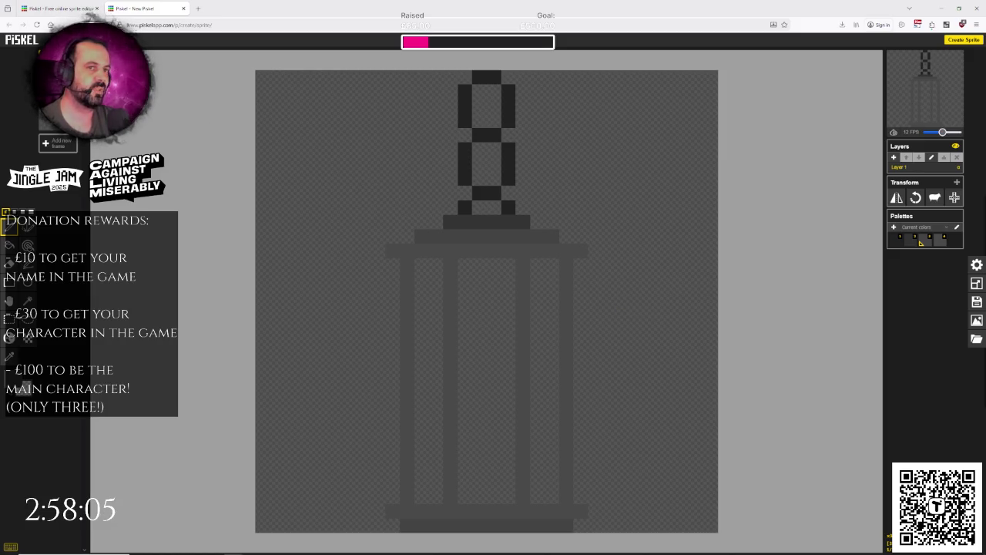
Step: Darken the bottom base stripe across its full width, then set the colour to yellow #ffba00
drag(408, 521, 483, 522)
drag(568, 524, 390, 522)
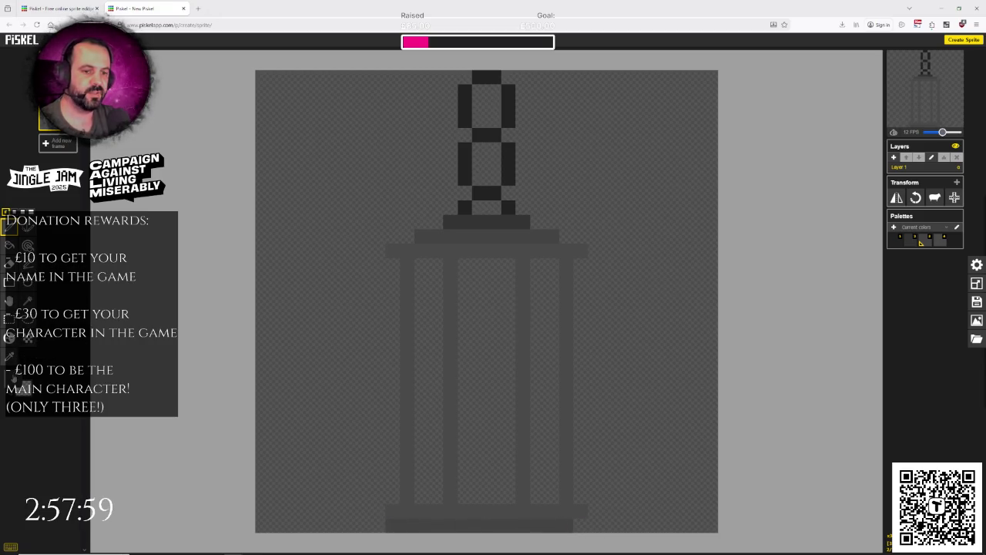
click(14, 378)
drag(98, 397, 97, 402)
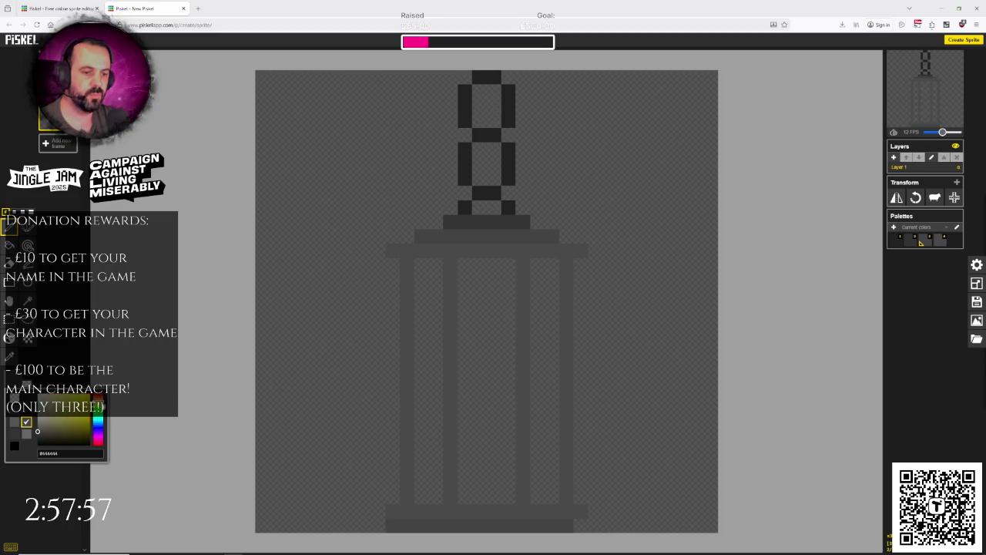
click(89, 397)
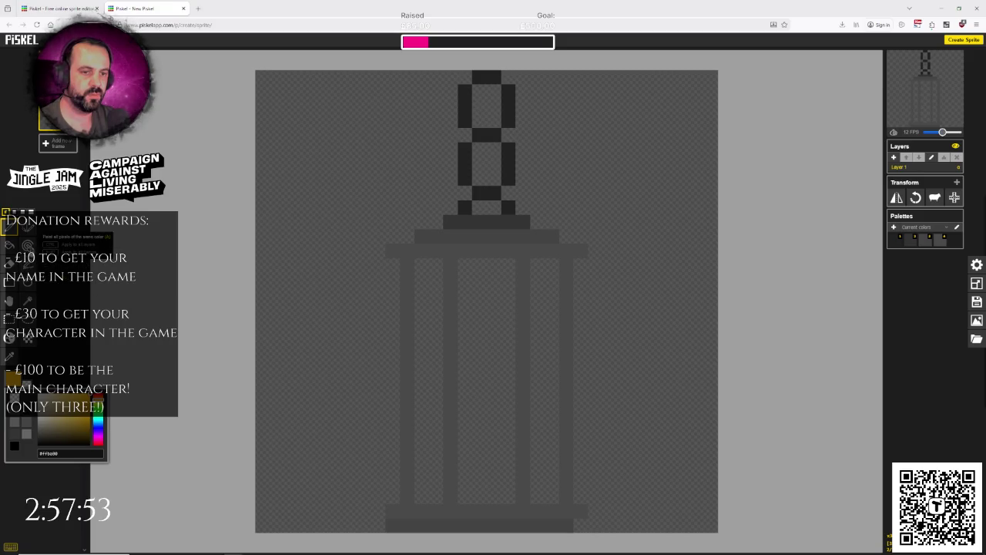
Step: Bucket-fill the left, middle and right glass panes yellow, then pick a darker yellow
click(9, 245)
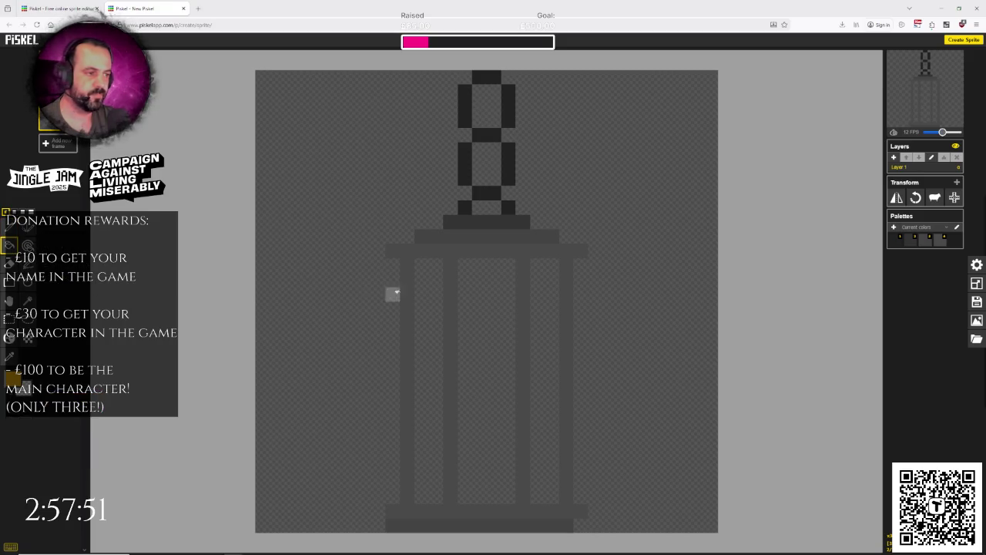
click(423, 295)
click(486, 294)
click(548, 295)
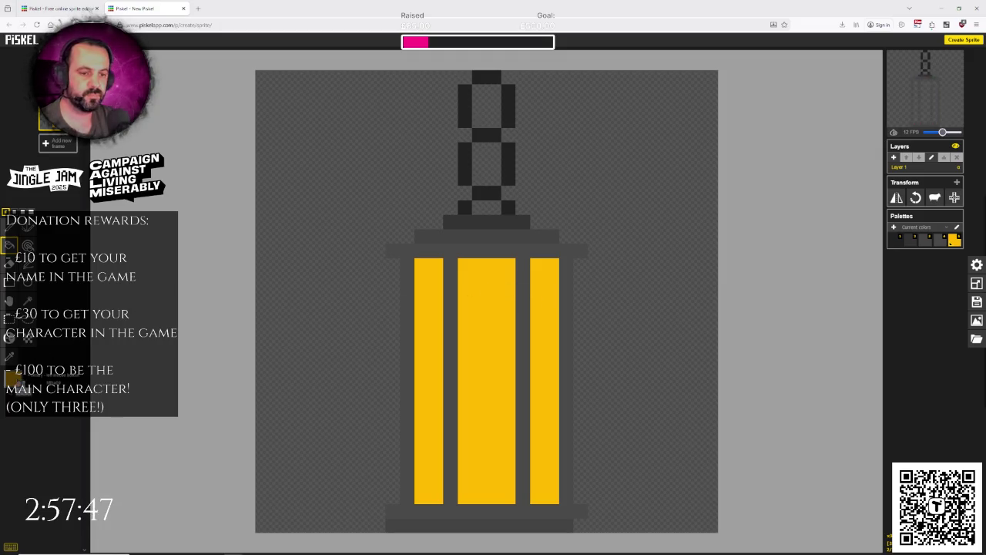
click(13, 378)
drag(90, 401, 86, 405)
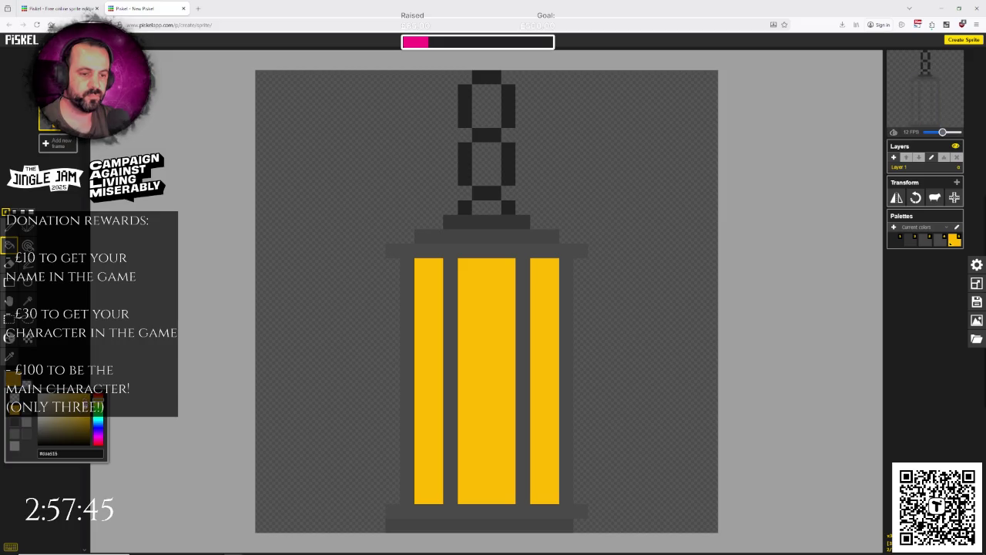
click(9, 223)
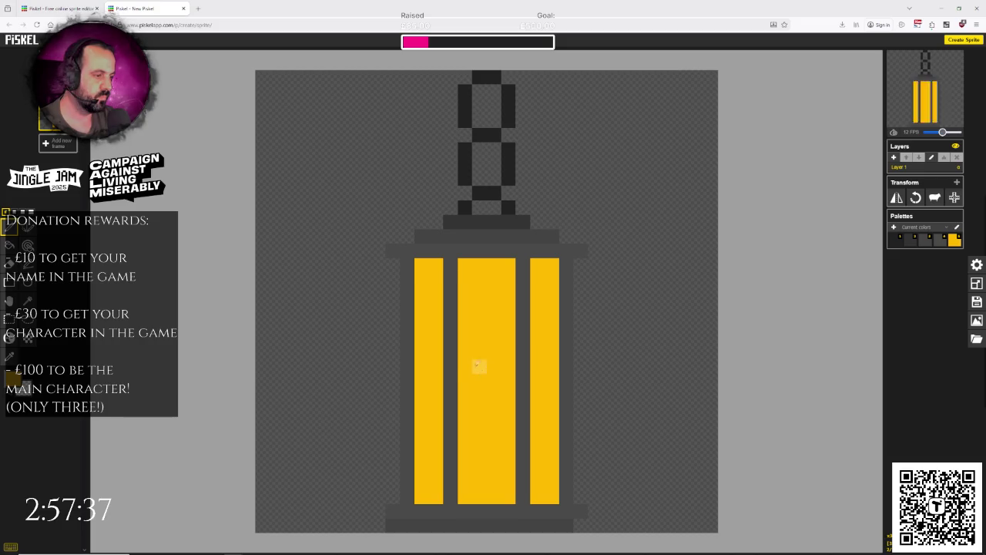
Step: Paint the flame's core shape in bright yellow in the middle pane
click(464, 358)
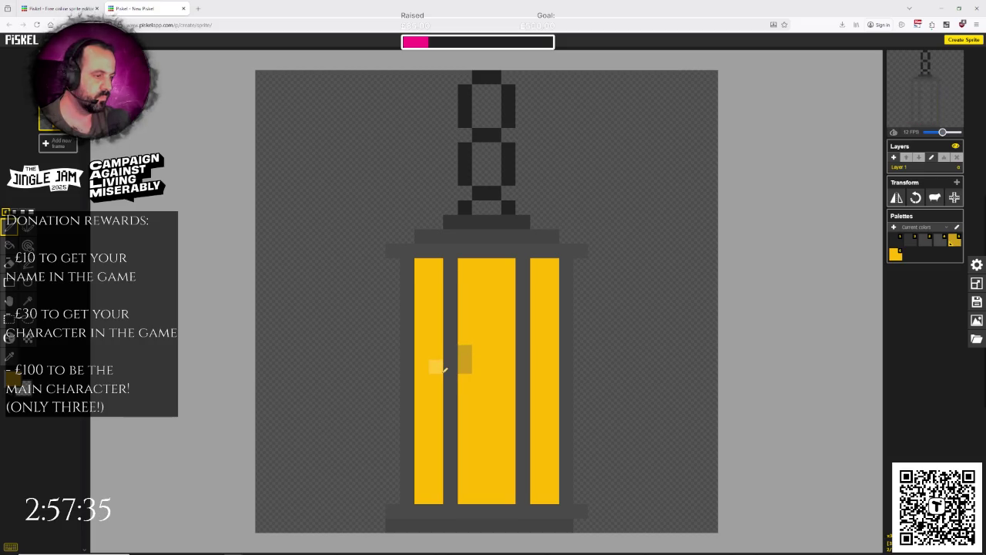
click(12, 377)
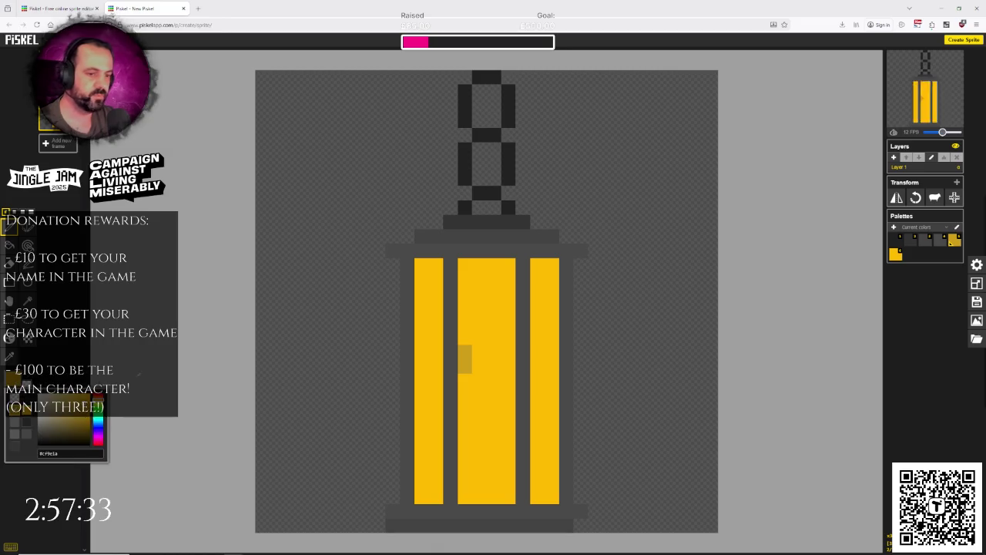
click(80, 417)
click(53, 418)
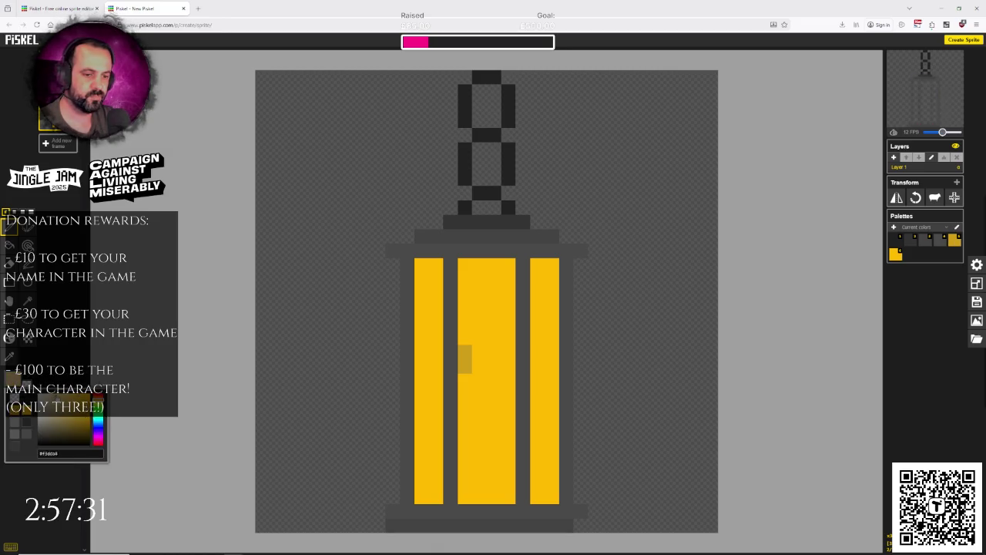
click(82, 417)
click(98, 403)
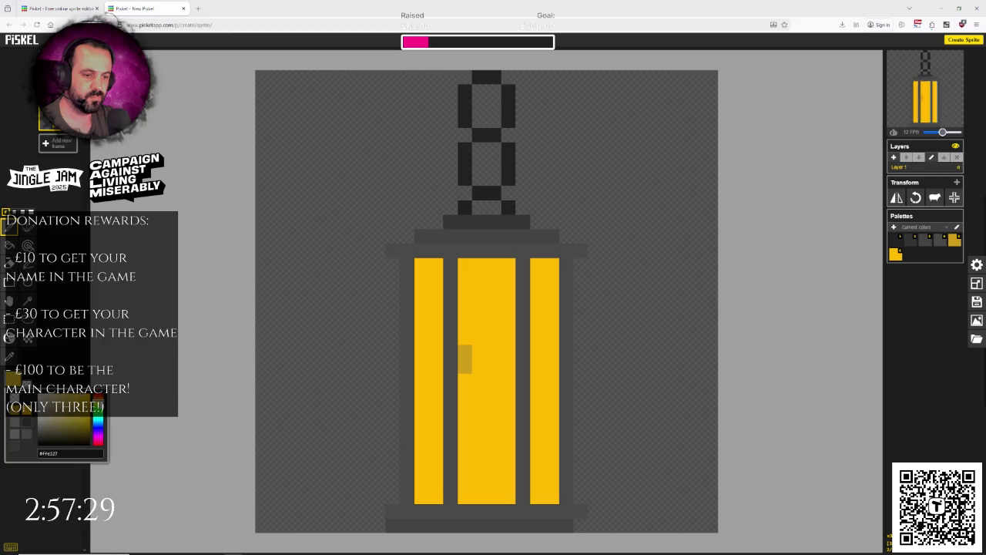
click(98, 405)
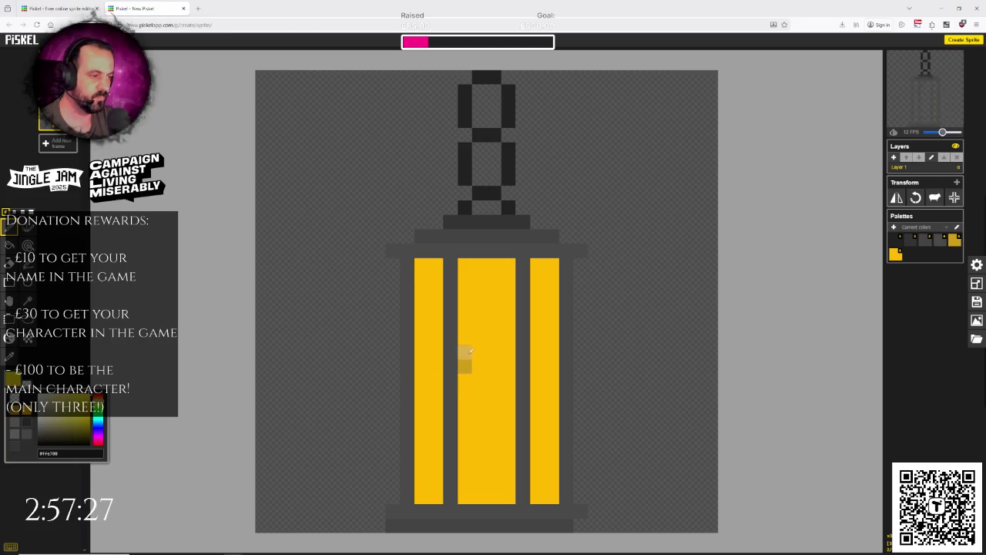
click(464, 358)
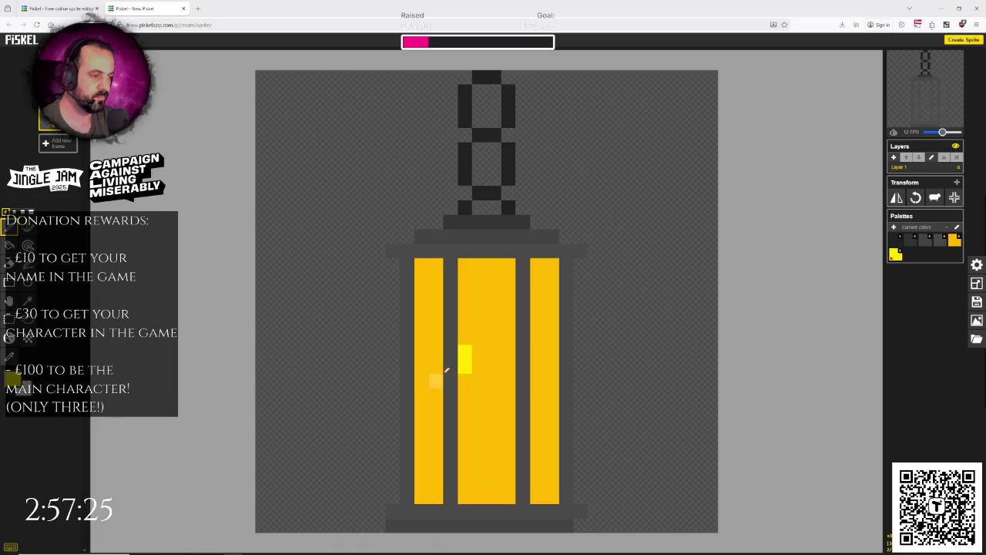
mouse_move(479, 338)
mouse_down()
mouse_move(494, 338)
mouse_move(509, 367)
mouse_move(479, 395)
mouse_up()
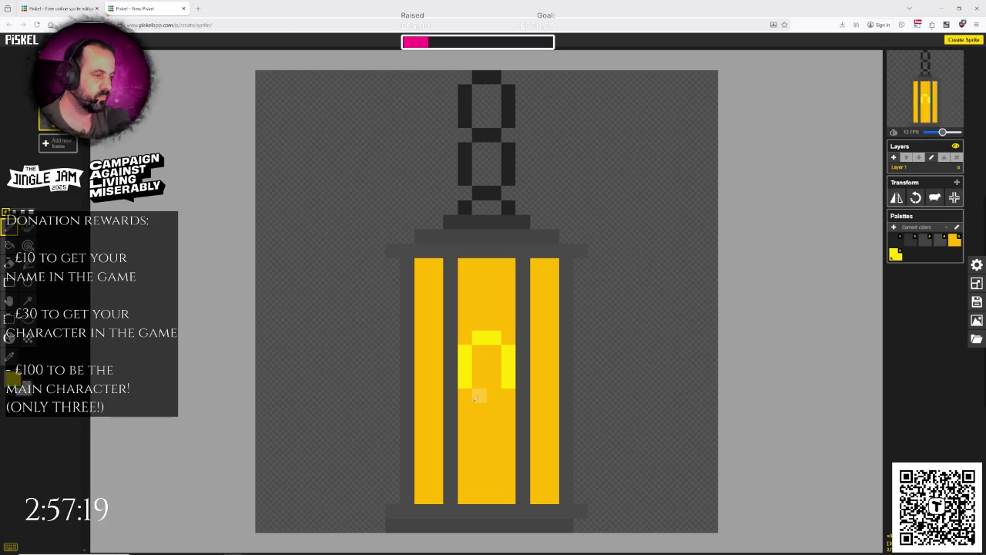
click(494, 396)
mouse_move(480, 352)
mouse_down()
mouse_move(479, 381)
mouse_move(494, 353)
mouse_up()
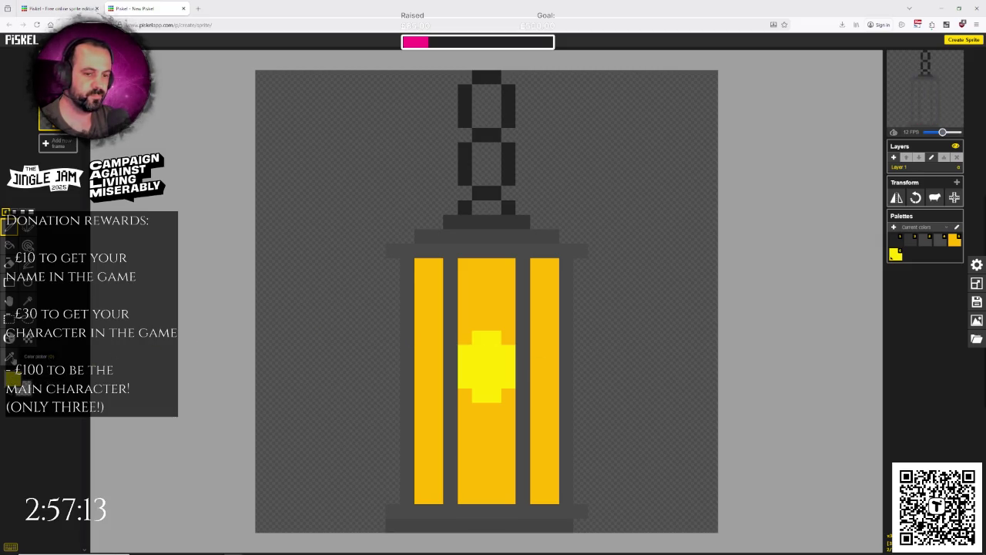
Step: Add an orange pixel at the flame top, then touch up top pixels in bright yellow
click(13, 378)
drag(98, 404, 98, 402)
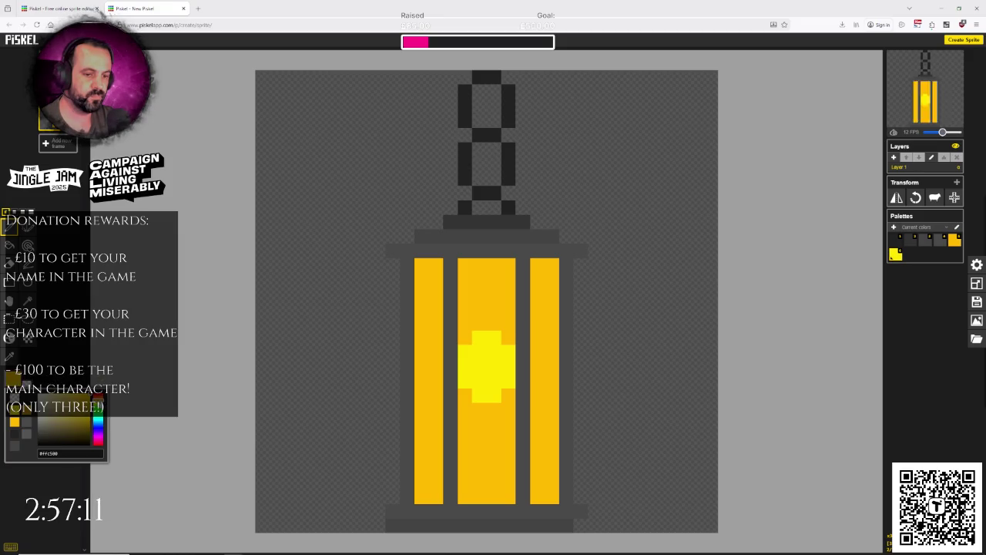
click(465, 337)
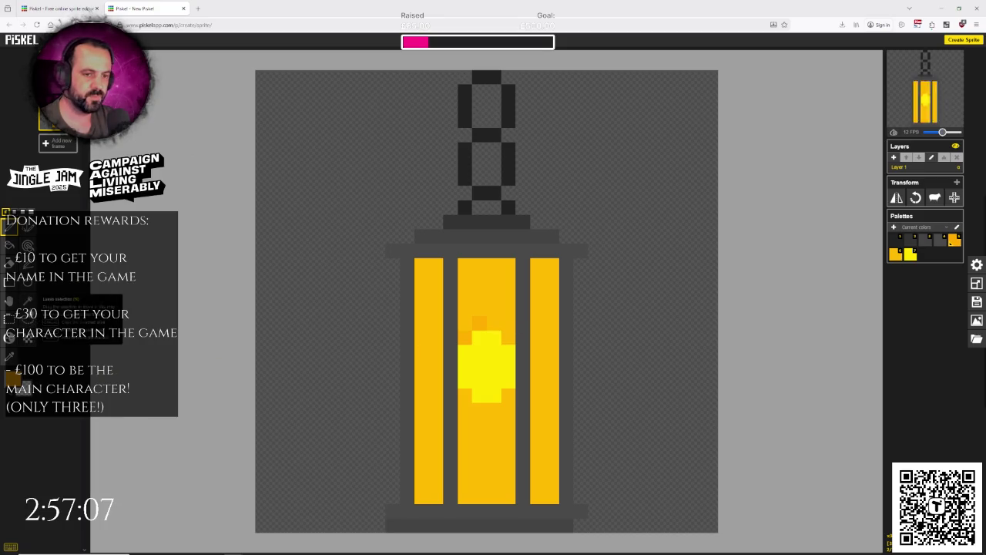
click(27, 265)
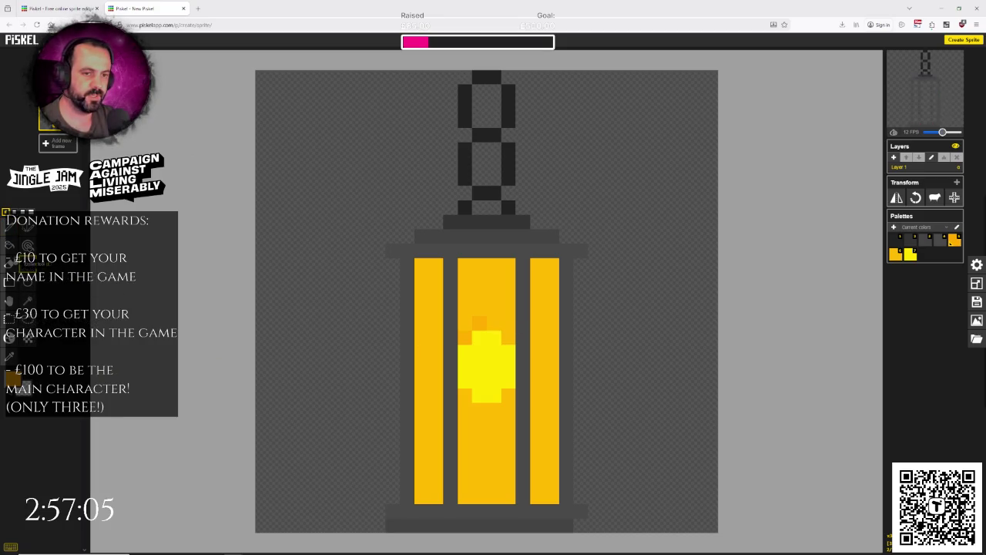
click(10, 356)
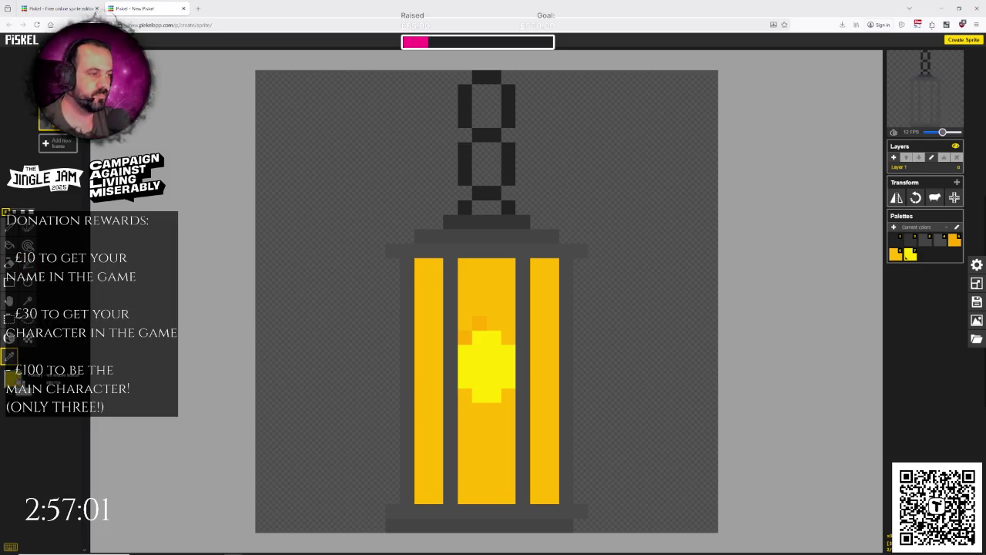
click(12, 379)
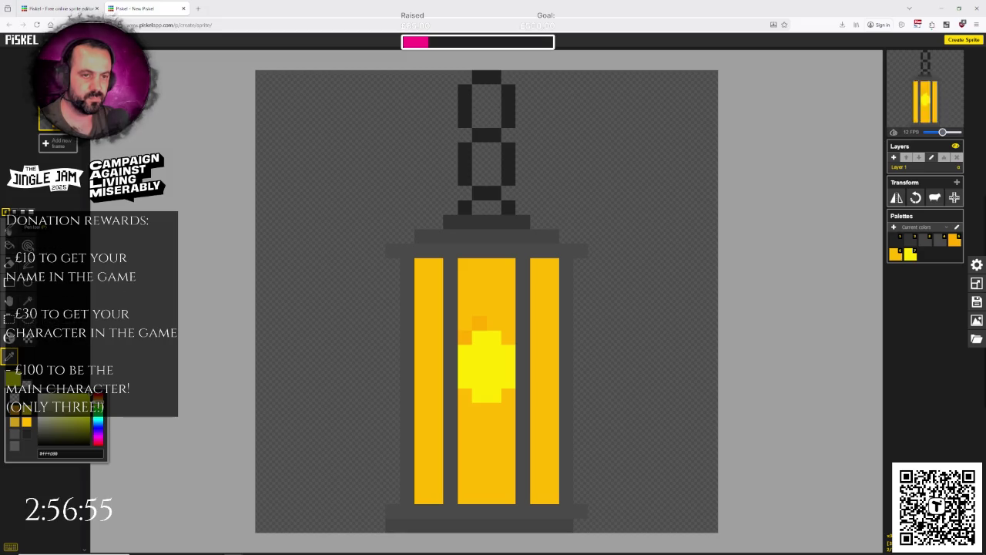
click(479, 323)
click(464, 337)
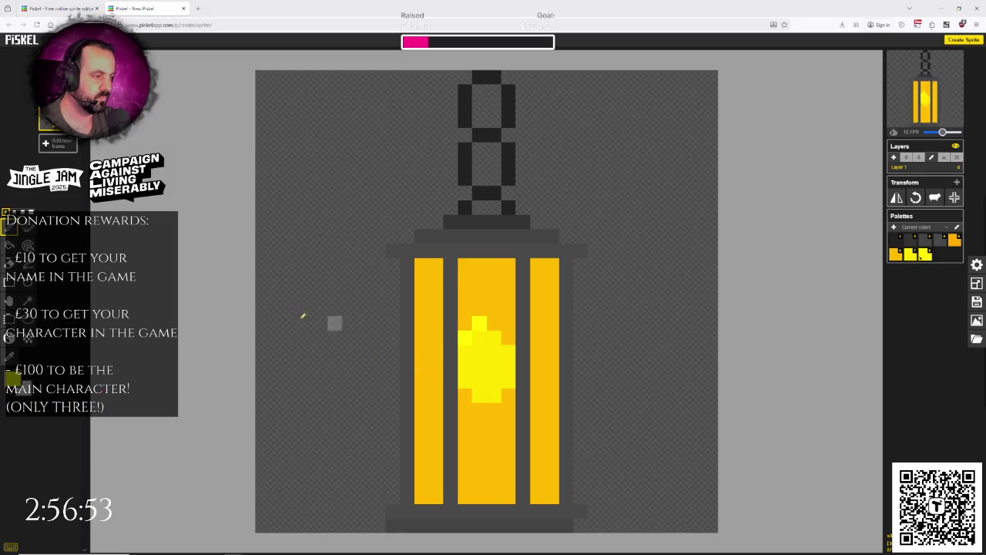
Step: Paint orange edge pixels and light-orange glow pixels around the flame and onto the right bar
click(9, 356)
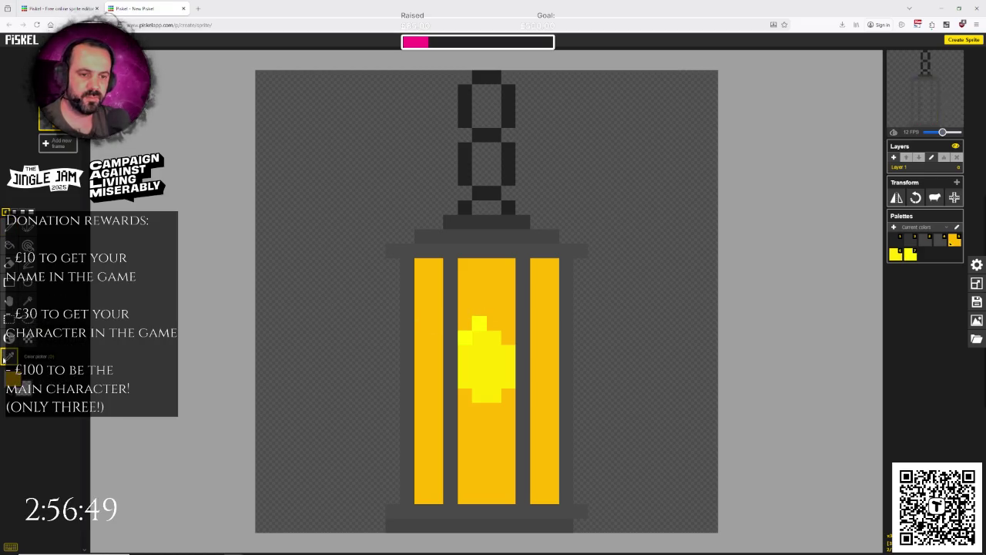
click(13, 378)
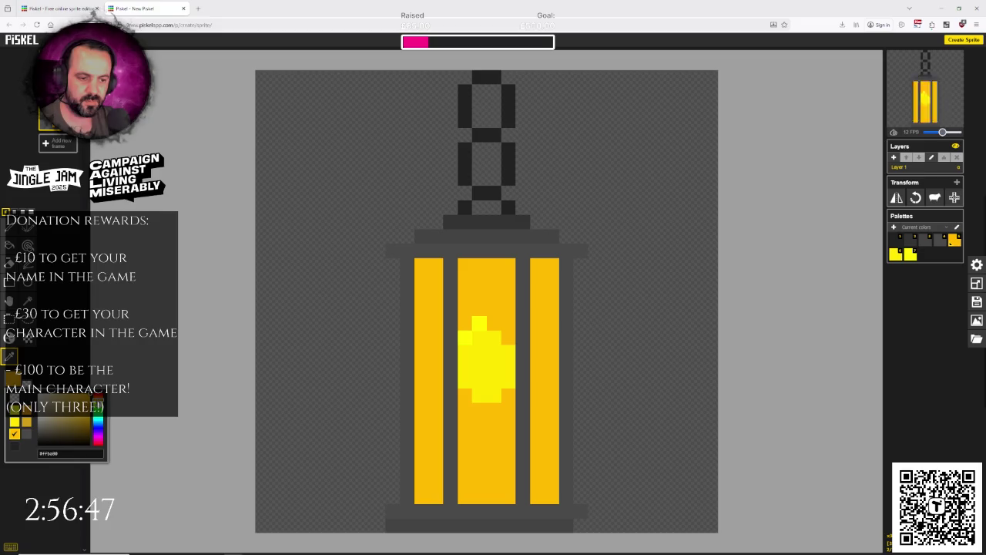
click(77, 422)
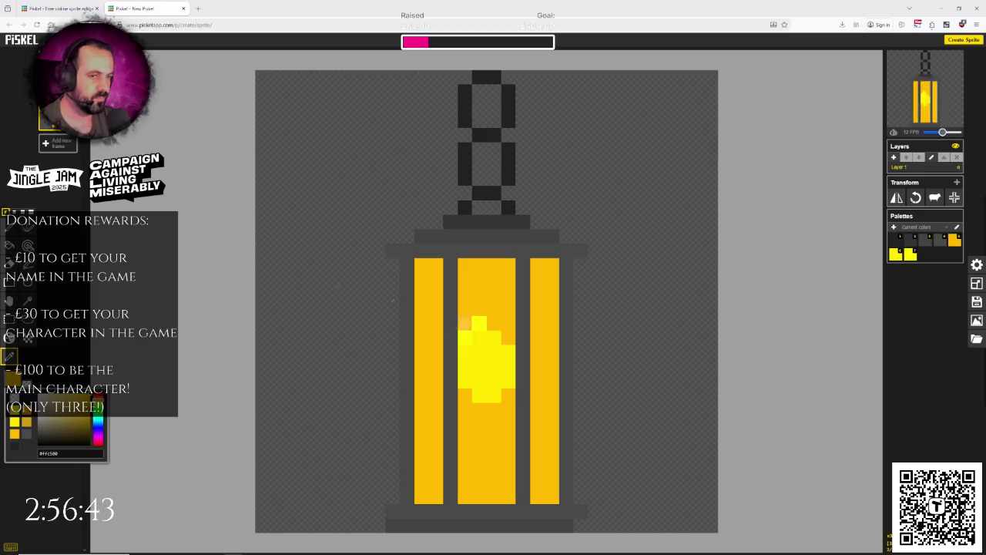
key(p)
click(480, 322)
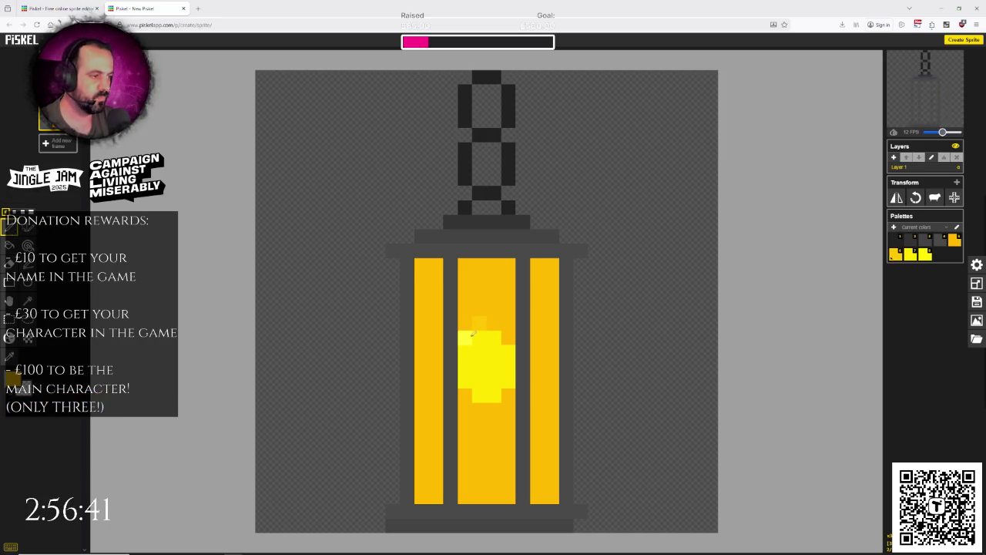
click(465, 337)
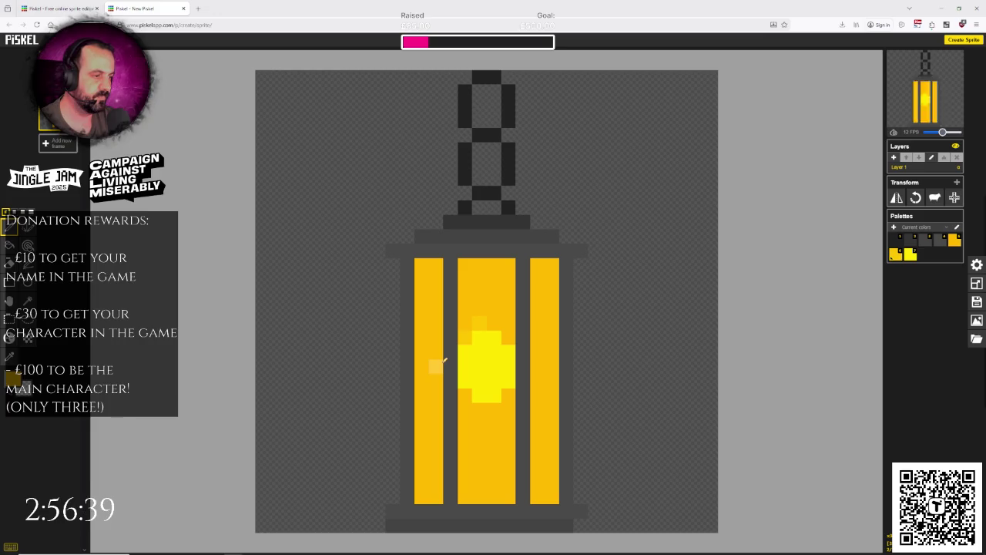
click(494, 323)
click(508, 337)
click(537, 366)
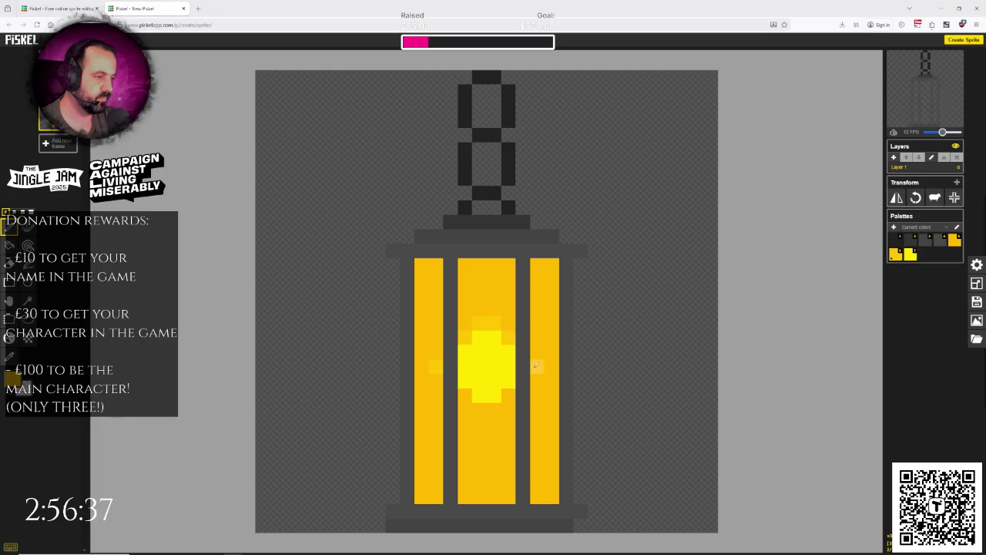
click(479, 409)
click(494, 409)
click(508, 396)
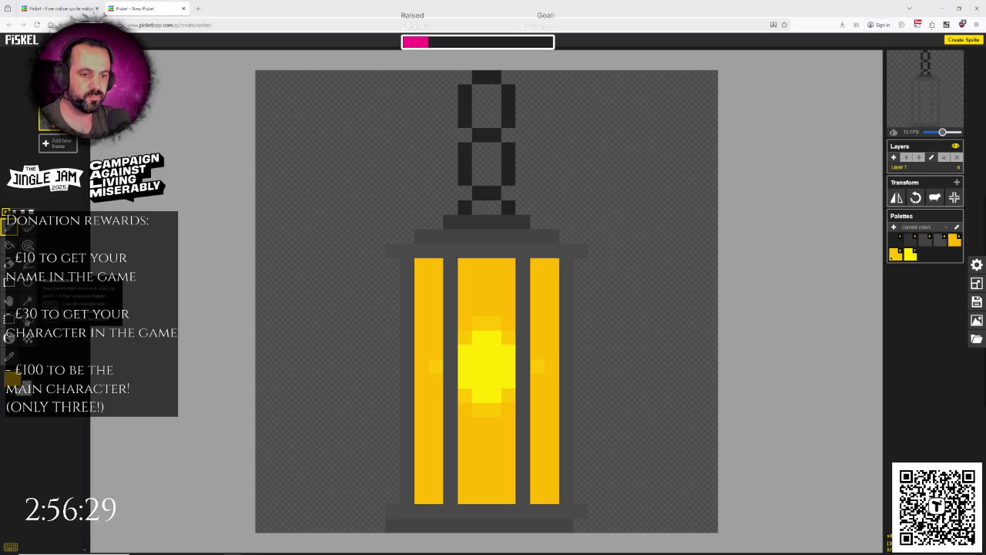
Step: Paint a stroke through the flame centre, then restore it to yellow
click(28, 262)
drag(480, 366, 494, 366)
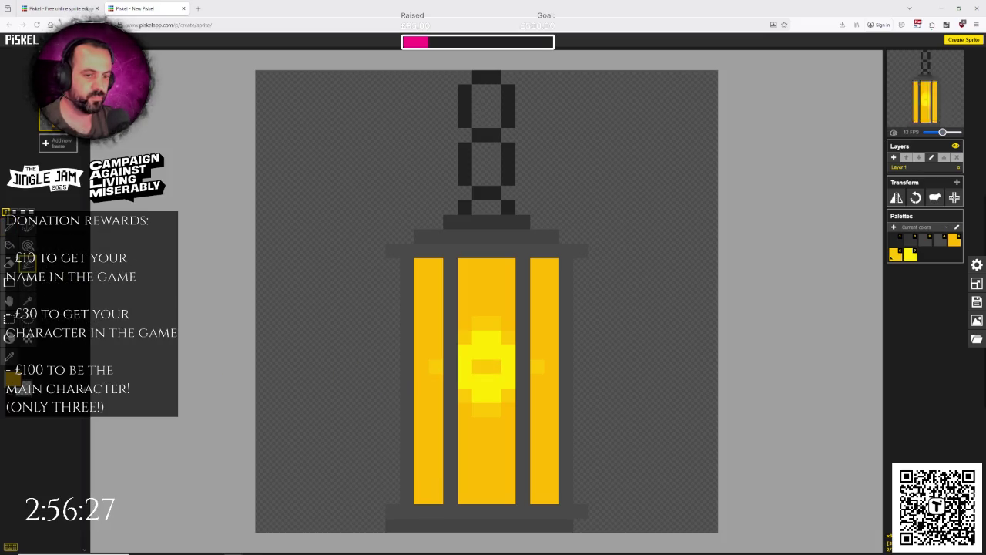
click(9, 355)
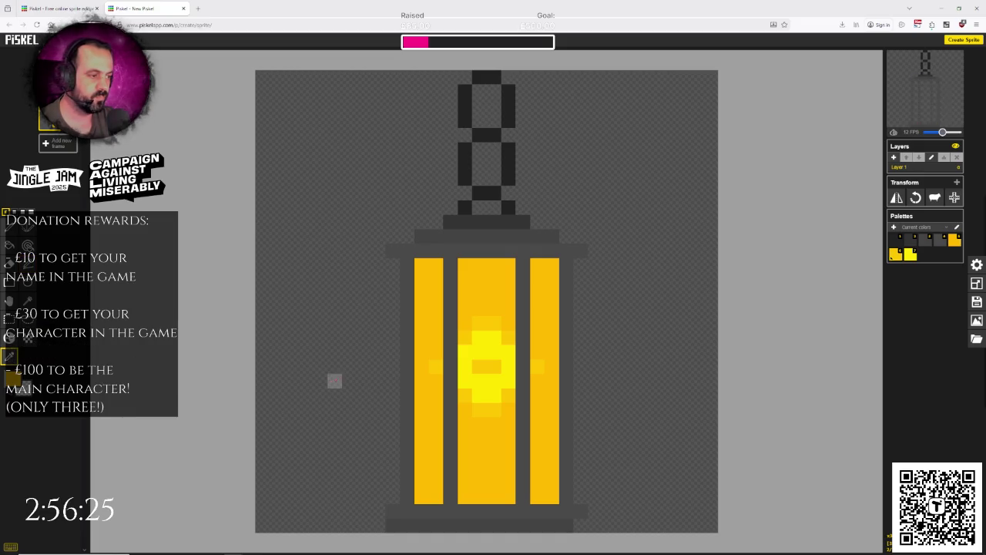
drag(501, 382, 485, 370)
Step: Choose paler yellows and paint a near-white core into the flame centre
click(13, 378)
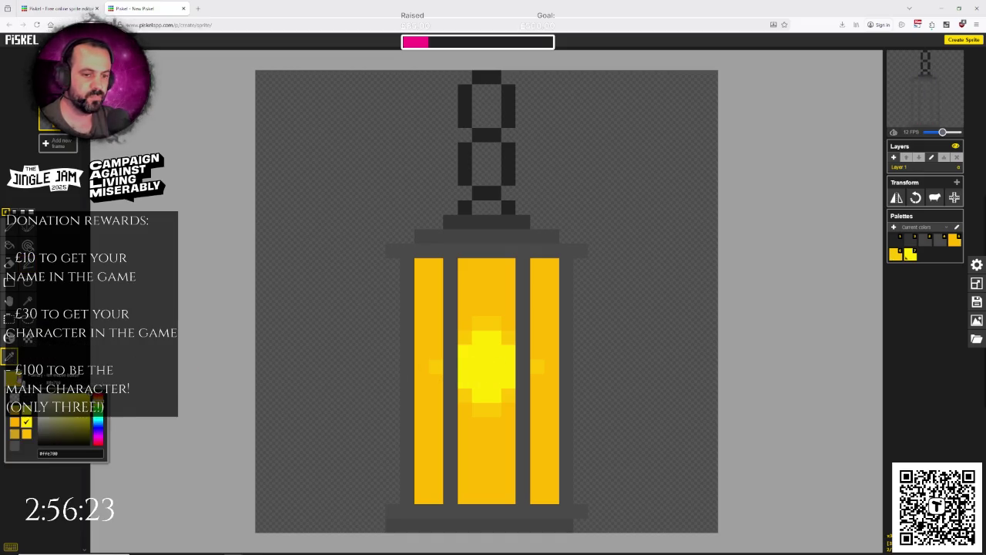
drag(54, 422, 81, 396)
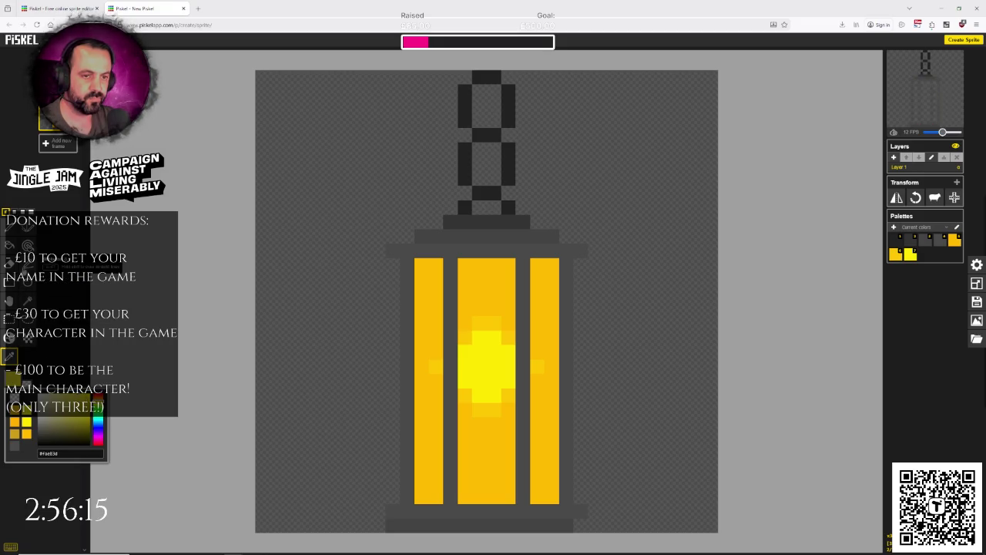
click(26, 263)
key(p)
click(480, 366)
click(485, 379)
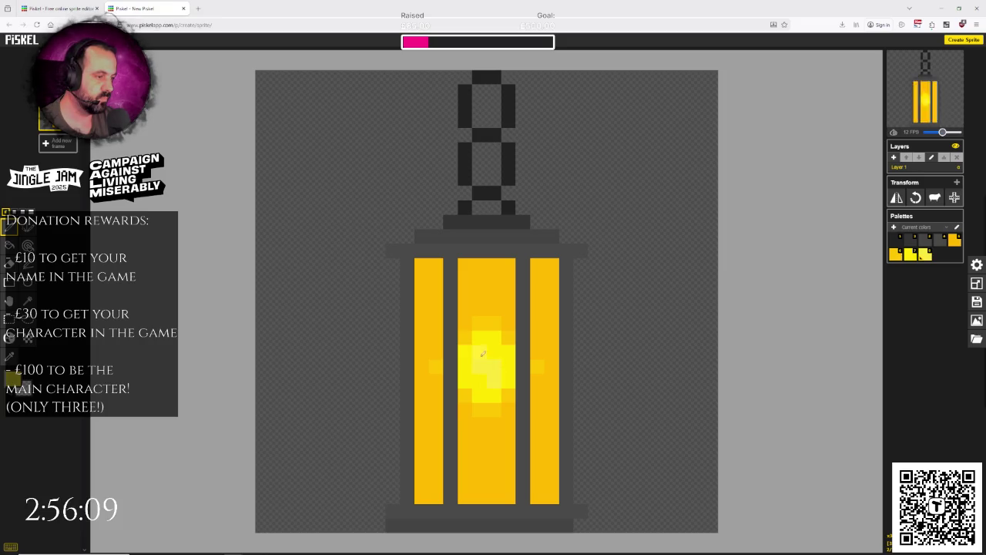
click(479, 380)
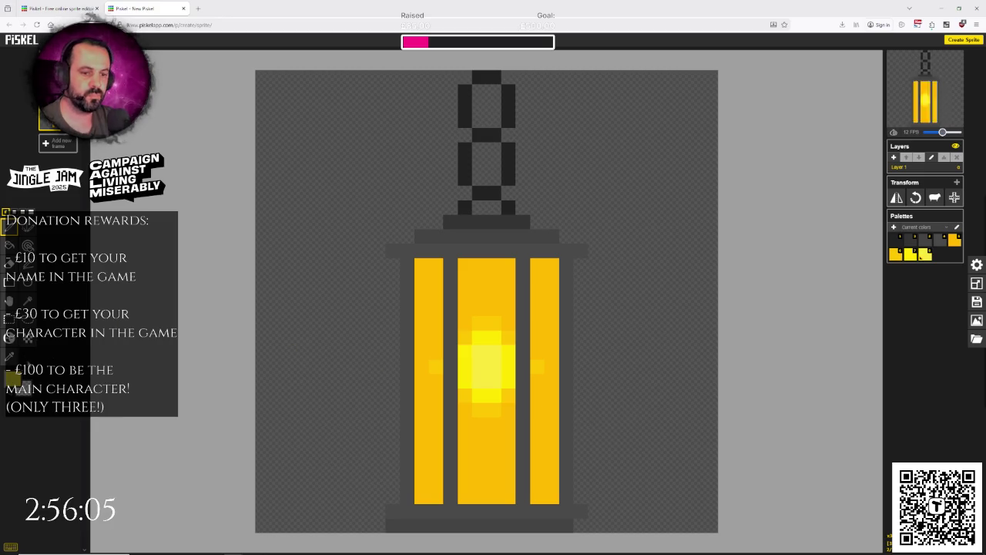
click(13, 376)
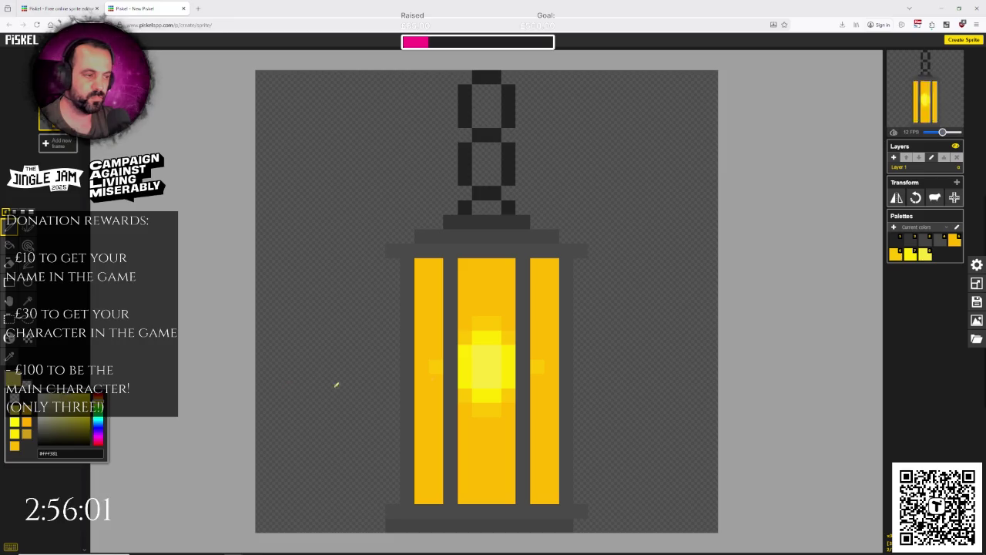
click(486, 359)
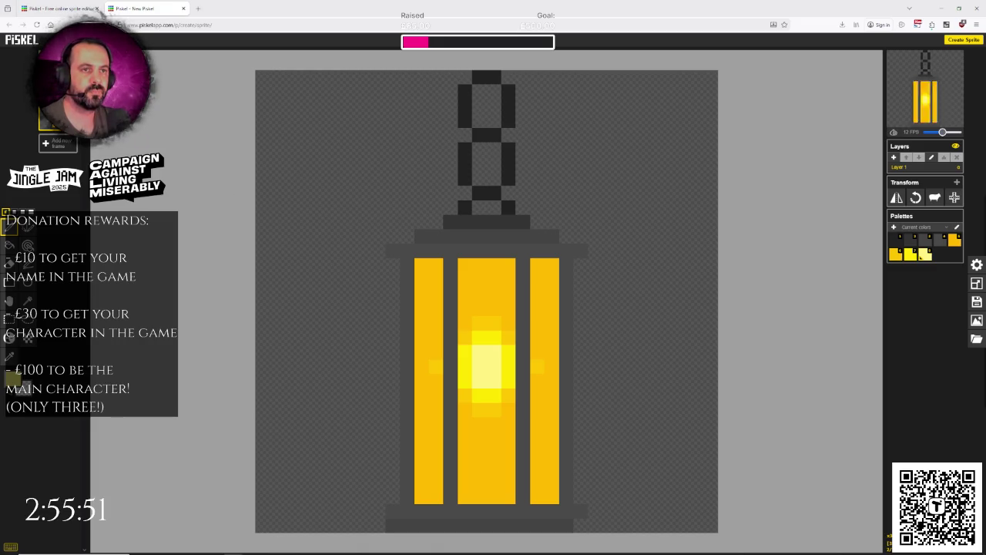
key(ctrl+z)
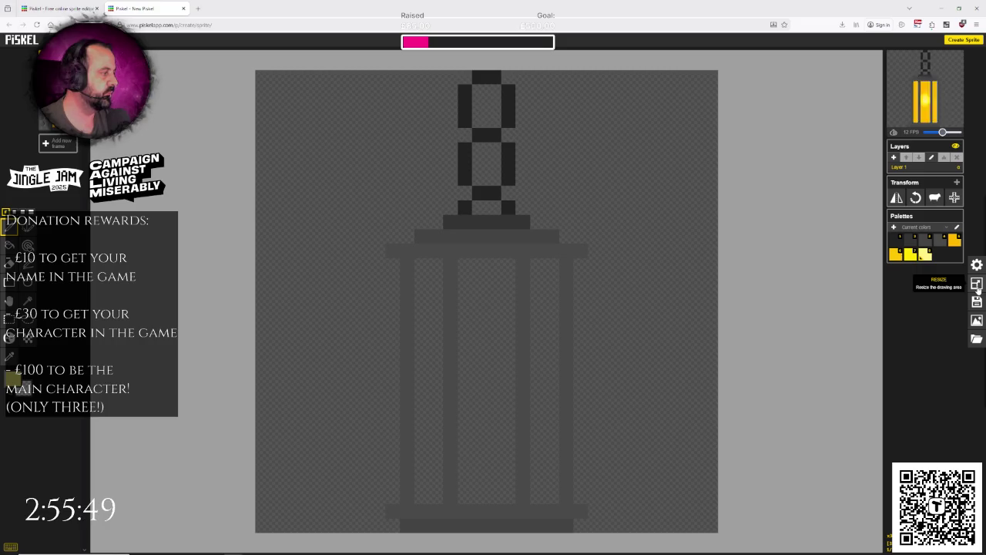
Step: Export the frames as a ZIP with file prefix lamp_, then dismiss the downloads list and app-link prompt
click(976, 322)
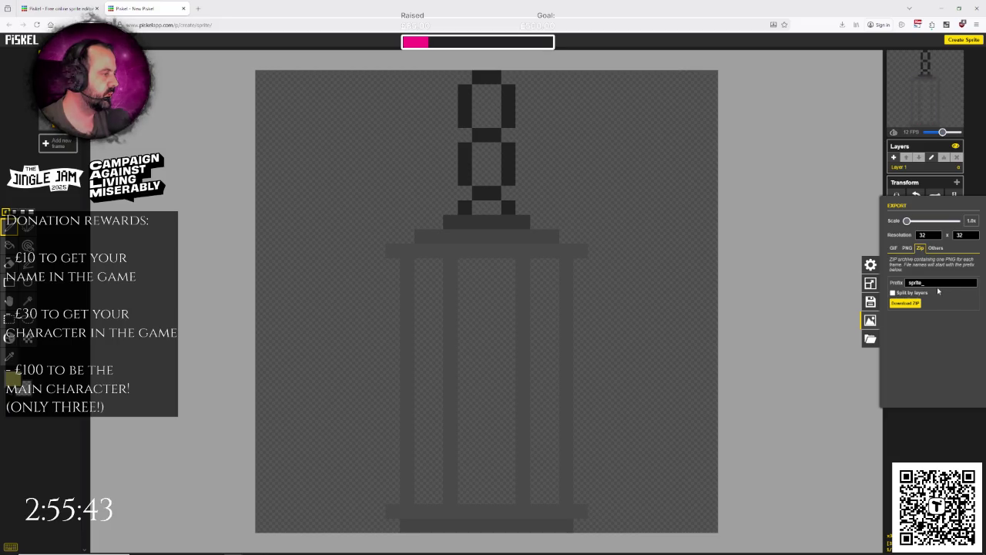
double_click(915, 283)
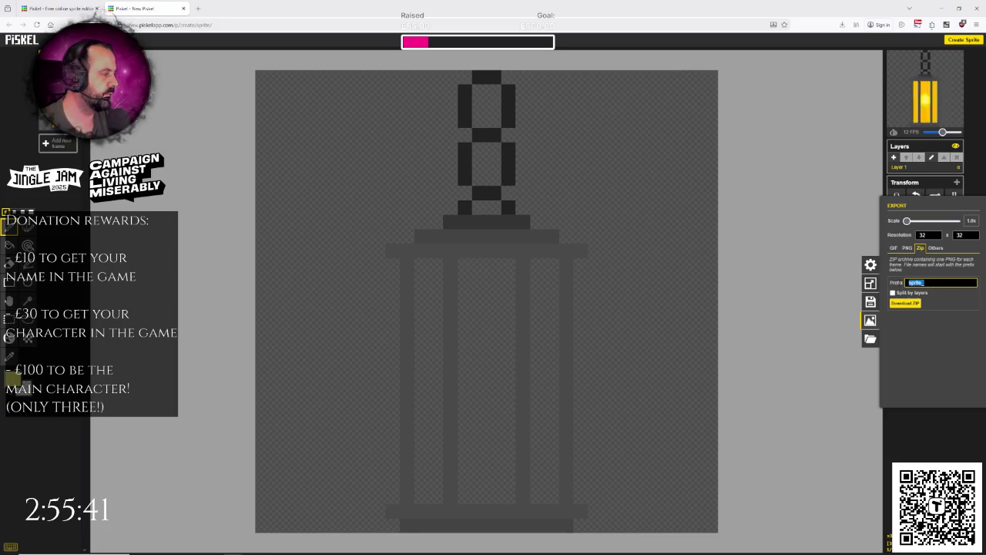
text(lamp_)
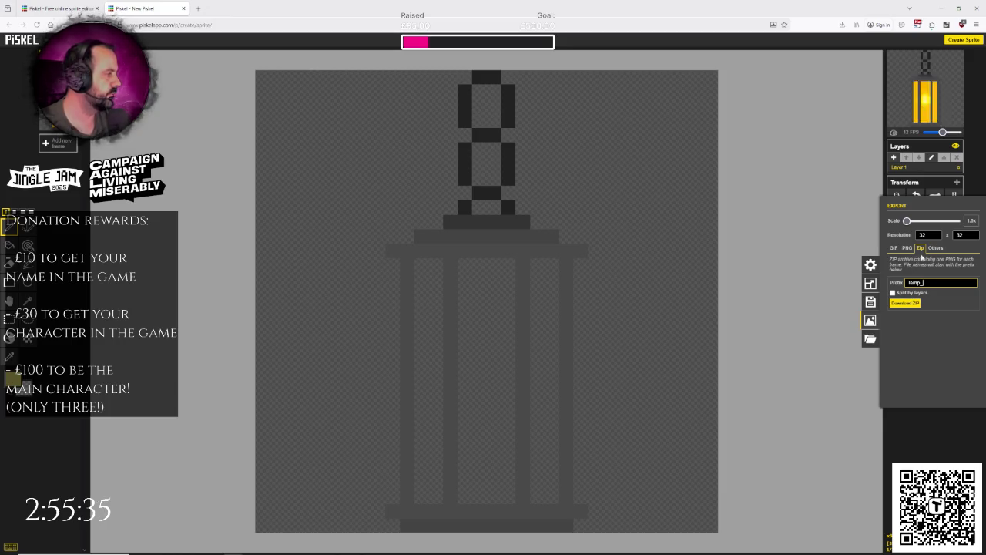
click(908, 303)
click(852, 46)
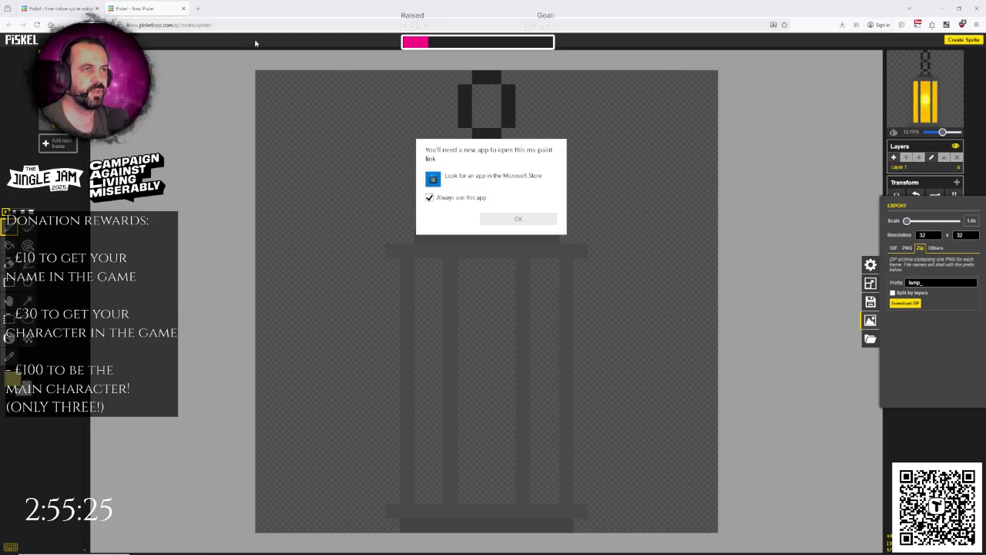
click(250, 14)
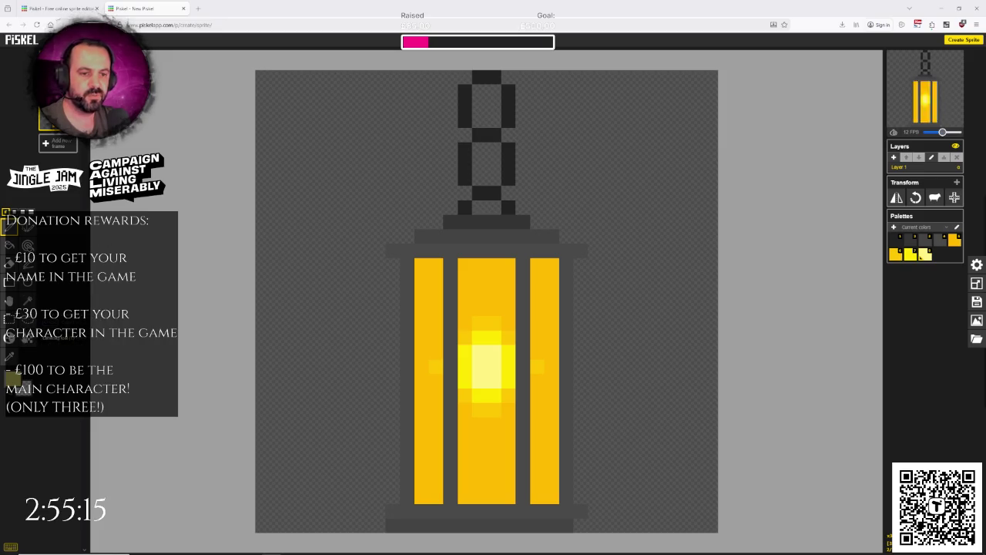
Step: Erase the chain, cap, bottom bar and side frame bars, leaving only the yellow panes
click(9, 264)
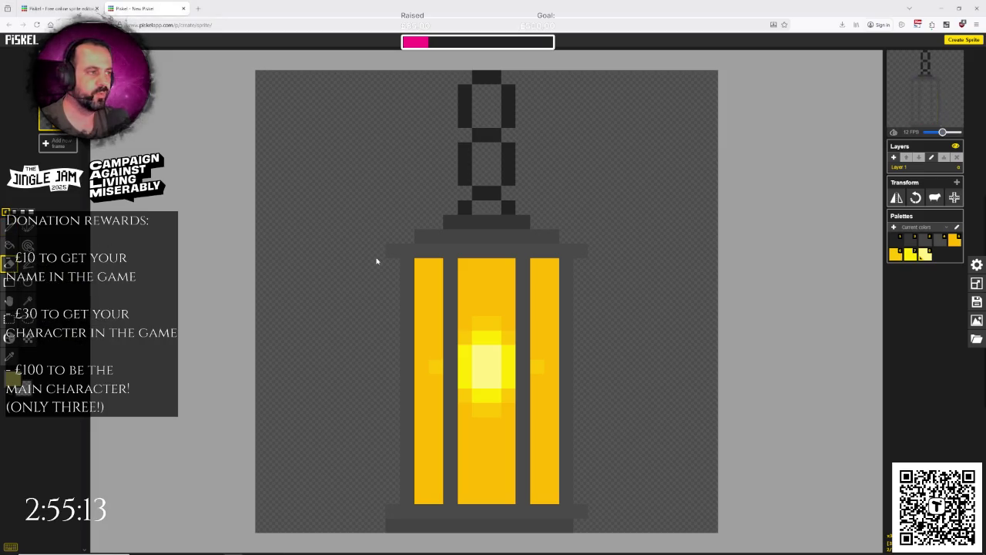
mouse_move(393, 251)
mouse_down()
mouse_move(588, 245)
mouse_move(401, 231)
mouse_move(511, 194)
mouse_move(464, 149)
mouse_move(506, 84)
mouse_move(489, 137)
mouse_move(511, 176)
mouse_up()
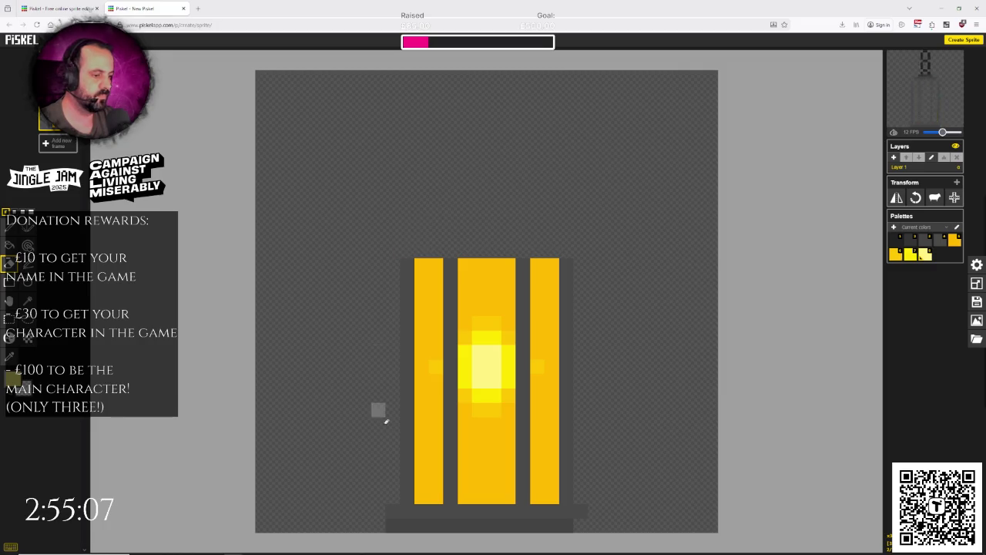
mouse_move(558, 514)
mouse_down()
mouse_move(397, 520)
mouse_move(579, 522)
mouse_up()
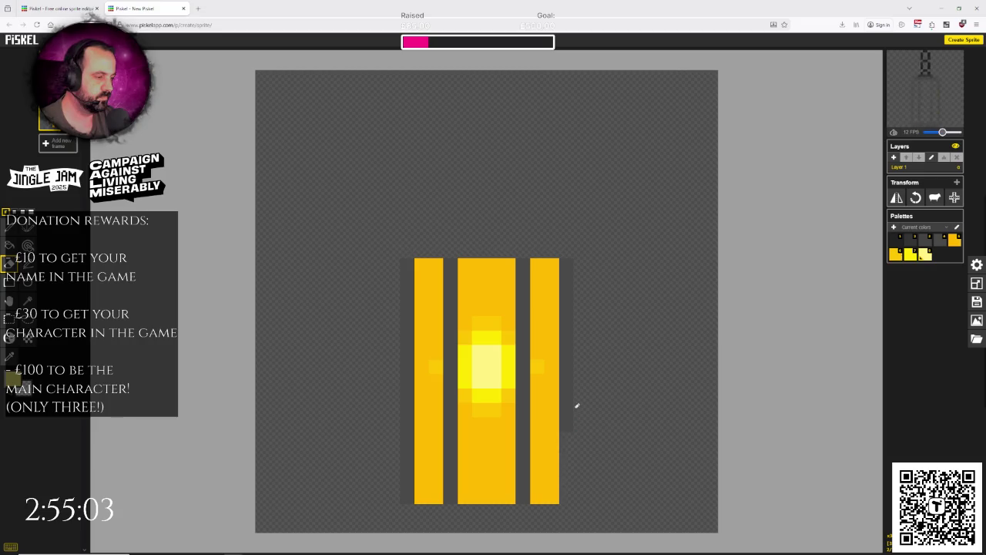
drag(575, 373, 570, 405)
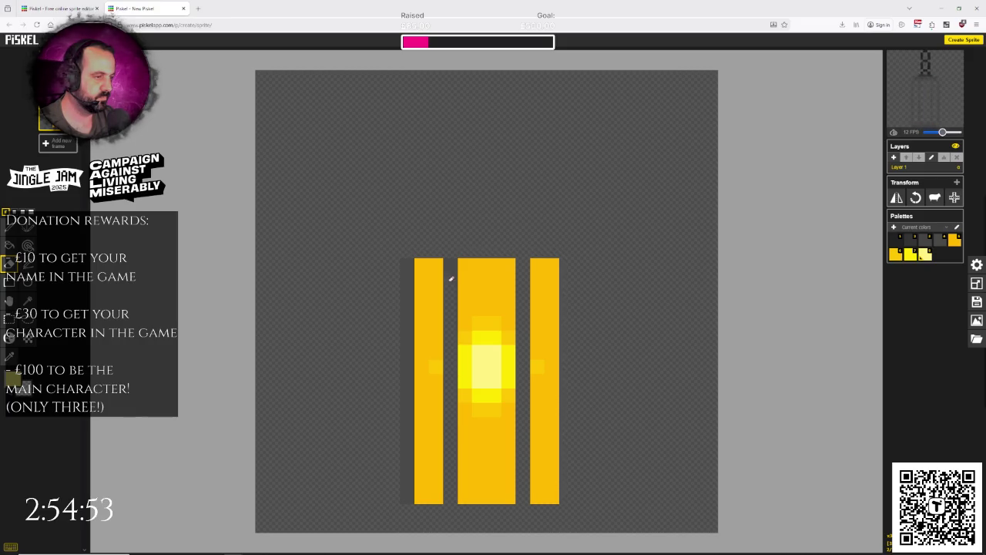
drag(404, 478, 403, 304)
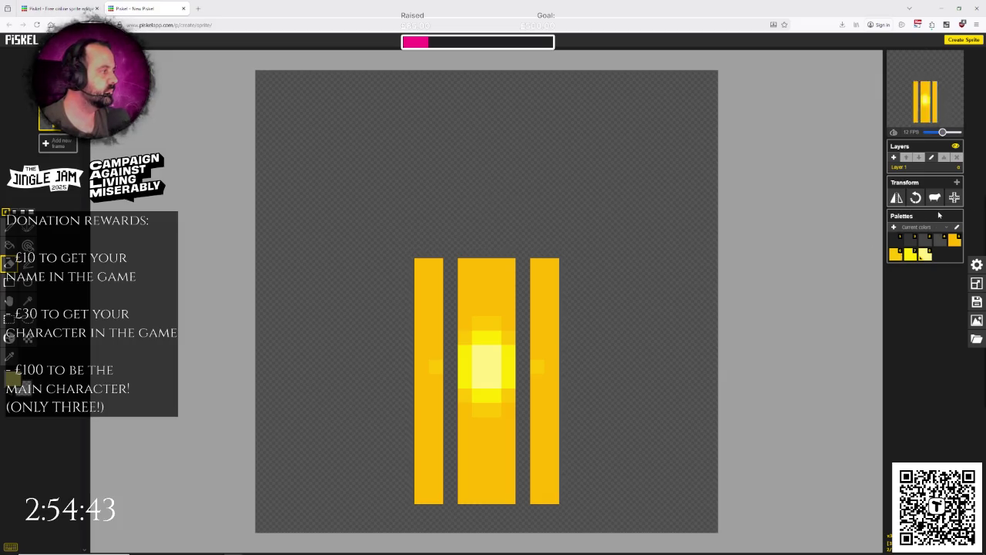
Step: Download the glow frame as a ZIP, hide the browser and switch to TexturePacker
click(977, 320)
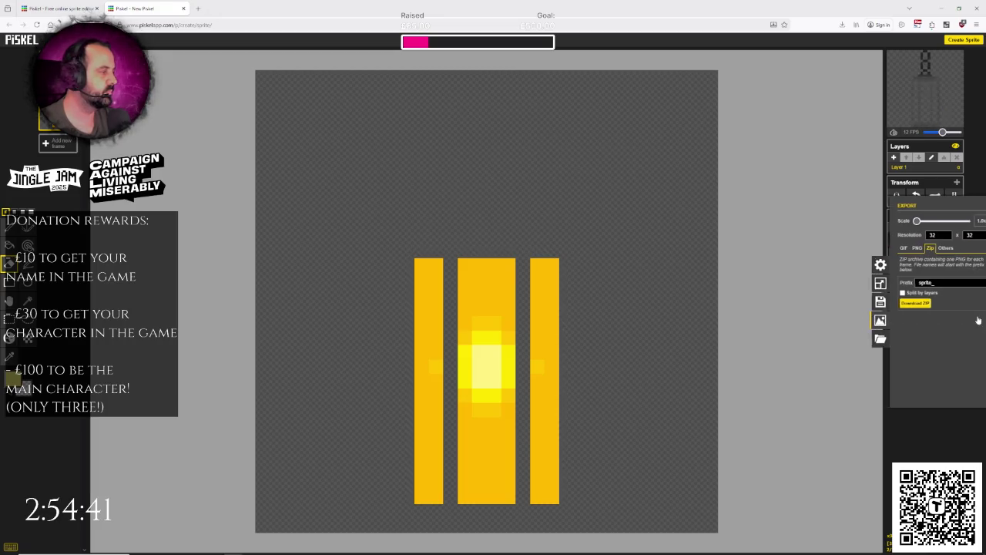
click(905, 304)
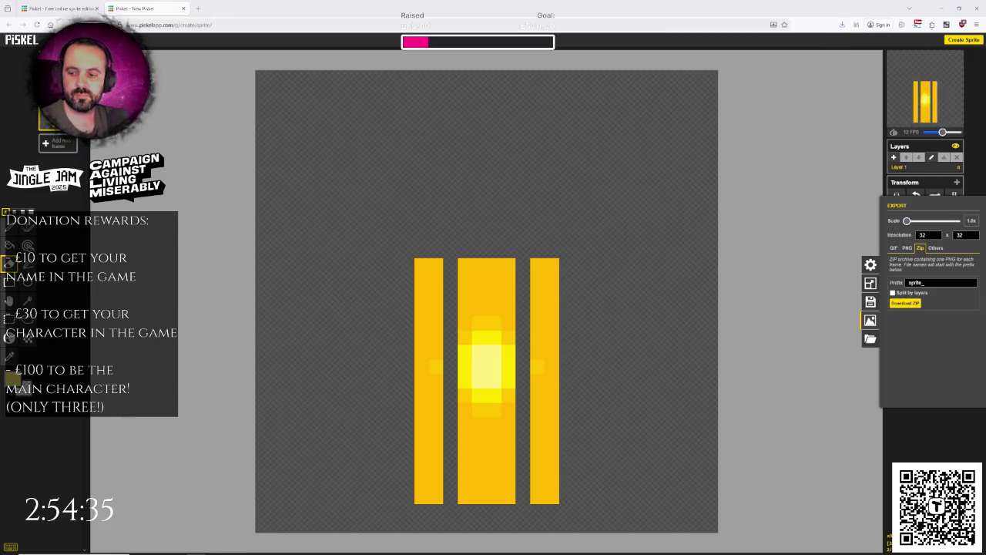
key(super+d)
key(super+d)
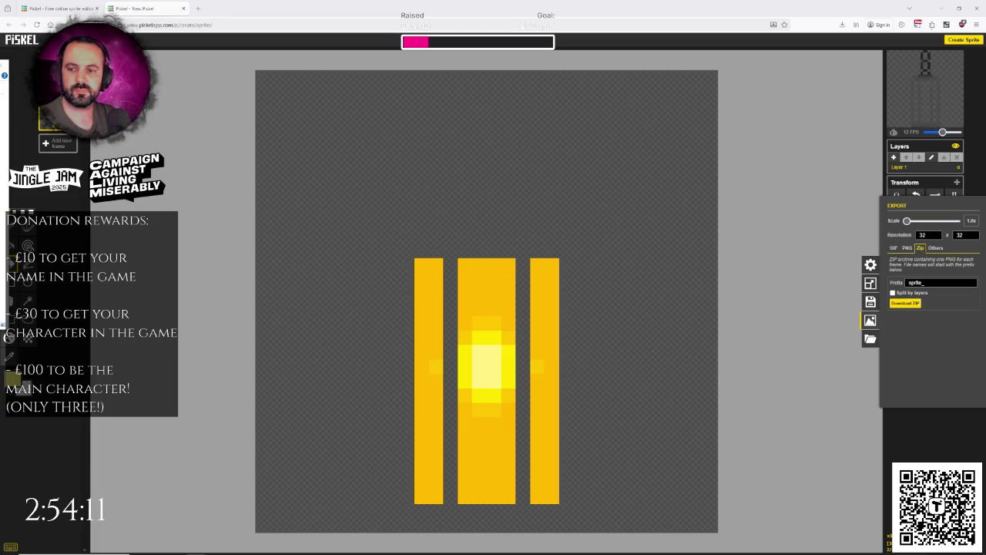
key(alt+Tab)
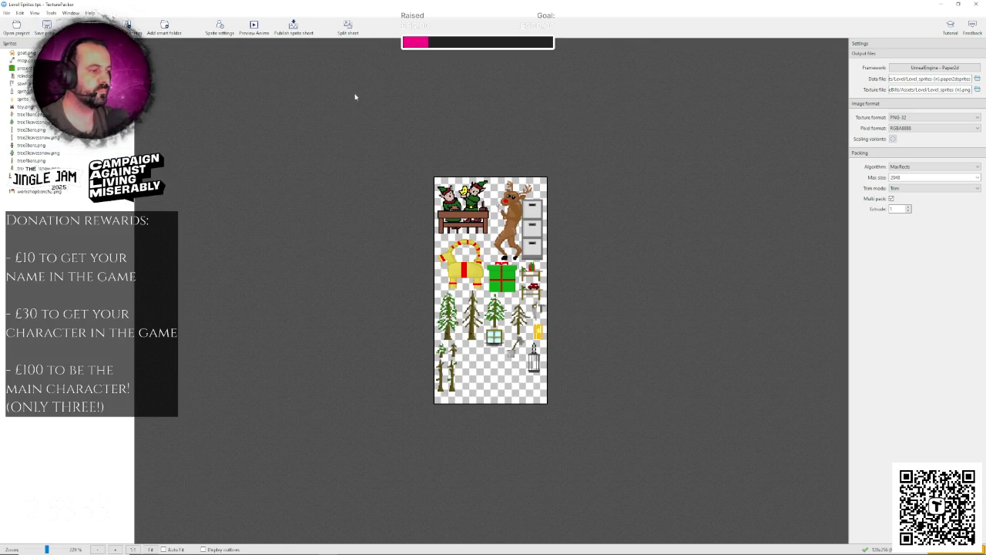
Step: Publish the sprite sheet with the new lantern and glow sprites, then minimize TexturePacker
click(300, 35)
click(584, 339)
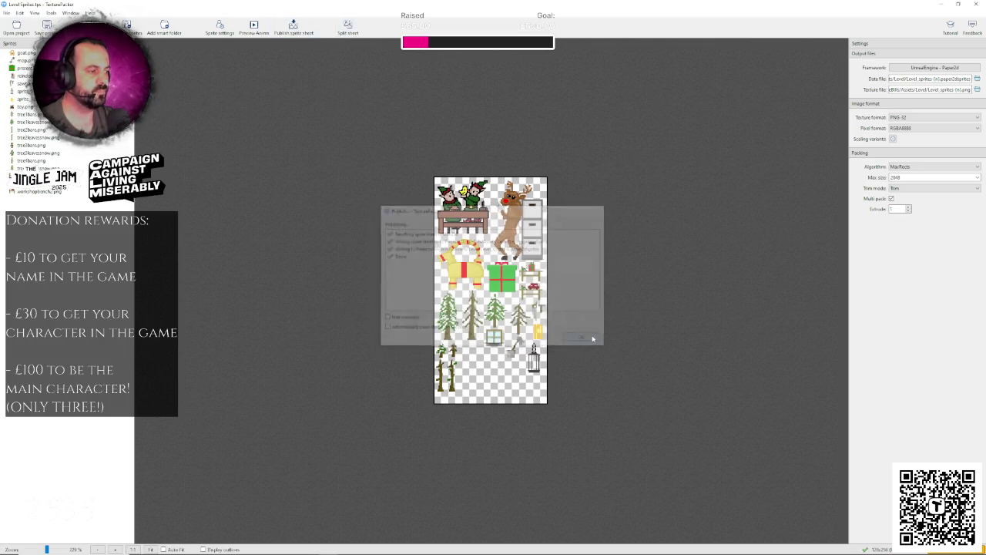
click(942, 5)
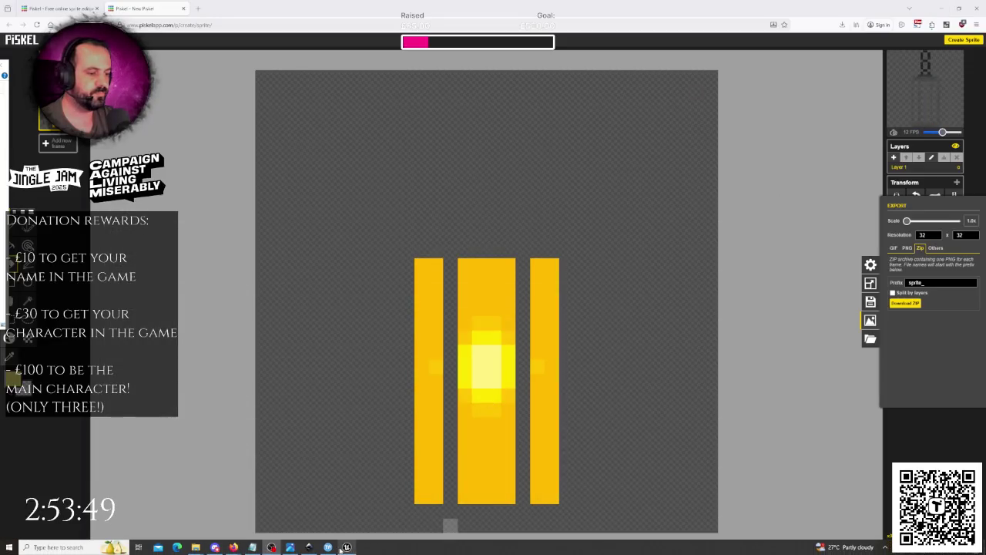
Step: In Unreal's Content Drawer, reimport Level_sprites-0 from the Textures > Level folder
click(343, 547)
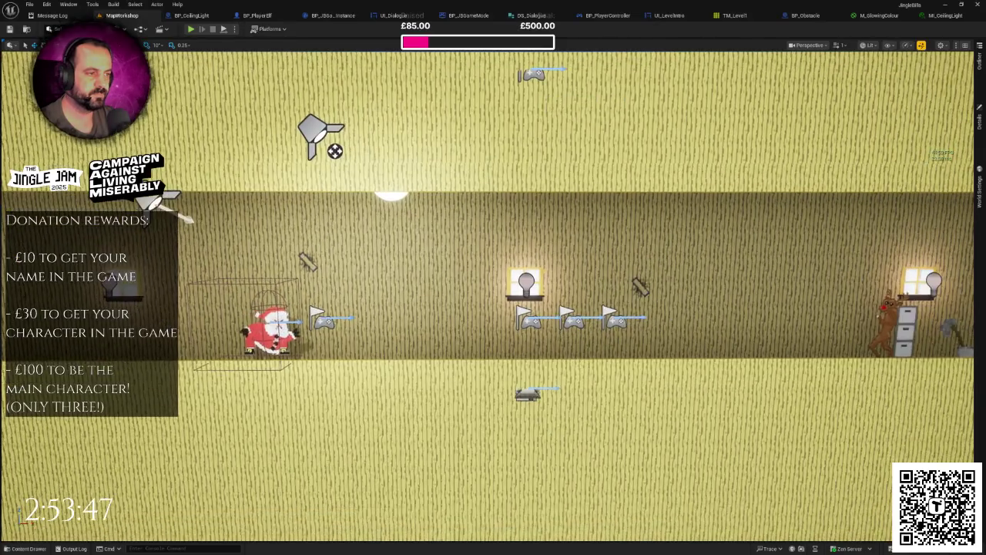
key(ctrl+space)
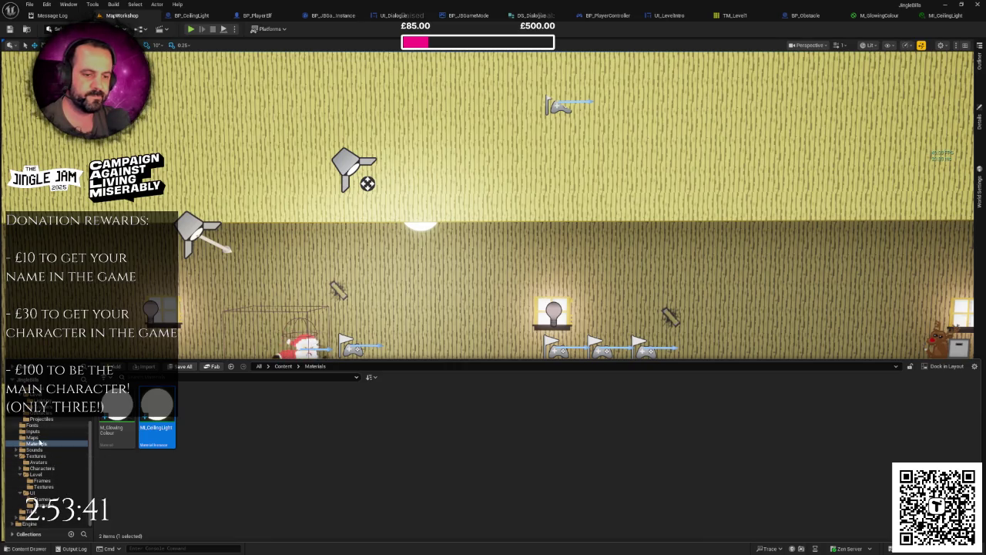
click(40, 504)
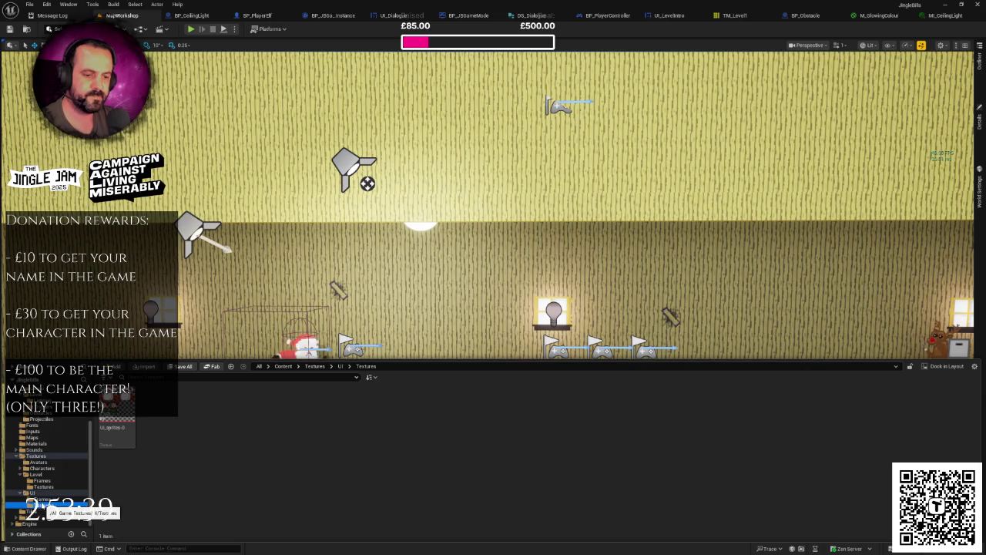
click(36, 474)
click(202, 410)
right_click(202, 410)
click(262, 185)
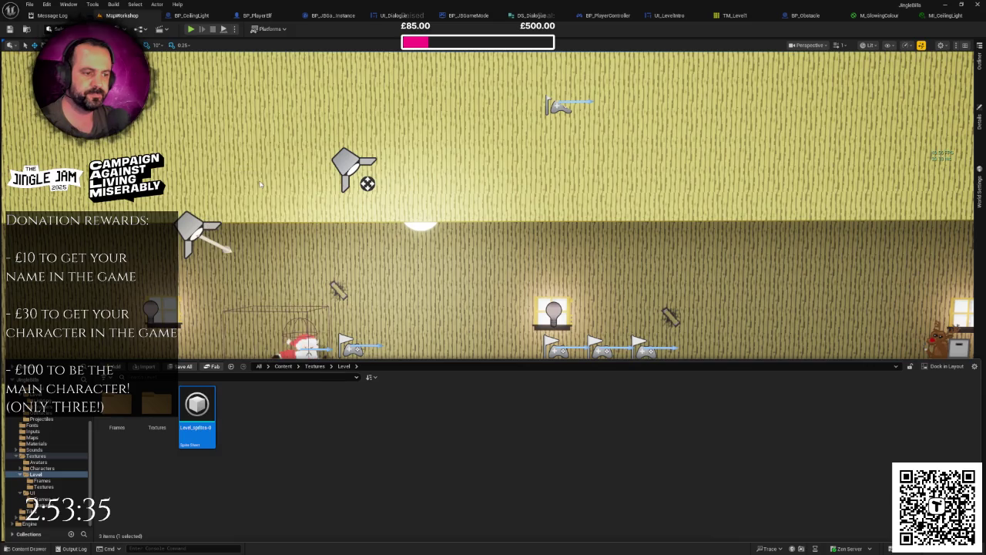
Step: Close the Content Drawer and bring the full MapWorkshop level back into view
click(402, 272)
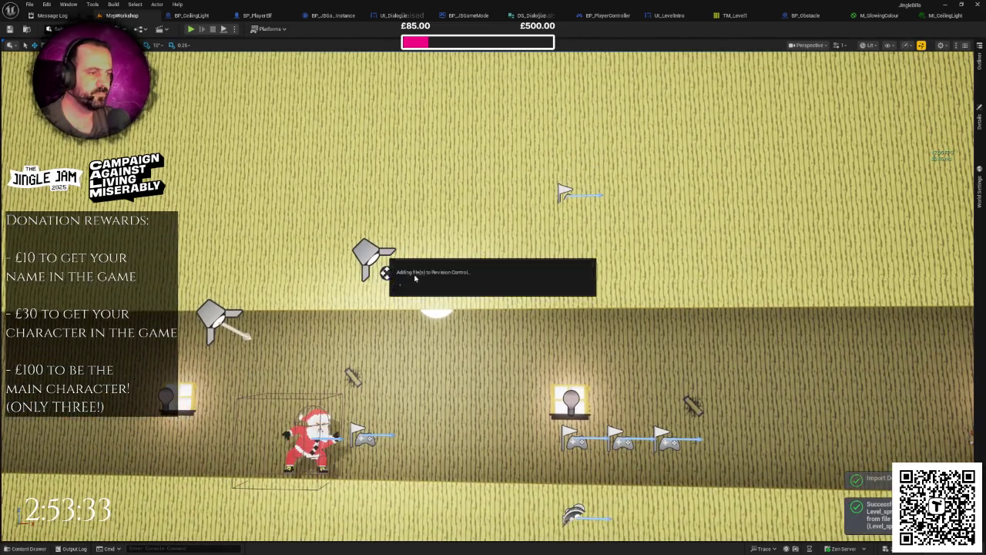
drag(414, 274, 407, 311)
scroll(407, 311, down, 3)
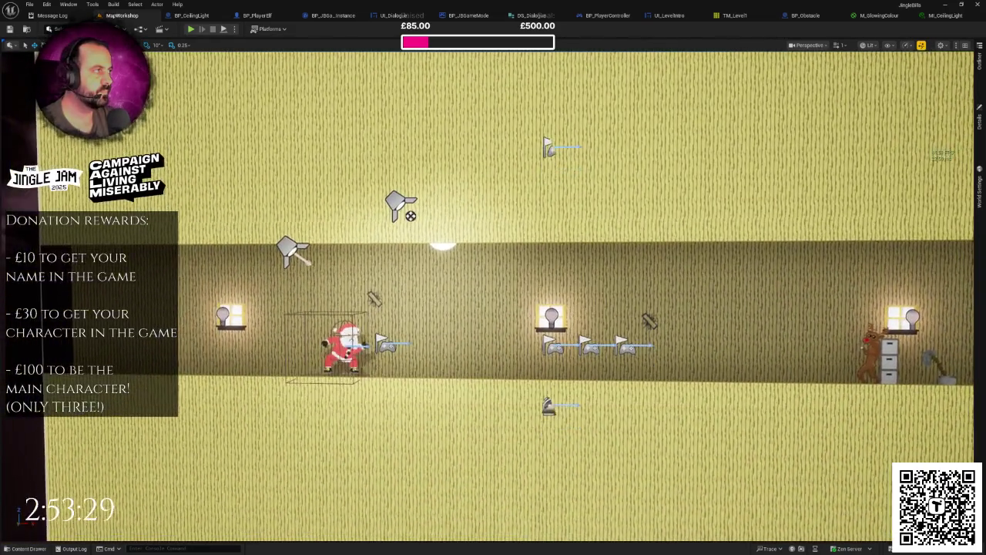
scroll(365, 264, up, 2)
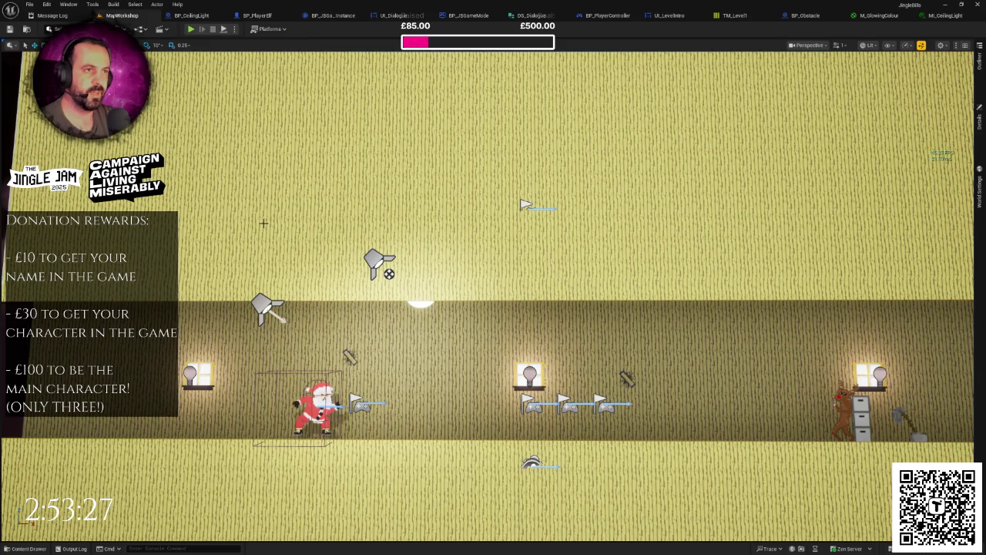
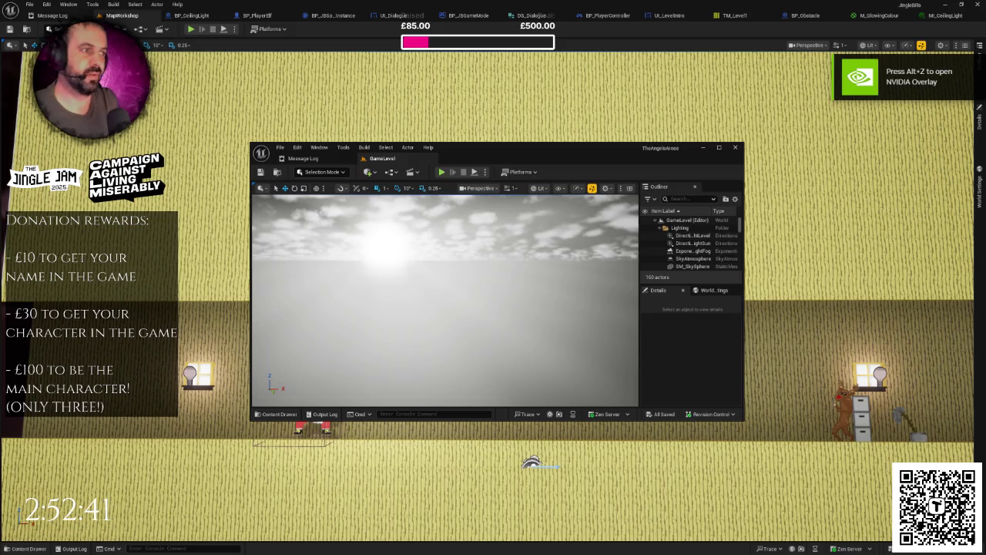
Step: In the other project's editor, browse to Materials/Sprites and select M_GlowingSprite
click(721, 154)
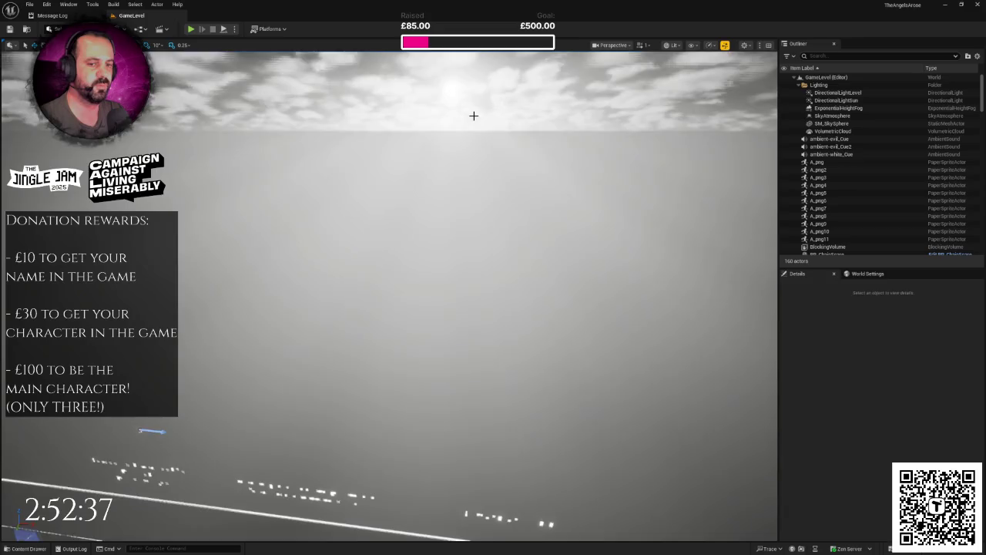
key(ctrl+space)
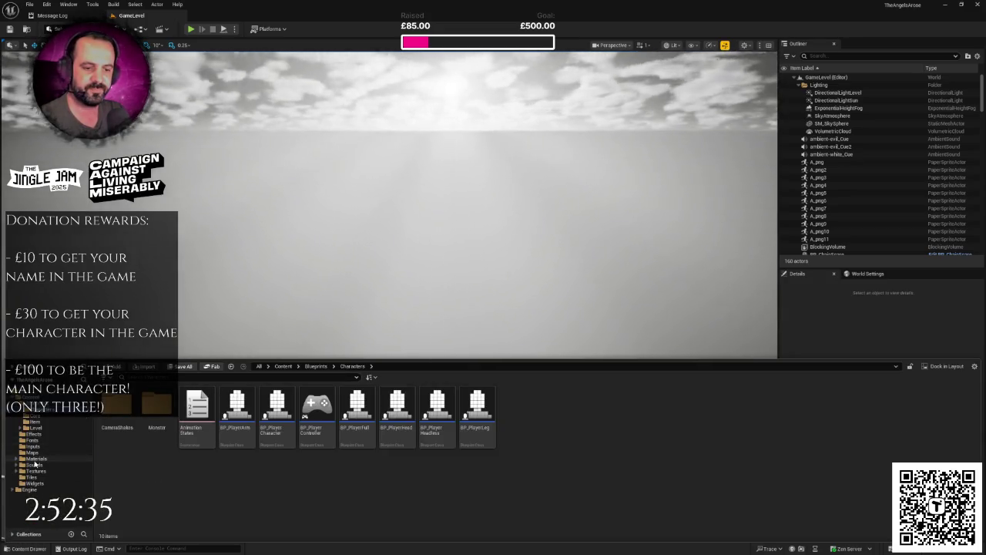
click(36, 458)
double_click(197, 405)
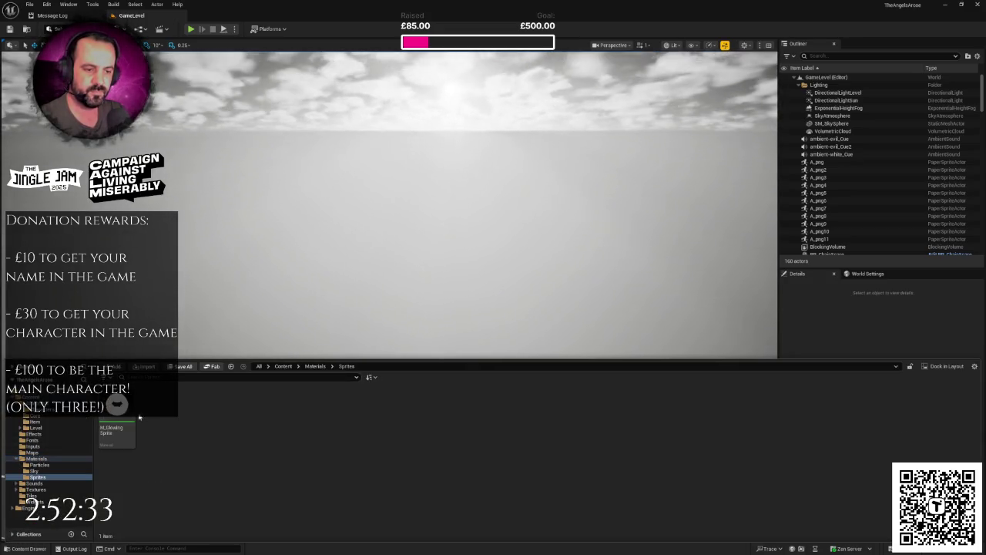
click(118, 433)
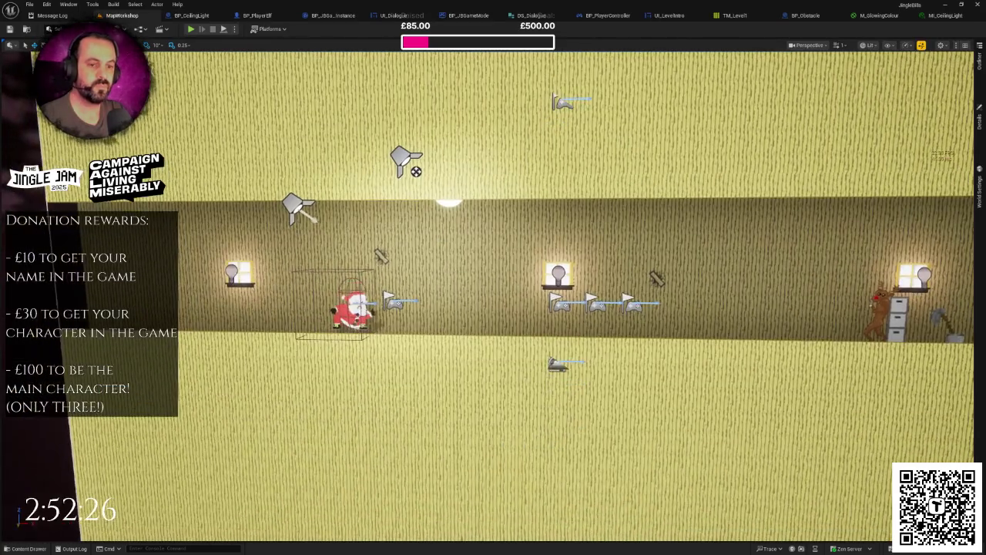
Step: Show the main project's Materials folder in its content drawer
click(29, 548)
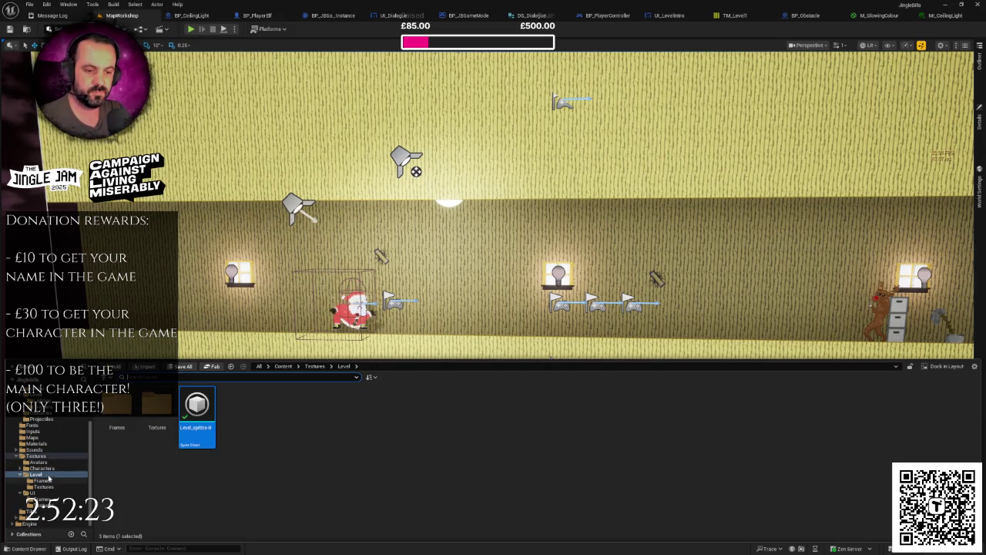
click(36, 443)
right_click(207, 430)
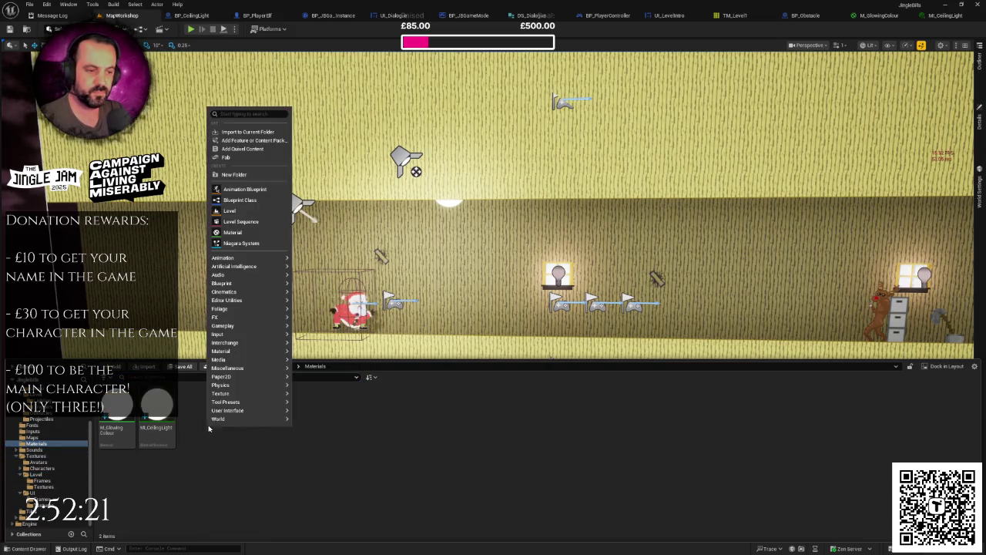
click(366, 412)
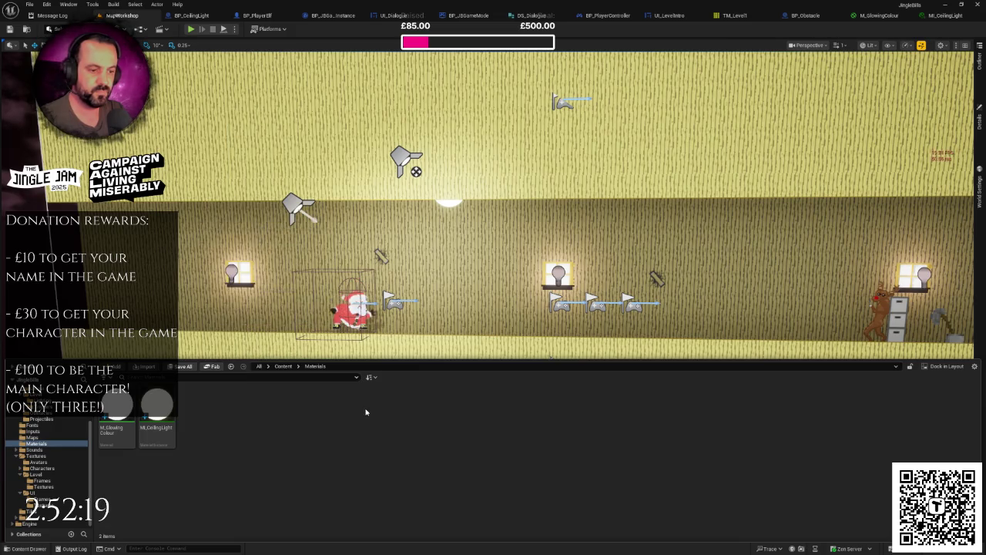
right_click(315, 420)
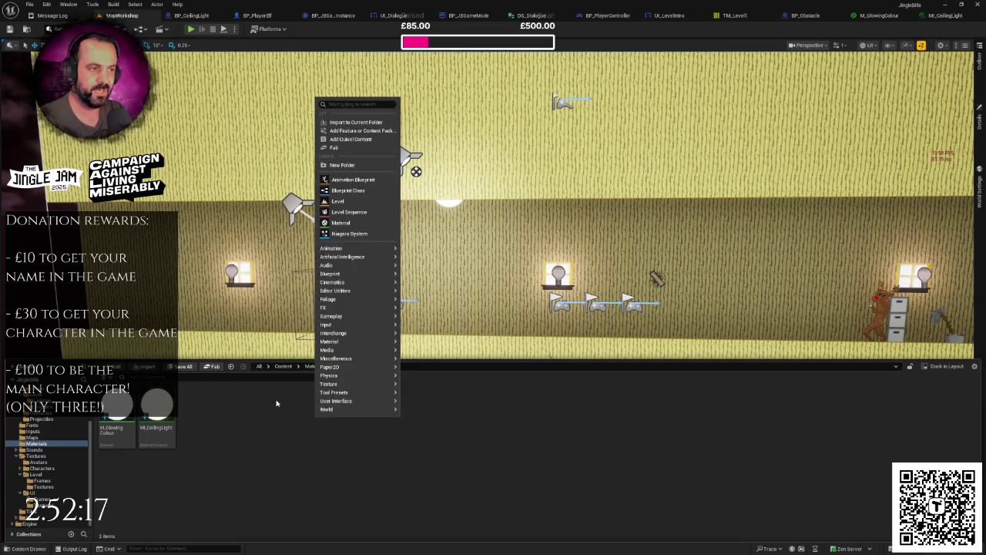
click(178, 388)
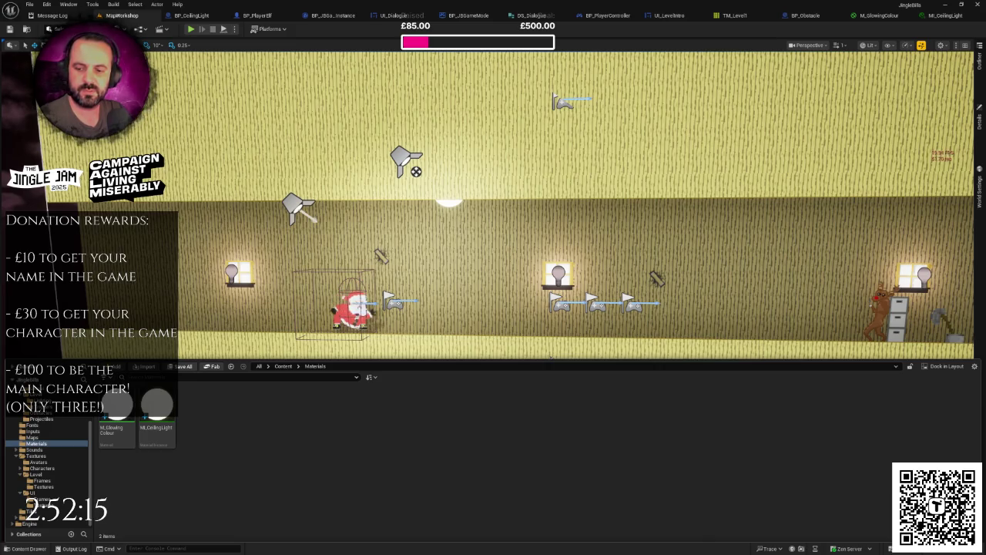
Step: Try dragging M_GlowingSprite from the other project's editor into the main project's Materials
key(alt+Tab)
mouse_move(377, 6)
mouse_down()
mouse_move(377, 58)
mouse_move(574, 86)
mouse_up()
mouse_move(466, 200)
mouse_down()
mouse_move(323, 401)
mouse_move(300, 416)
mouse_up()
click(311, 407)
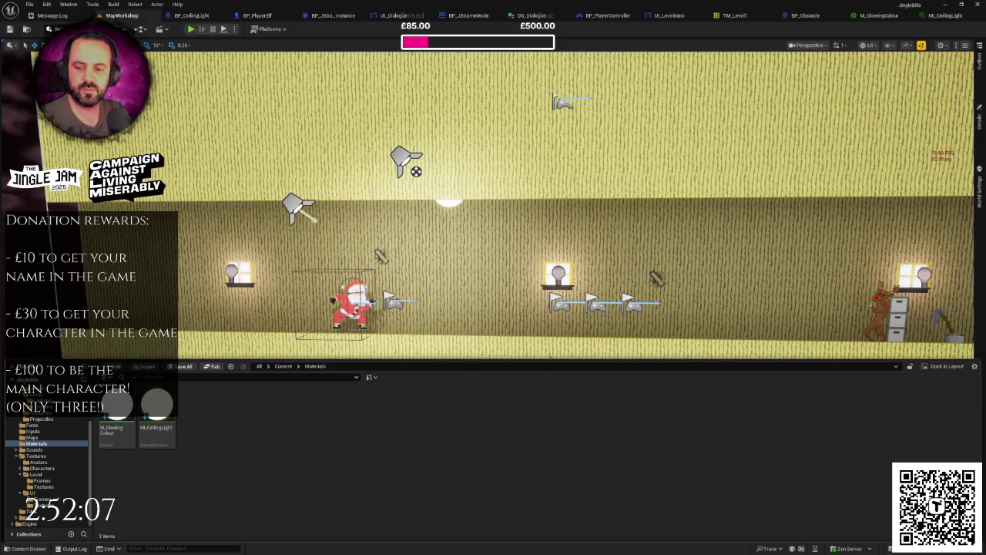
key(alt+Tab)
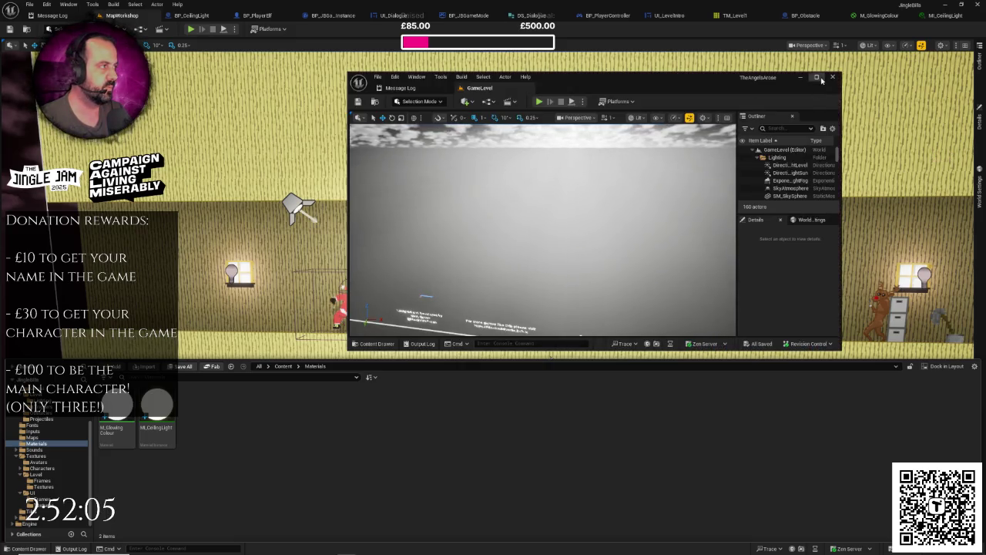
Step: Maximise the other project's editor and open M_GlowingSprite's material graph
key(super+Up)
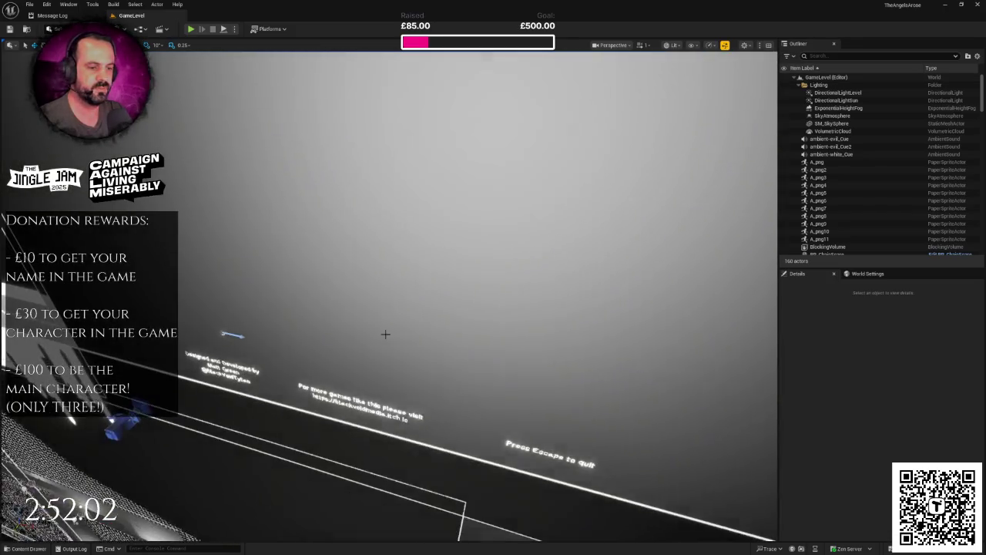
click(29, 549)
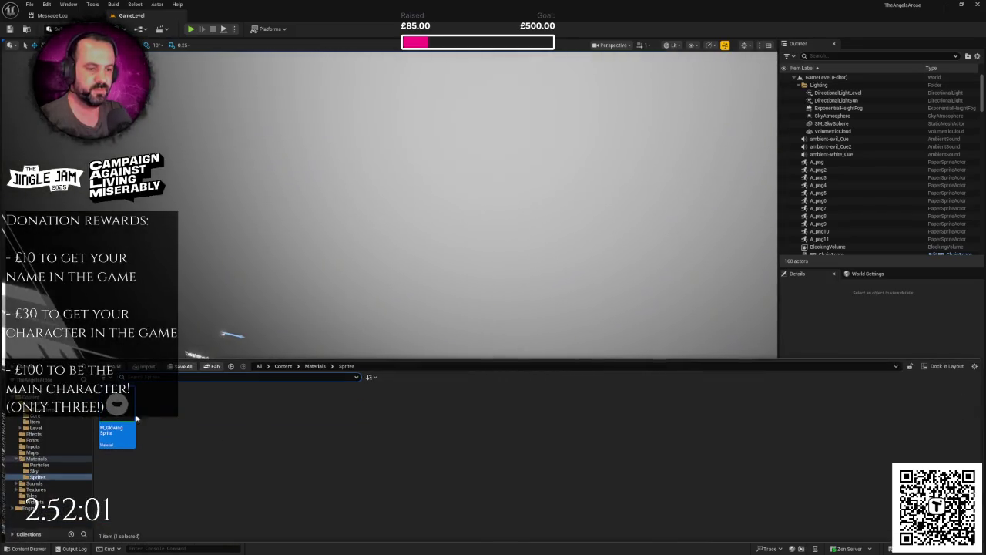
right_click(115, 431)
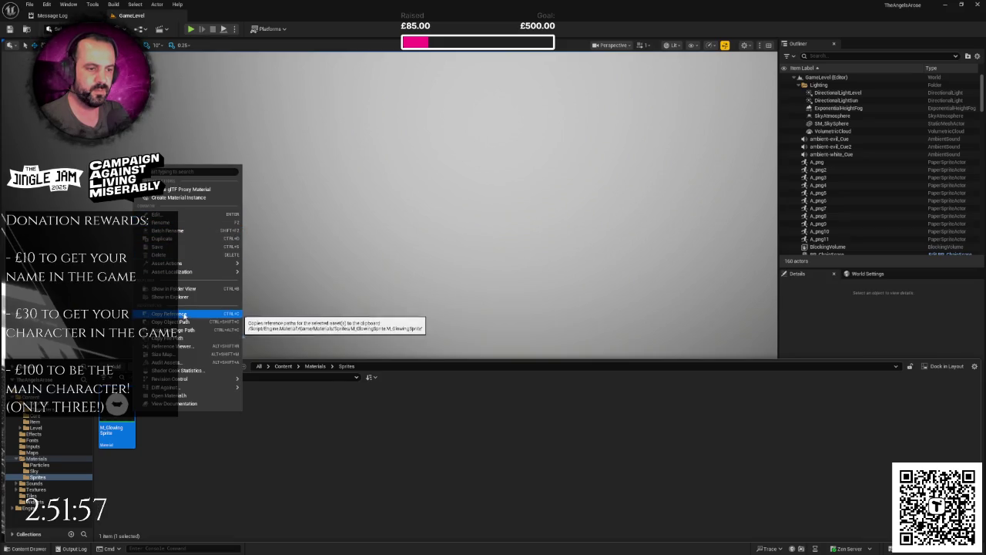
click(225, 333)
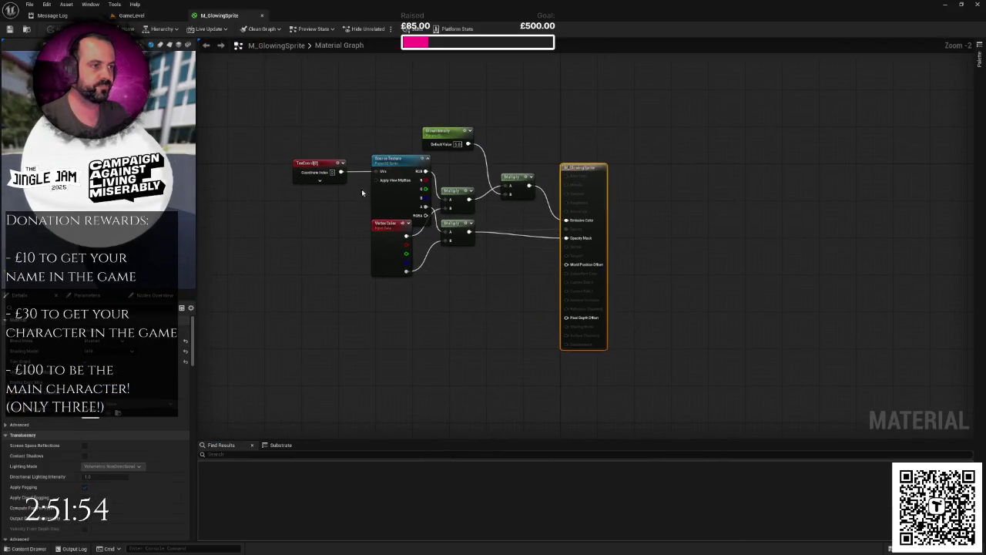
Step: Select M_GlowingSprite's graph nodes, check its blend and shading settings, then minimise that editor
drag(291, 109, 520, 318)
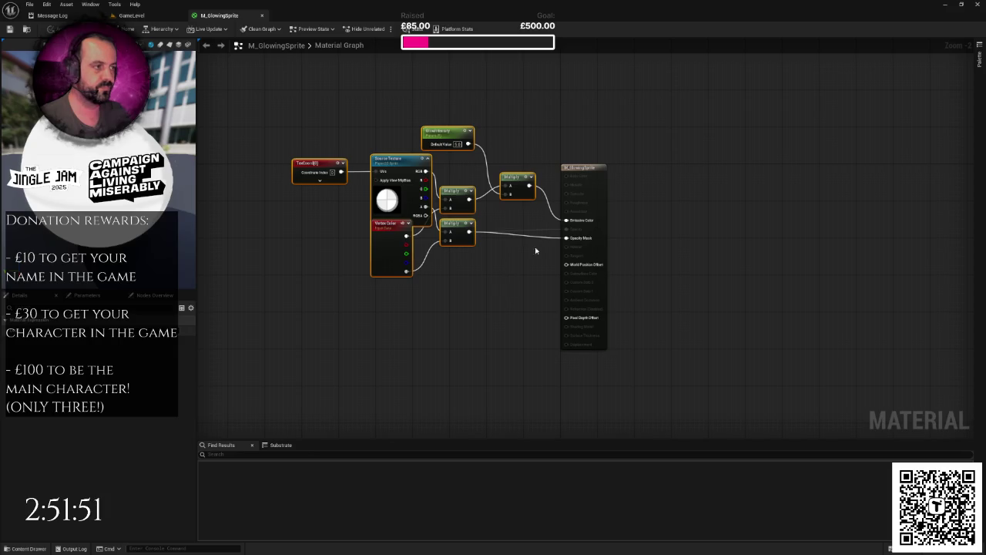
drag(282, 103, 531, 310)
click(282, 299)
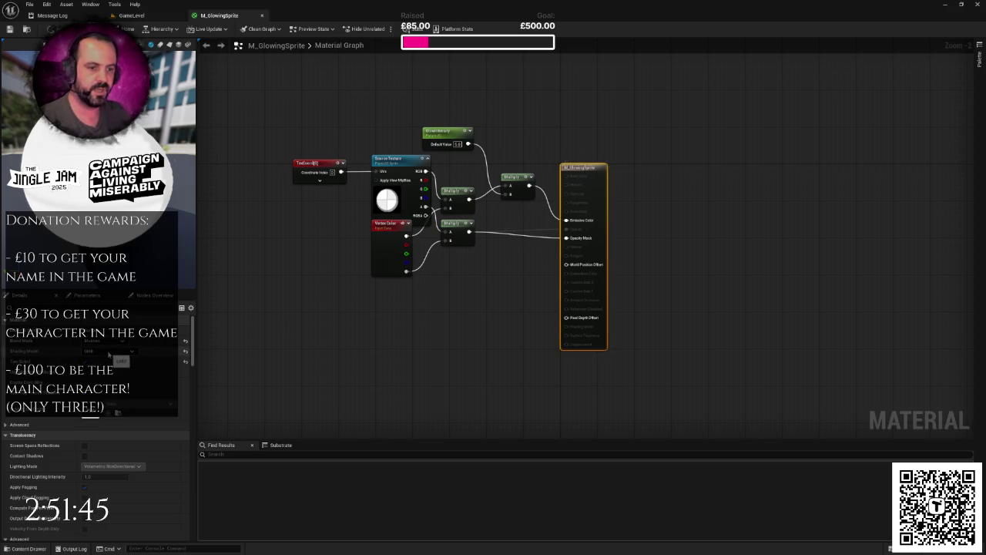
click(945, 4)
right_click(306, 414)
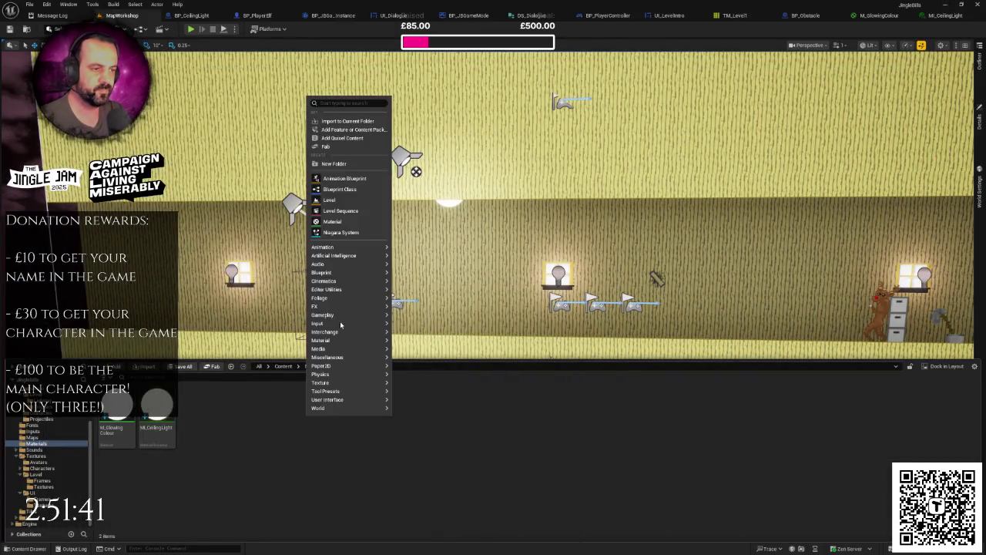
Step: Create a new material named M_GlowingSprite in the main Materials folder and open it
mouse_move(340, 322)
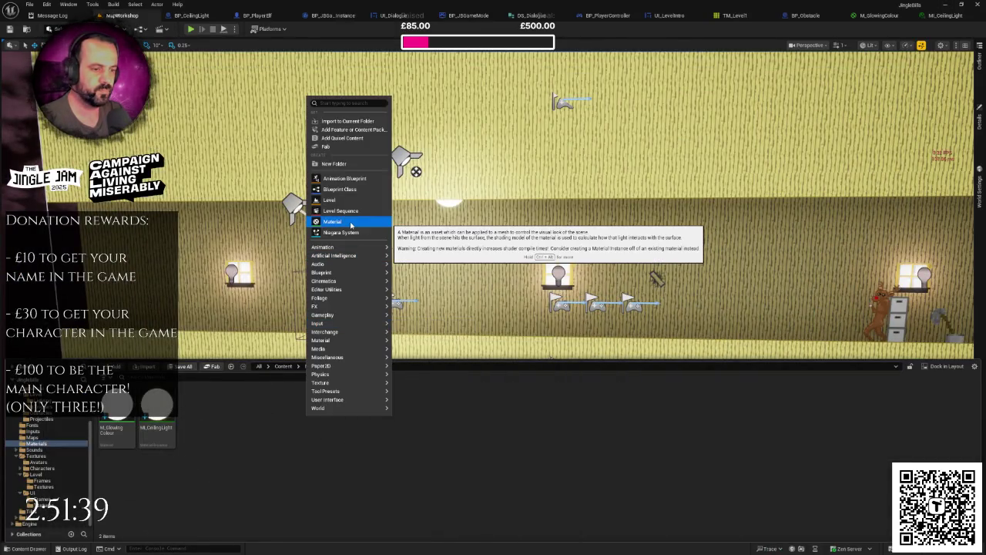
click(350, 222)
text(M)
text(_)
text(owing)
text(Spl)
text(rite)
key(Return)
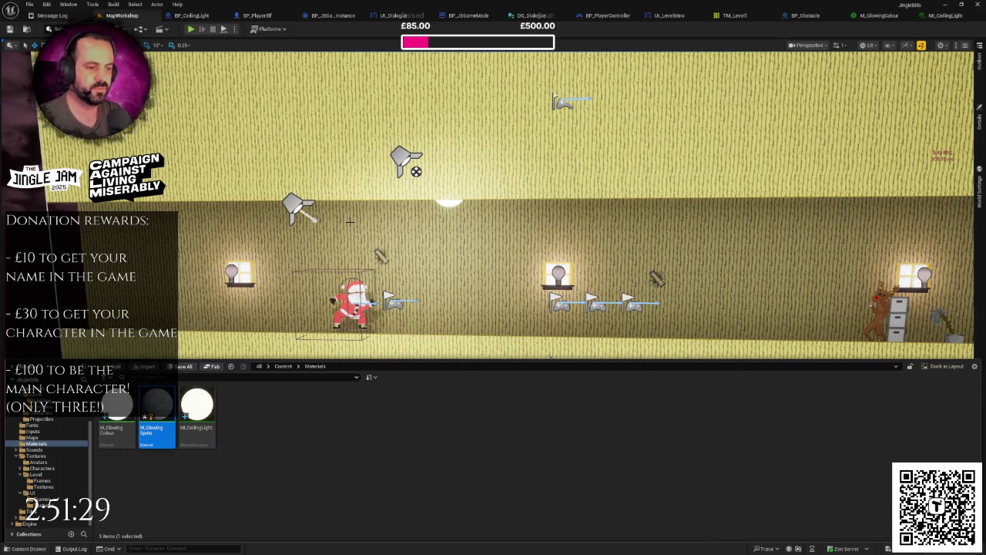
double_click(157, 406)
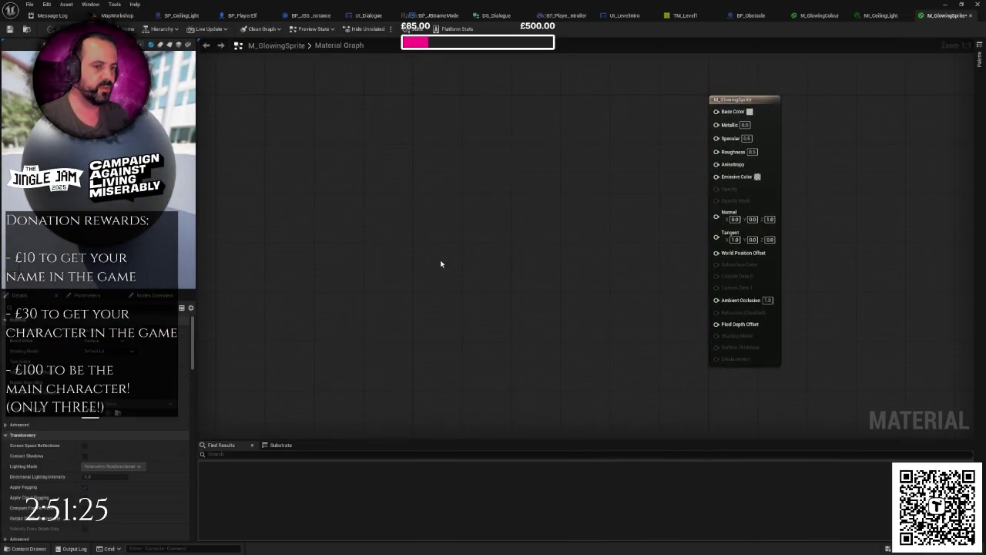
Step: Paste the copied TexCoord, texture, Vertex Color, Multiply and GlowIntensity nodes and arrange them
key(ctrl+v)
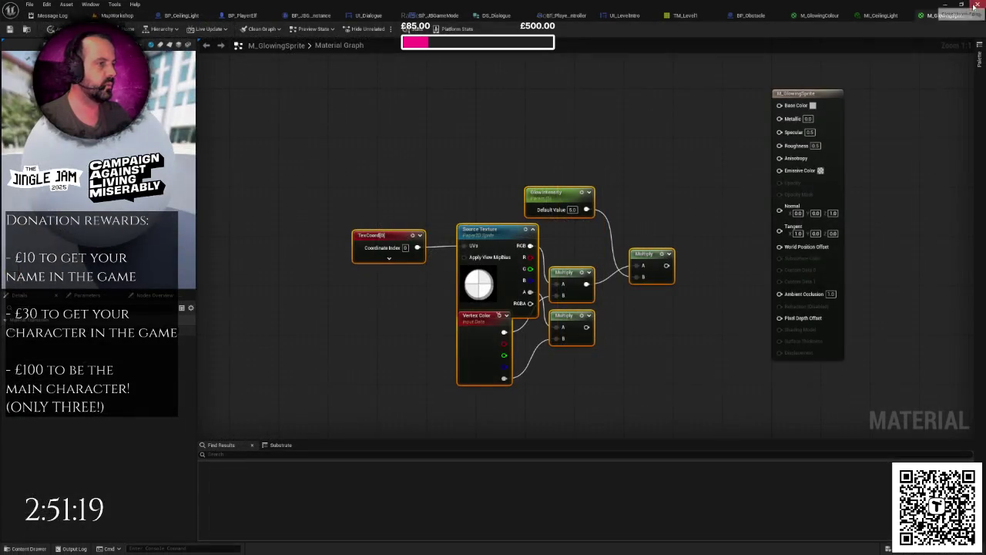
click(497, 155)
drag(498, 155, 502, 183)
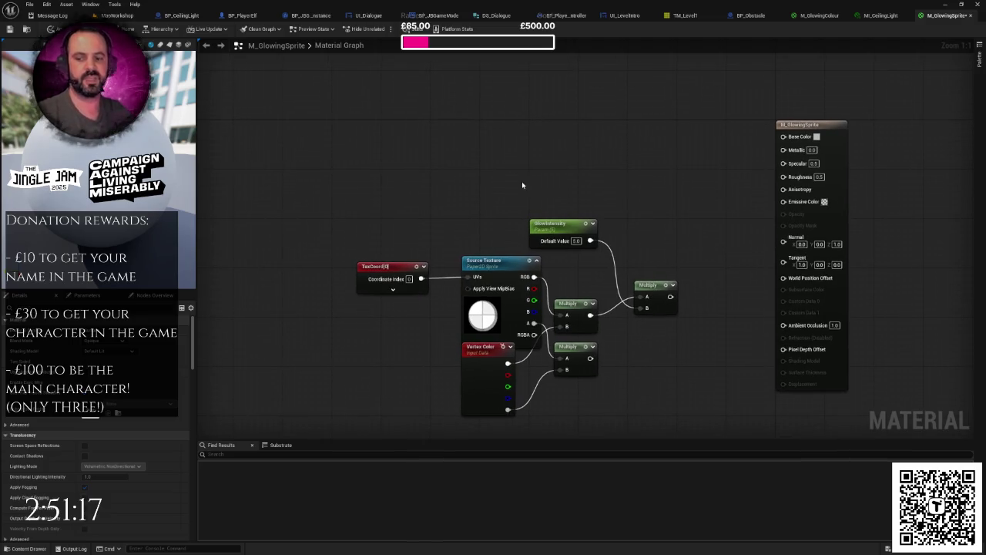
scroll(522, 185, down, 1)
mouse_move(359, 158)
mouse_down()
mouse_move(594, 366)
mouse_move(634, 367)
mouse_up()
drag(611, 280, 616, 182)
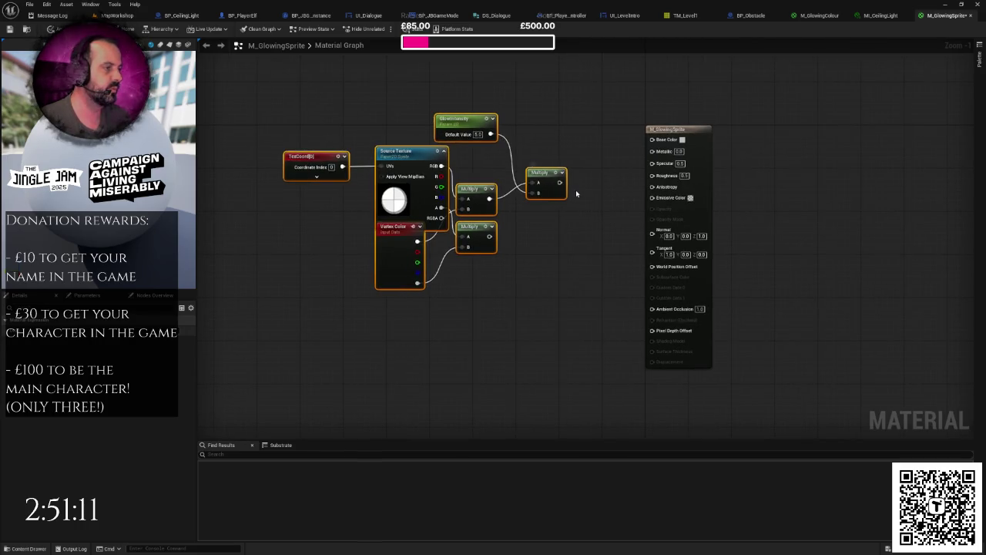
drag(592, 203, 538, 222)
scroll(539, 222, up, 1)
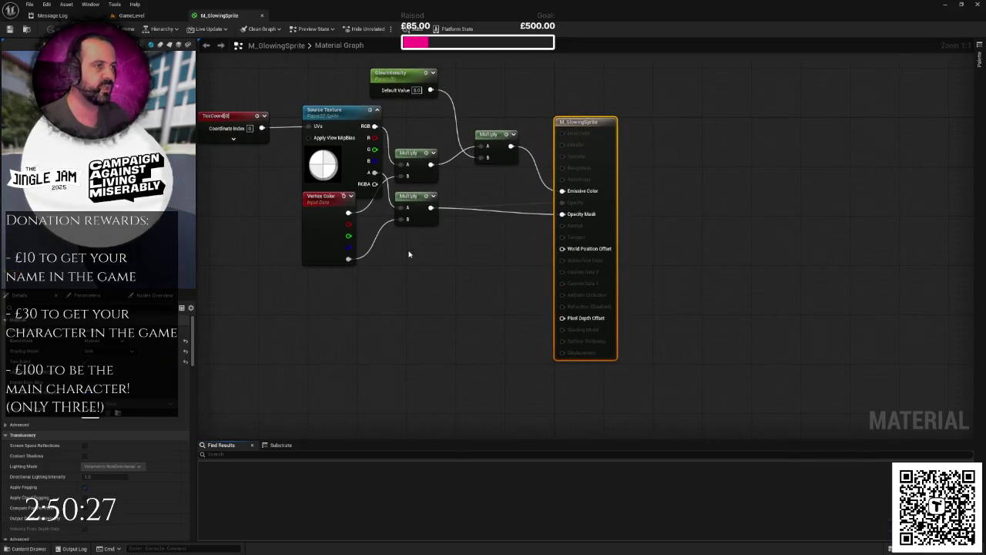
Step: Wire the glow Multiply node into M_GlowingSprite's Emissive Color
drag(474, 258, 482, 273)
click(478, 239)
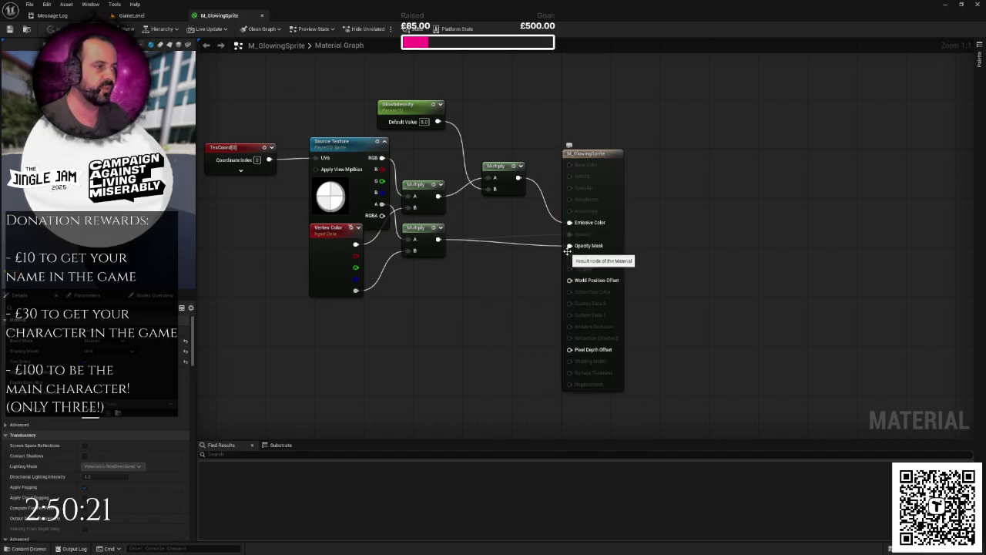
click(945, 4)
drag(526, 194, 630, 208)
click(660, 131)
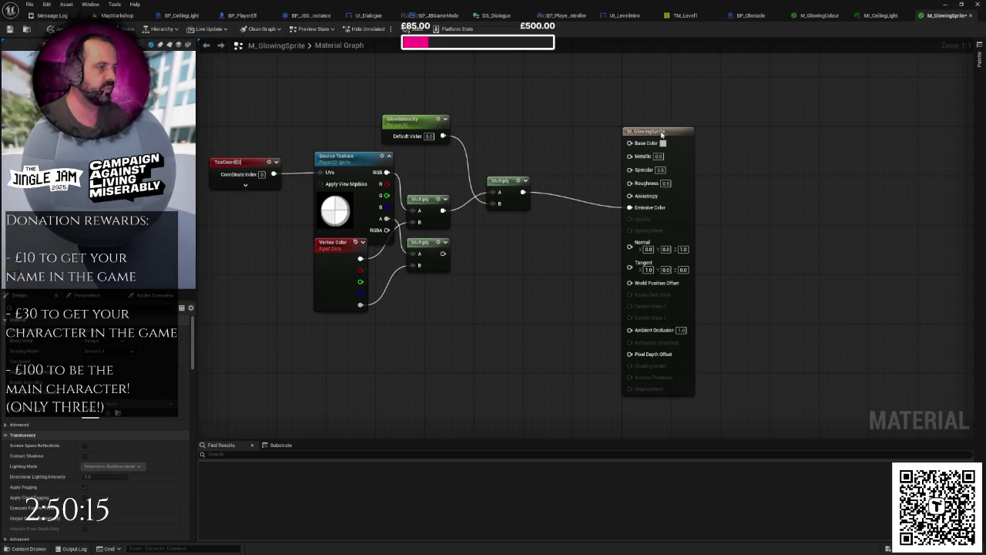
Step: Set the material to Masked and Unlit, with the lower Multiply feeding Opacity Mask
click(660, 131)
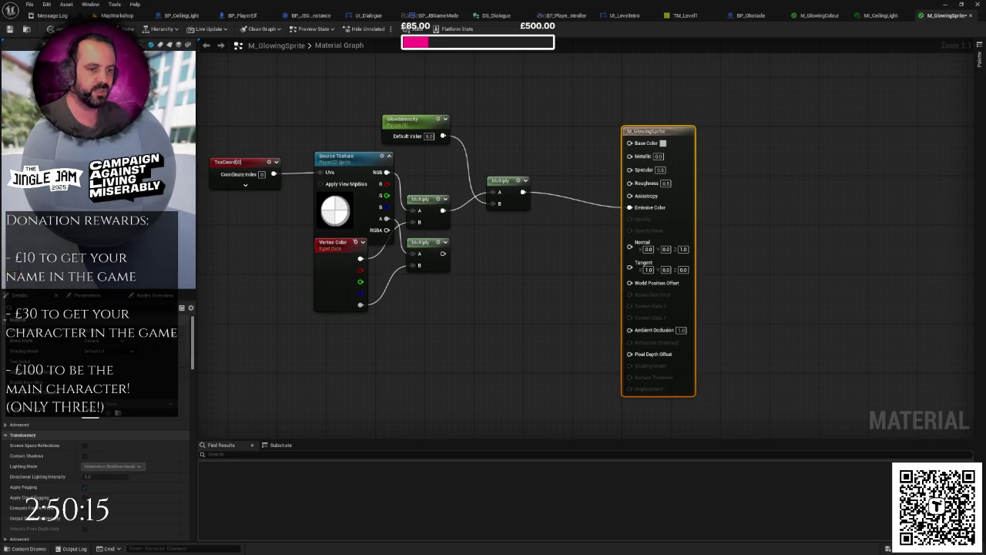
click(115, 367)
click(108, 340)
click(107, 362)
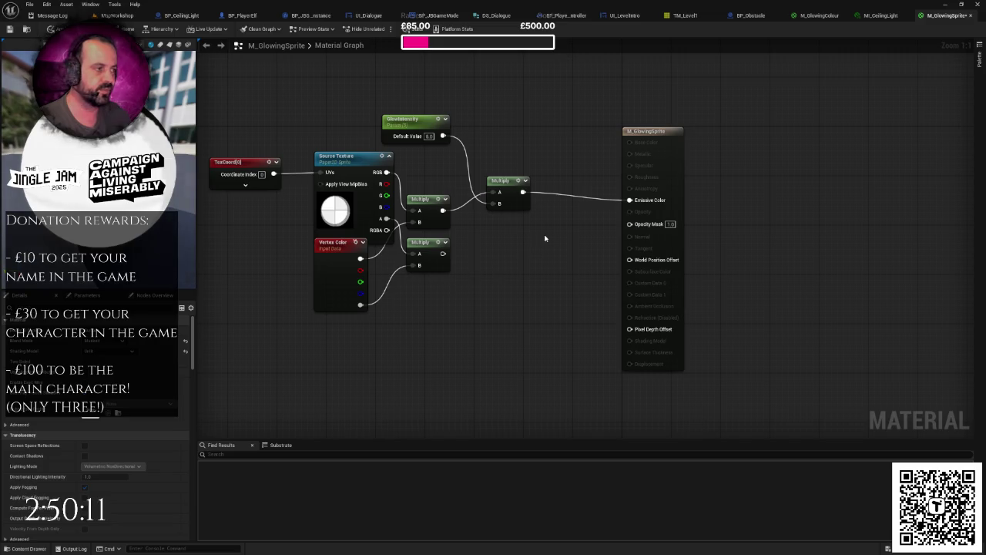
drag(443, 255, 639, 225)
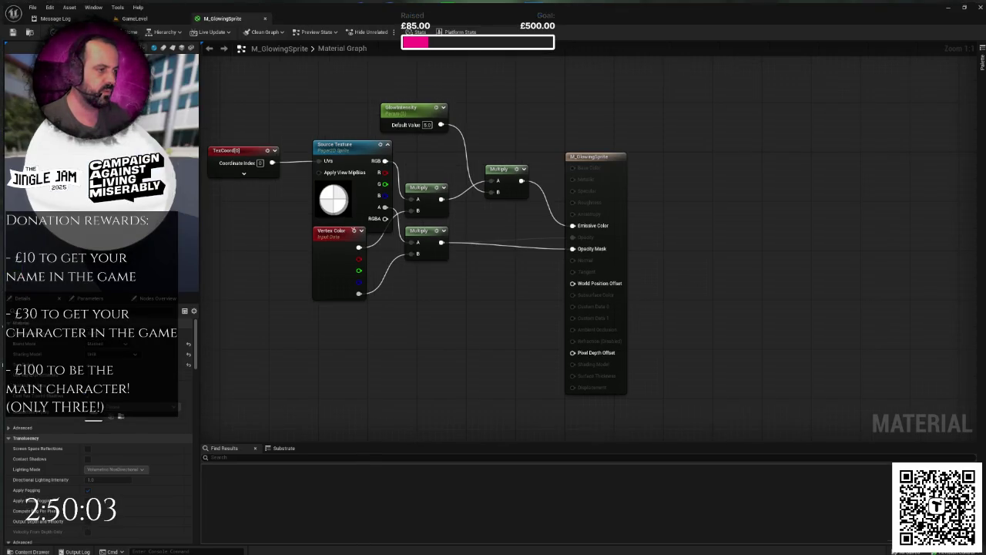
Step: Open the BP_CeilingLight blueprint and inspect its spot light and point light components
click(978, 9)
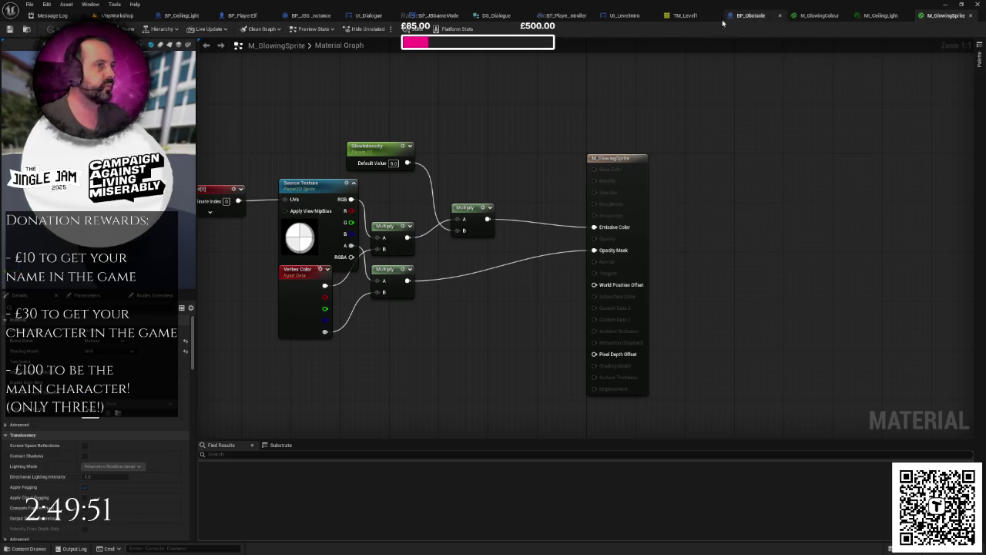
click(184, 16)
click(25, 95)
click(26, 84)
click(26, 95)
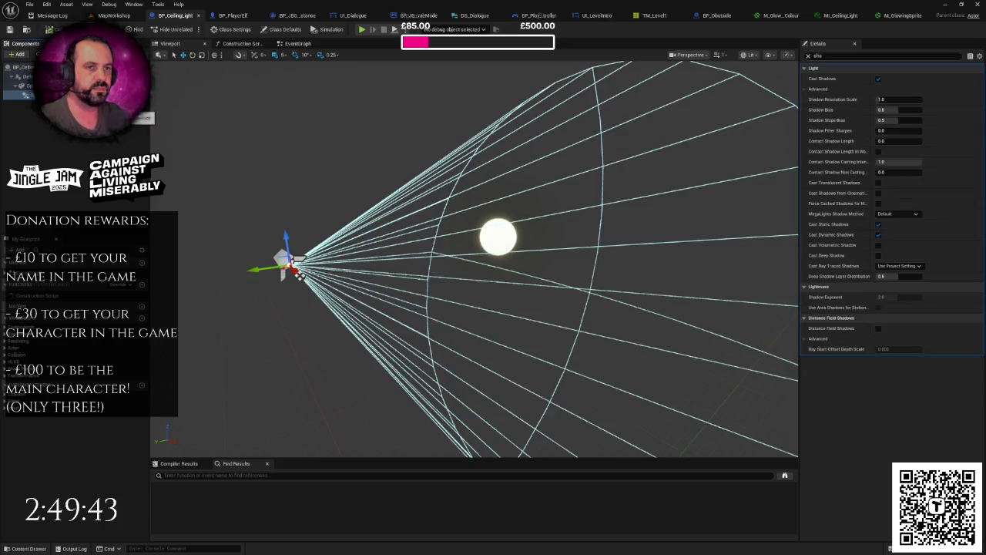
Step: Add a Paper Sprite component named LampSprite to BP_CeilingLight
click(25, 84)
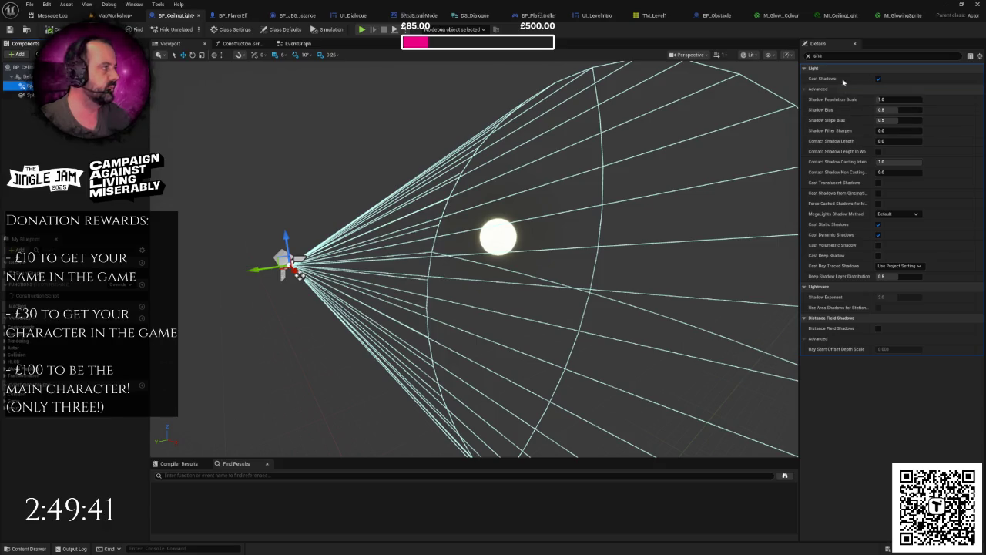
click(807, 55)
drag(621, 137, 350, 157)
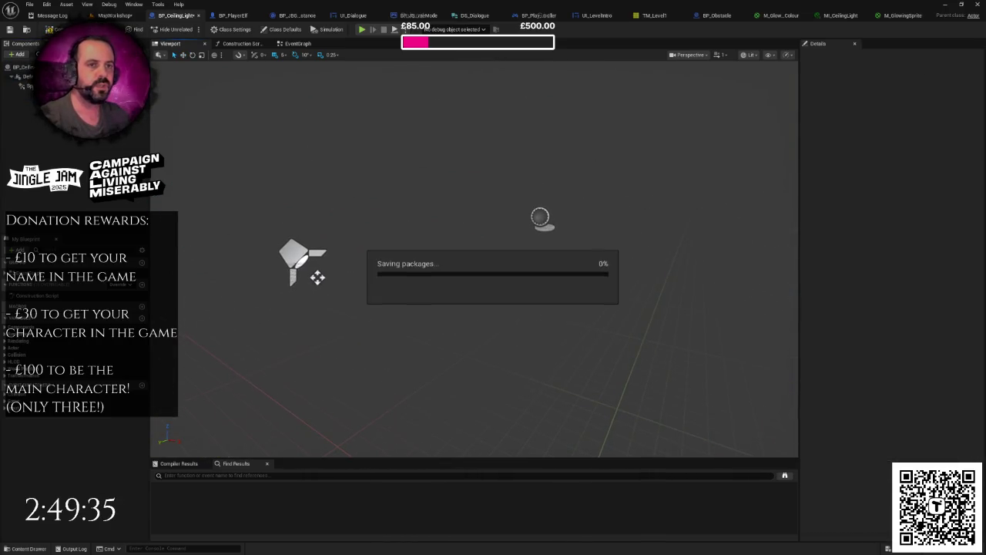
click(17, 54)
text(sprite)
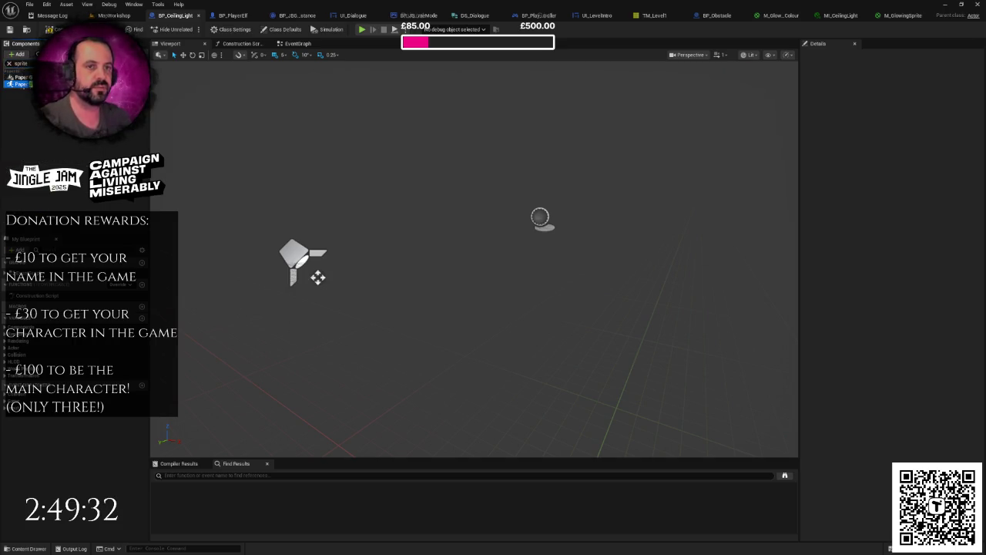
click(20, 84)
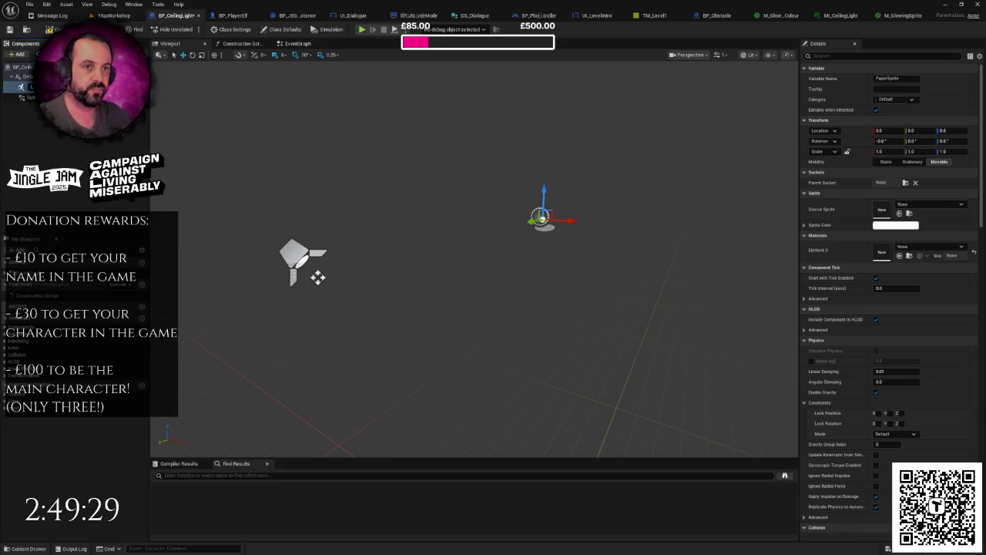
key(Return)
key(ctrl+s)
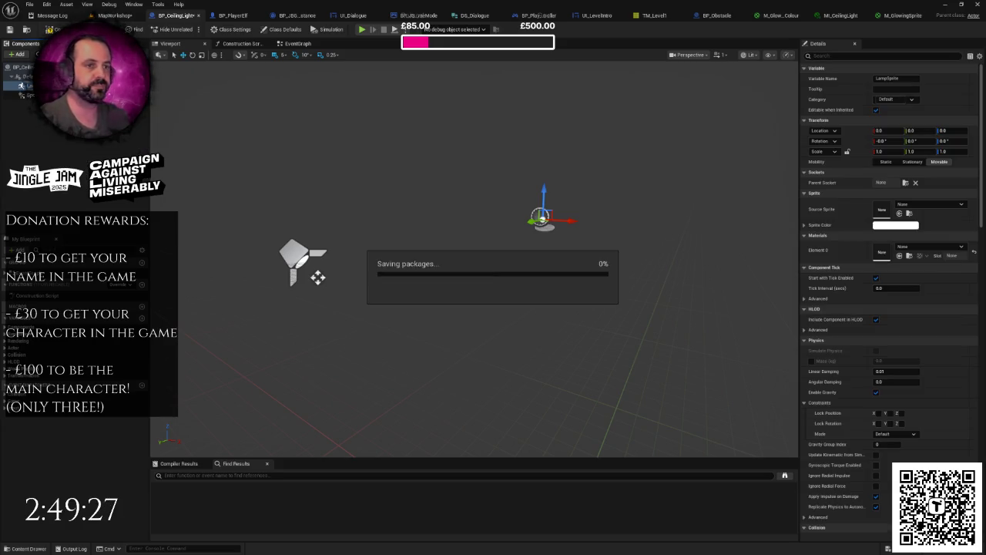
mouse_move(462, 324)
mouse_down()
mouse_move(416, 328)
mouse_move(439, 325)
mouse_move(439, 316)
mouse_up()
mouse_move(429, 193)
mouse_down()
mouse_move(408, 202)
mouse_move(429, 194)
mouse_up()
Step: Set LampSprite's Collision Presets to NoCollision
click(878, 55)
text(coll)
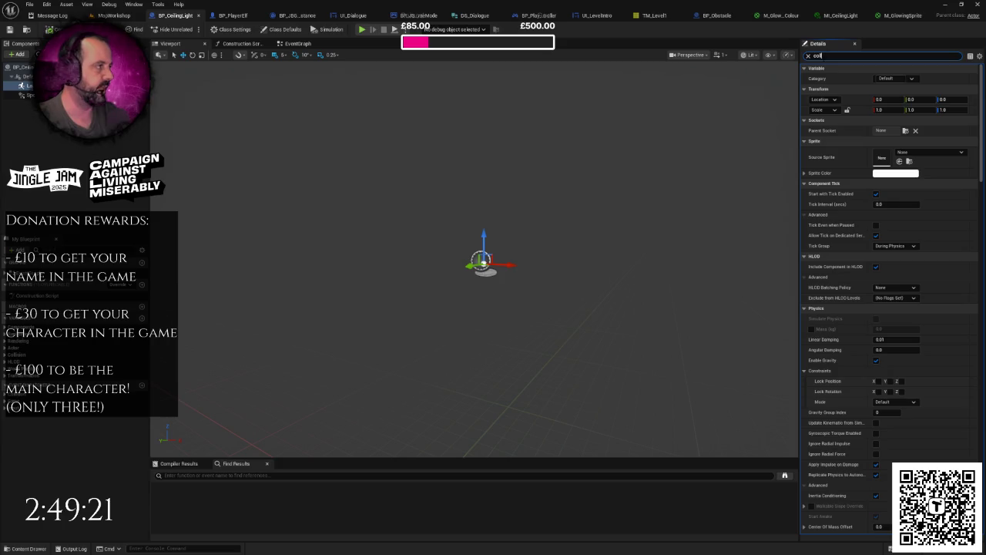
click(898, 131)
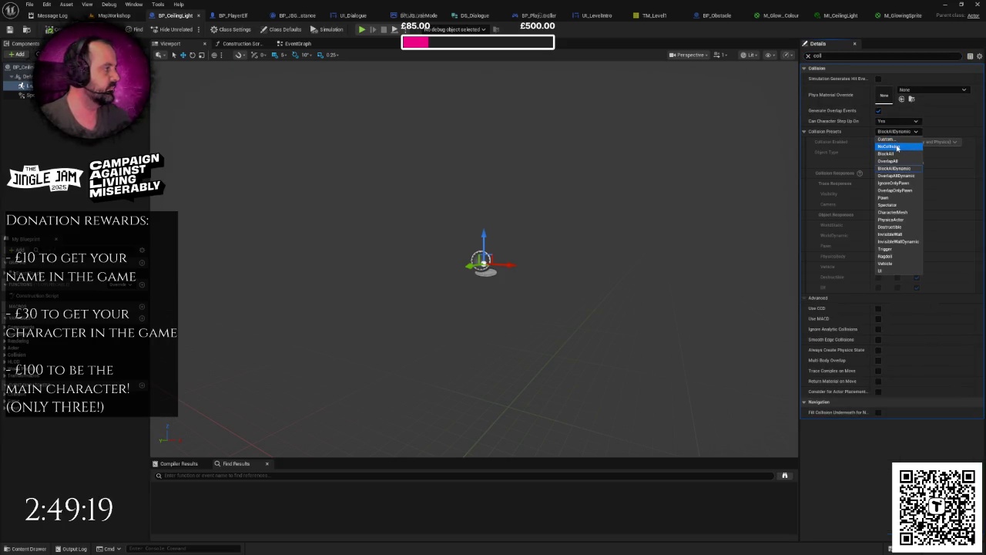
click(898, 147)
Step: Browse the source sprite choices for LampSprite without picking one
click(808, 56)
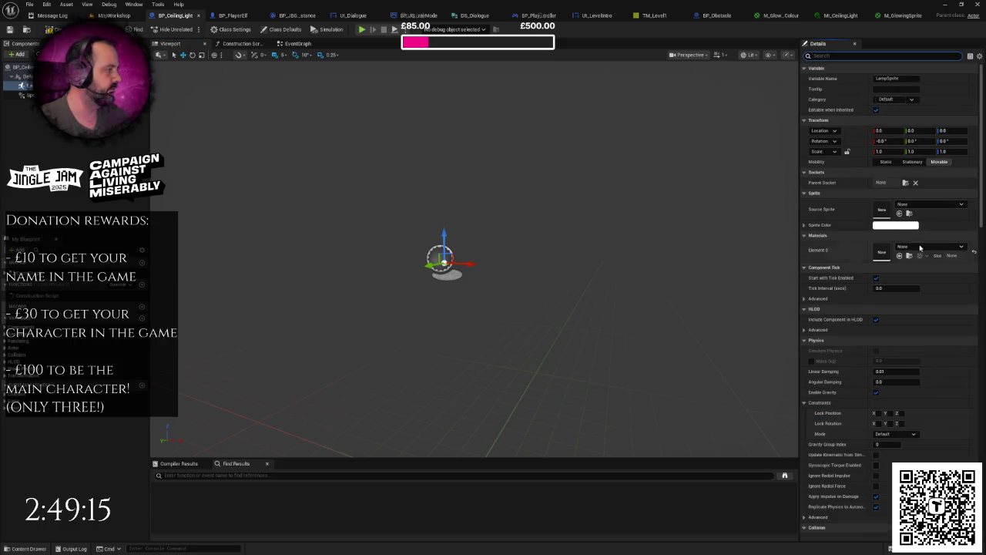
click(919, 205)
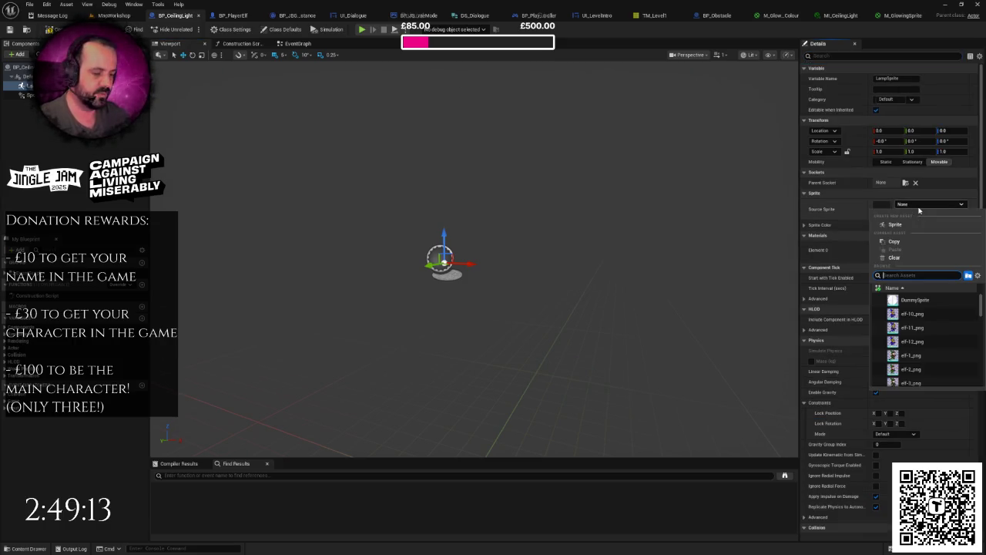
text(lemp)
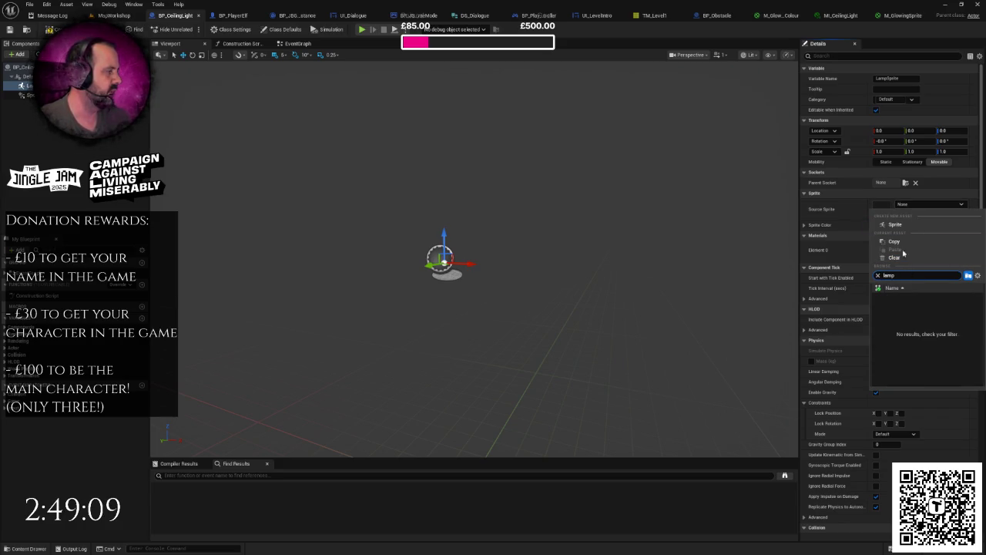
key(Escape)
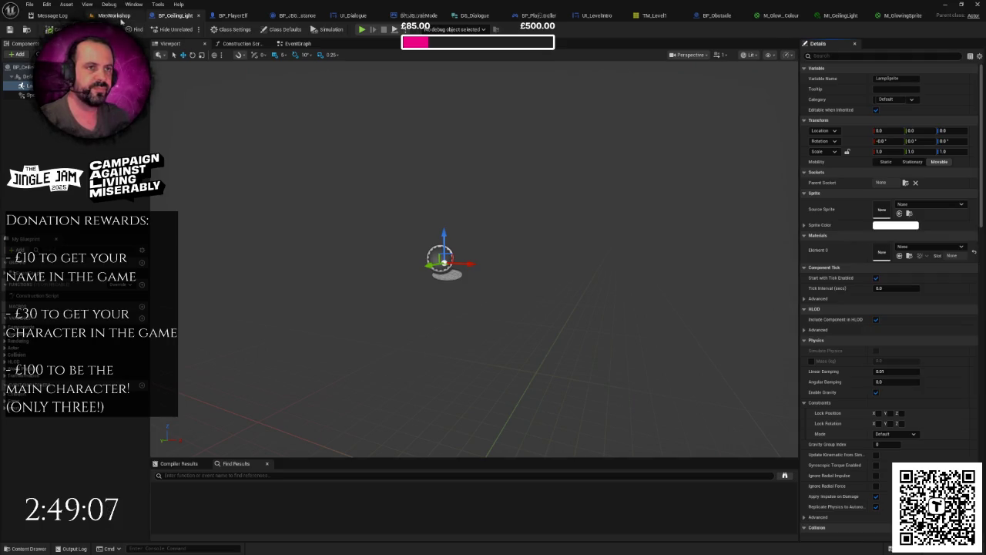
Step: Republish the Level Sprites sheet in TexturePacker, then minimise TexturePacker
click(114, 15)
key(ctrl+space)
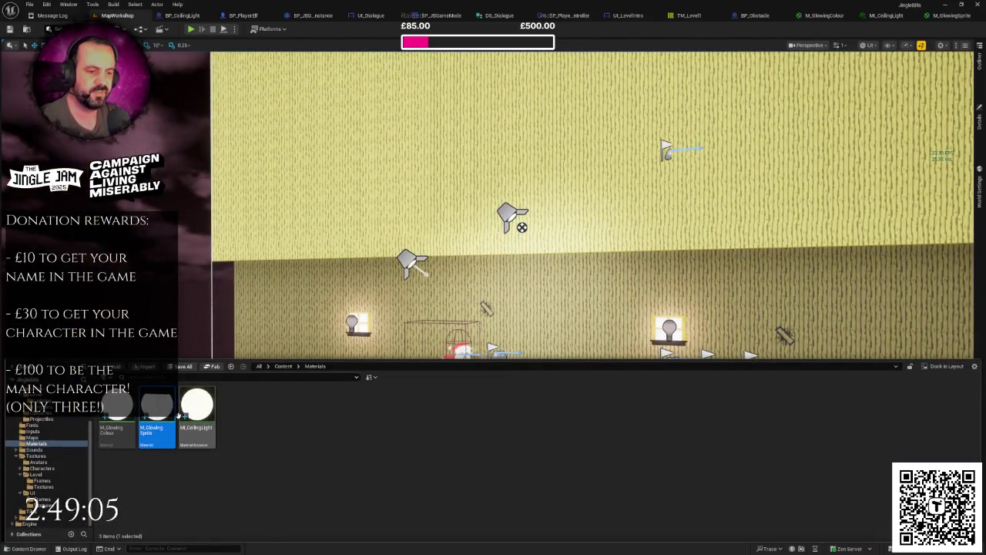
key(alt+Tab)
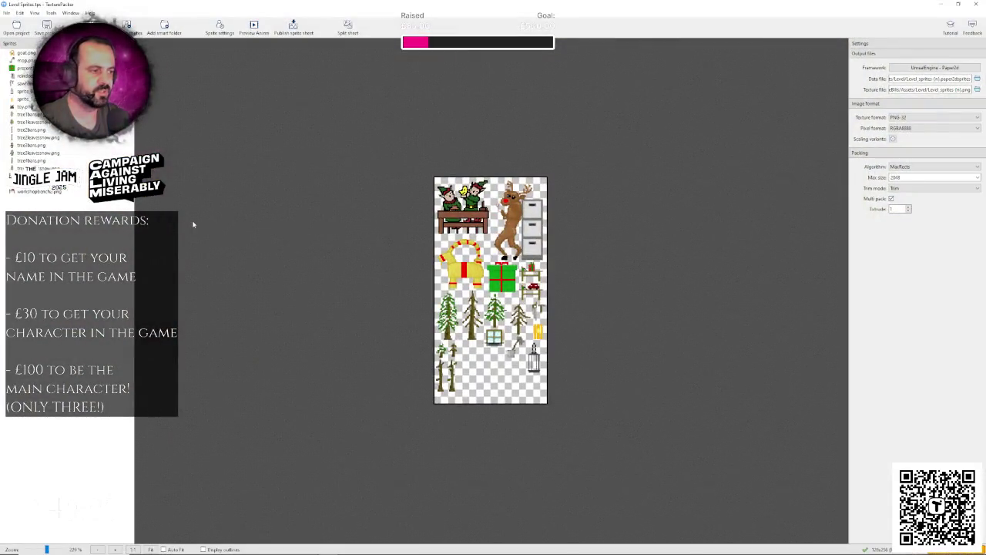
click(294, 29)
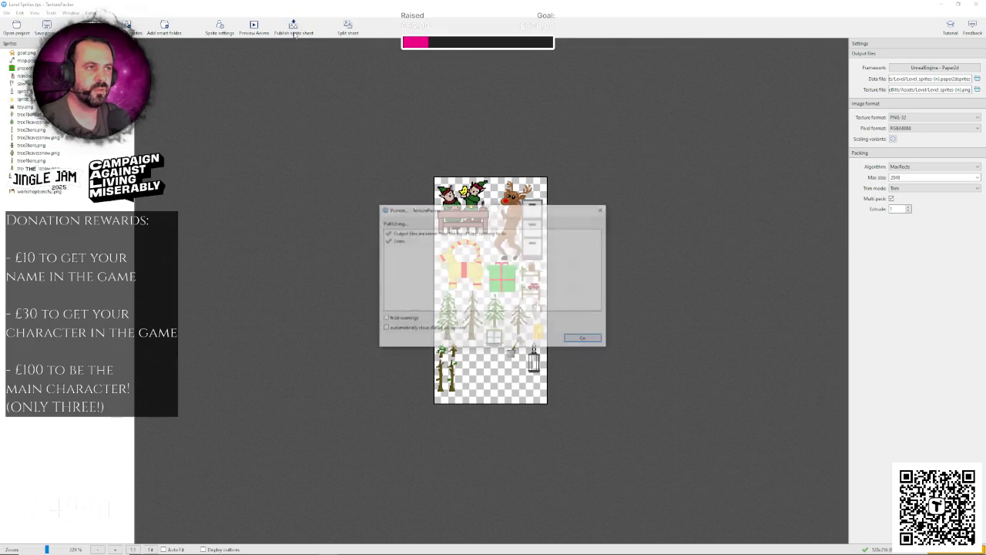
click(583, 340)
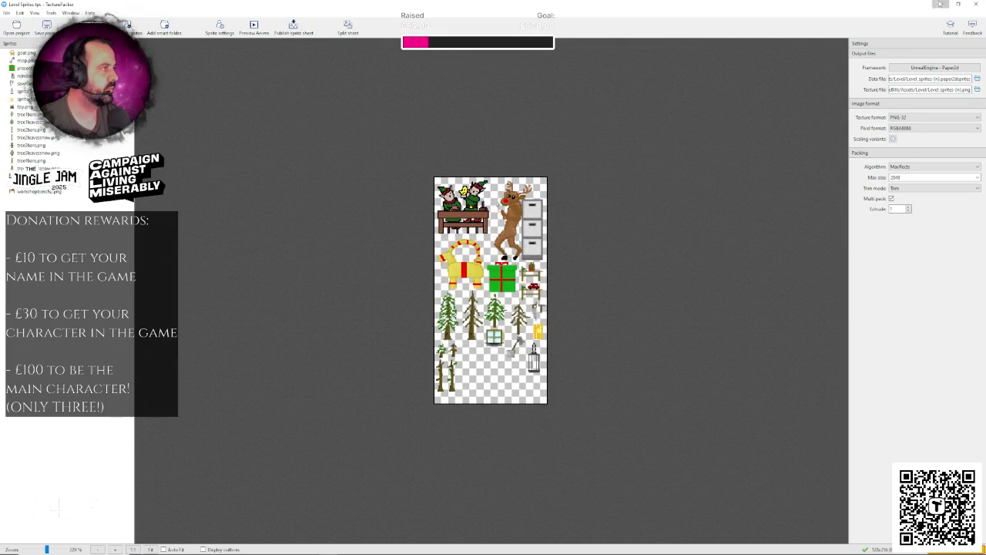
click(940, 4)
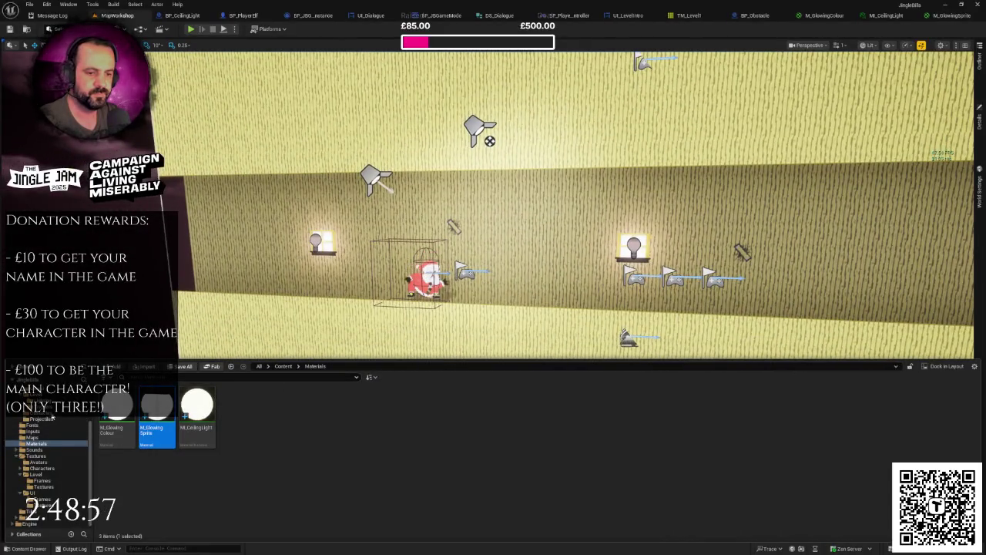
Step: Give LampSprite the sprite_0_png source sprite and a scale of 2.0 × 1.0 × 2.0
click(41, 497)
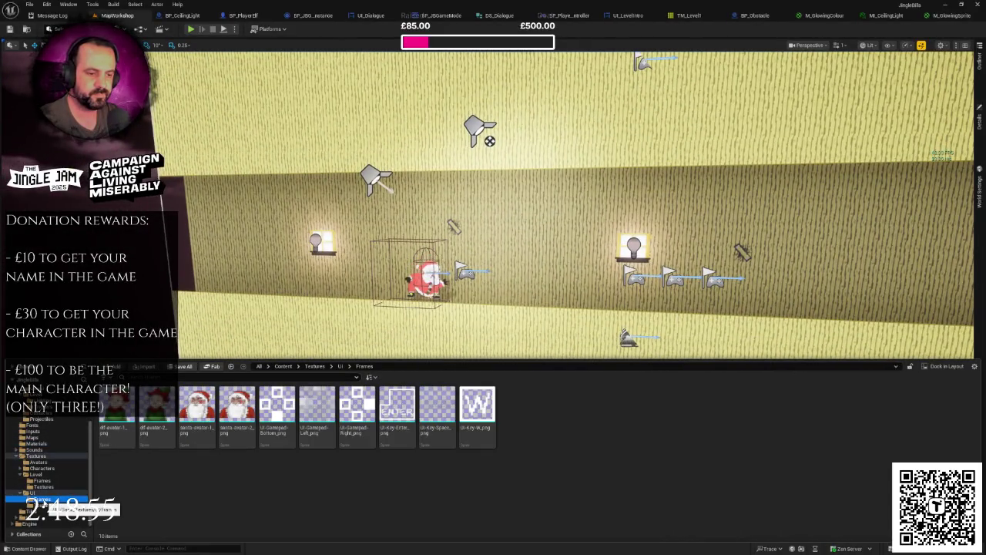
click(42, 480)
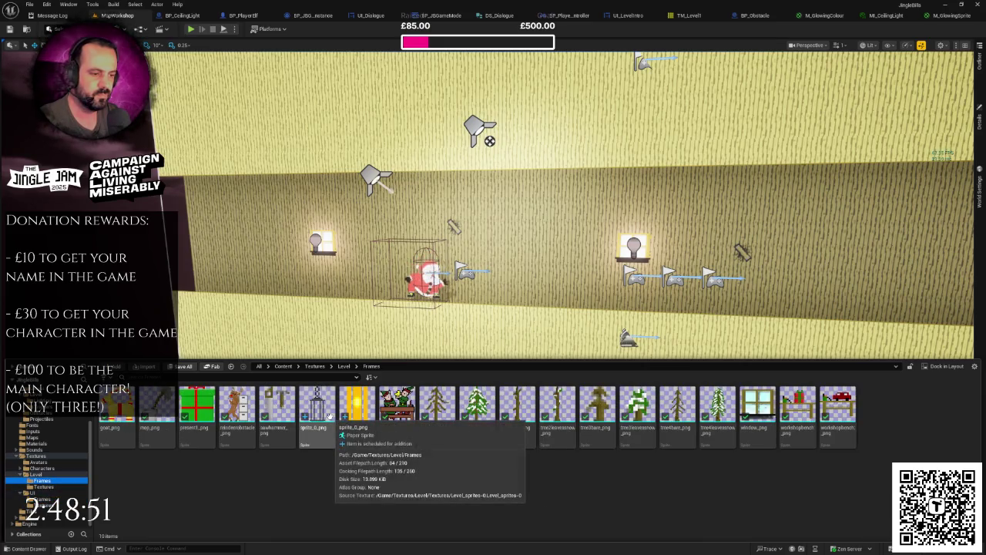
click(357, 409)
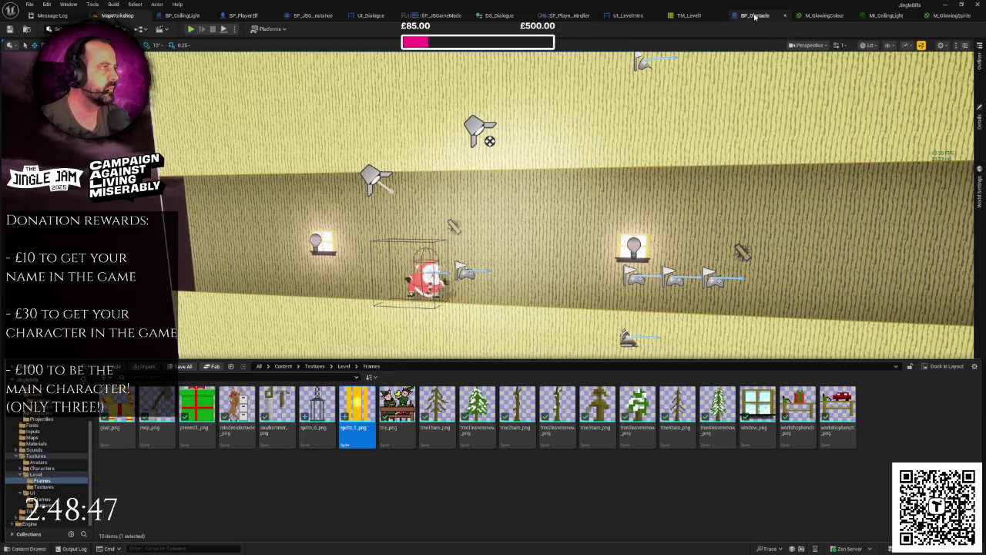
click(182, 15)
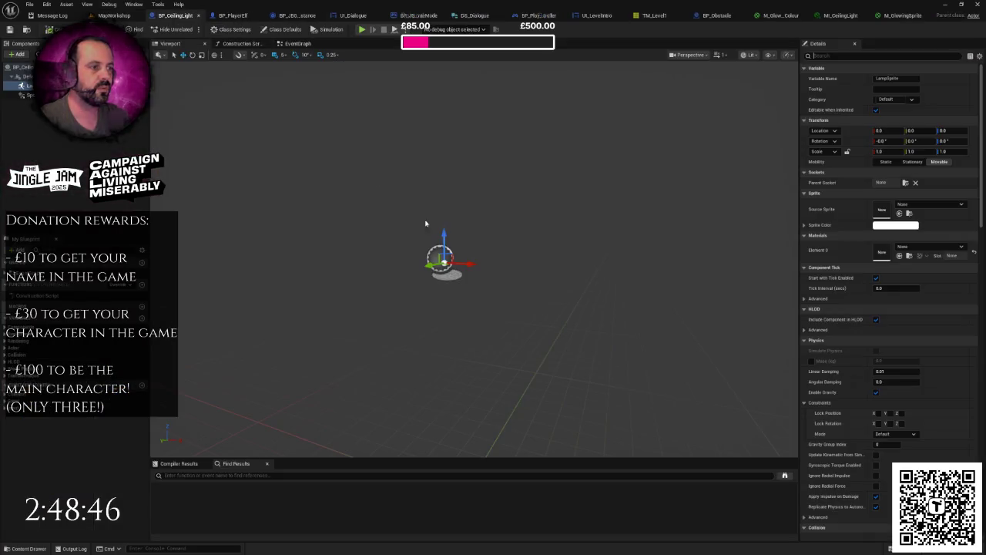
click(911, 205)
text(sprite_)
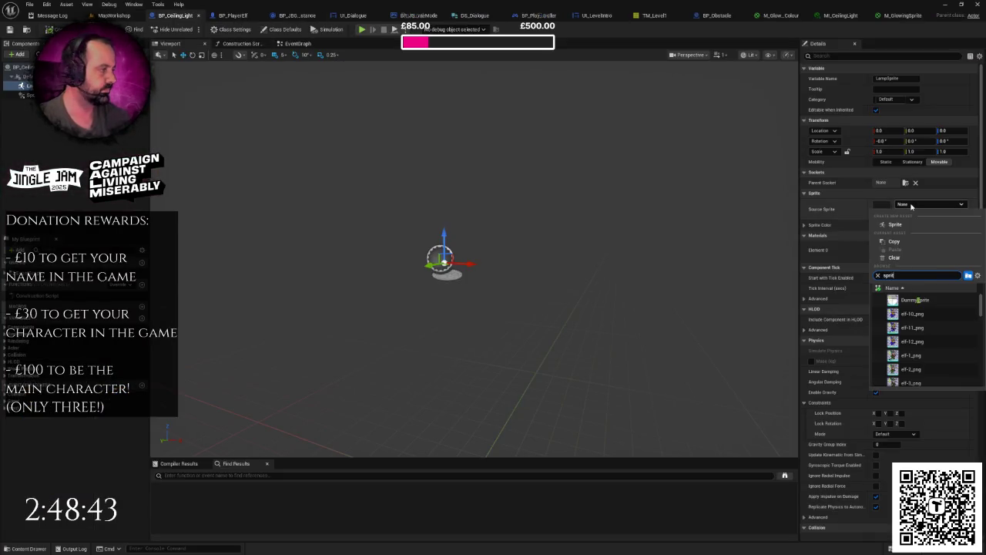
text(0)
click(932, 300)
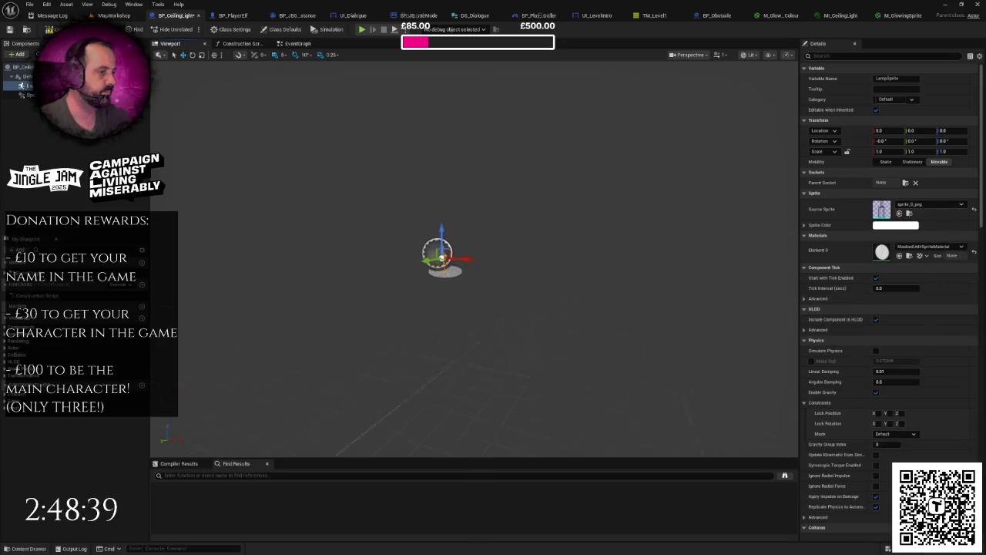
text(2)
click(944, 151)
text(2)
key(Return)
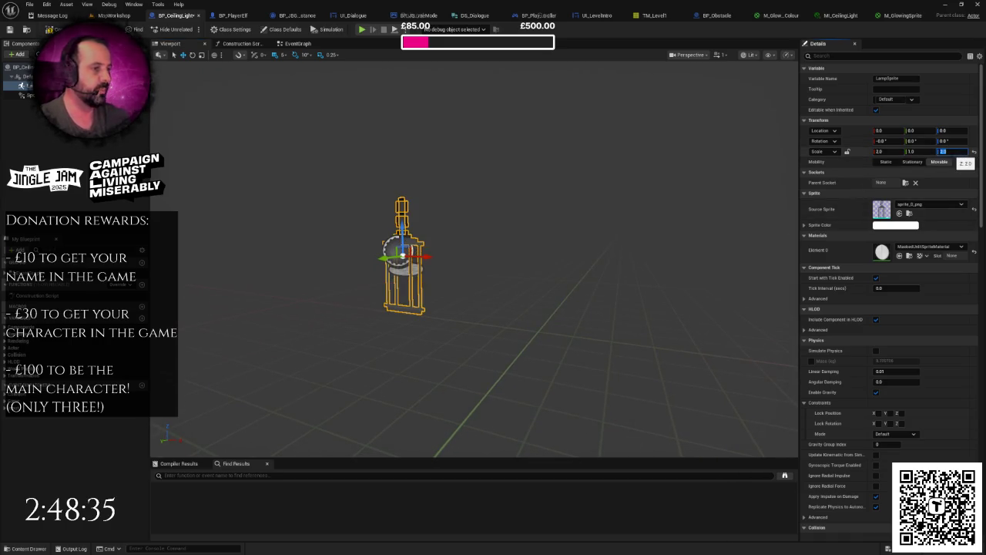
Step: Check a ceiling light in MapWorkshop, then return to BP_CeilingLight's LampSprite component
click(113, 16)
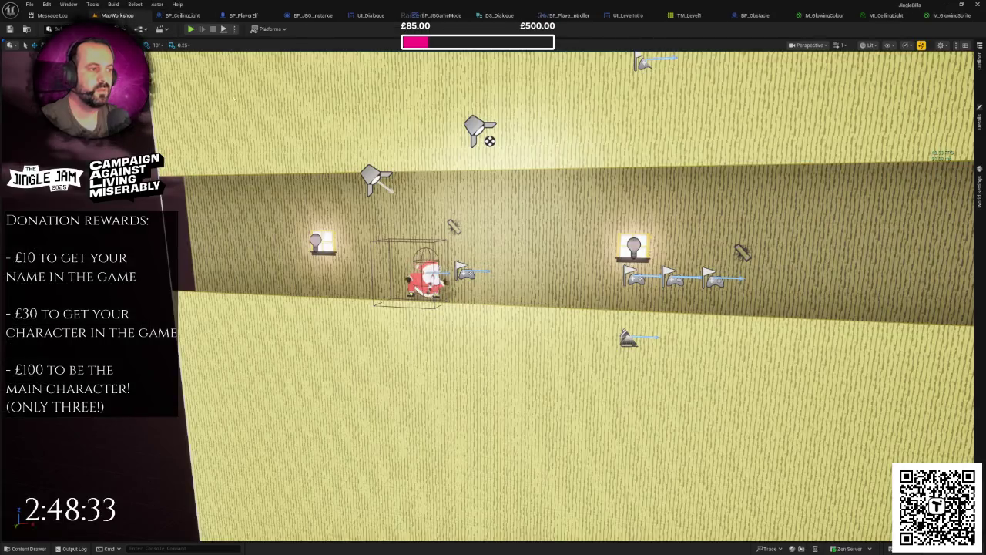
key(w)
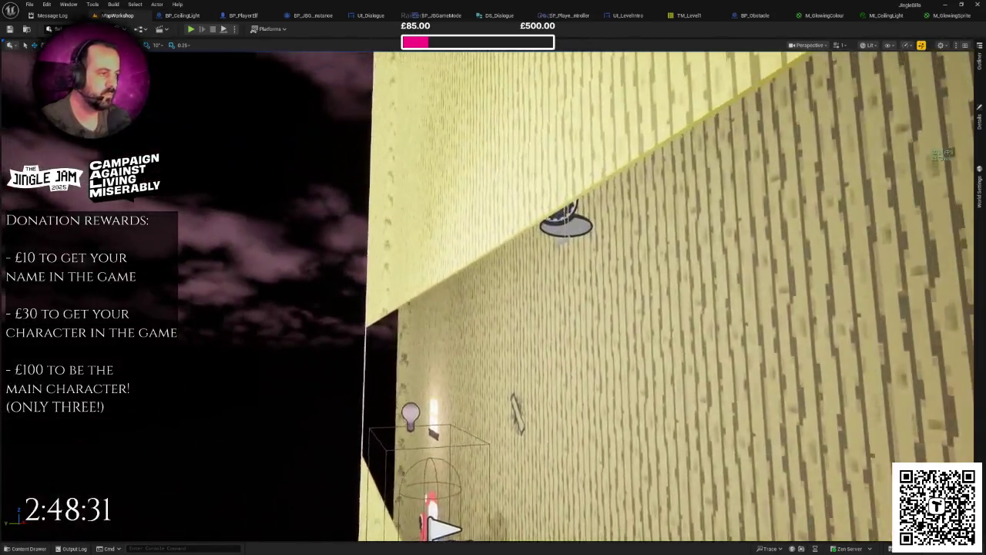
key(s)
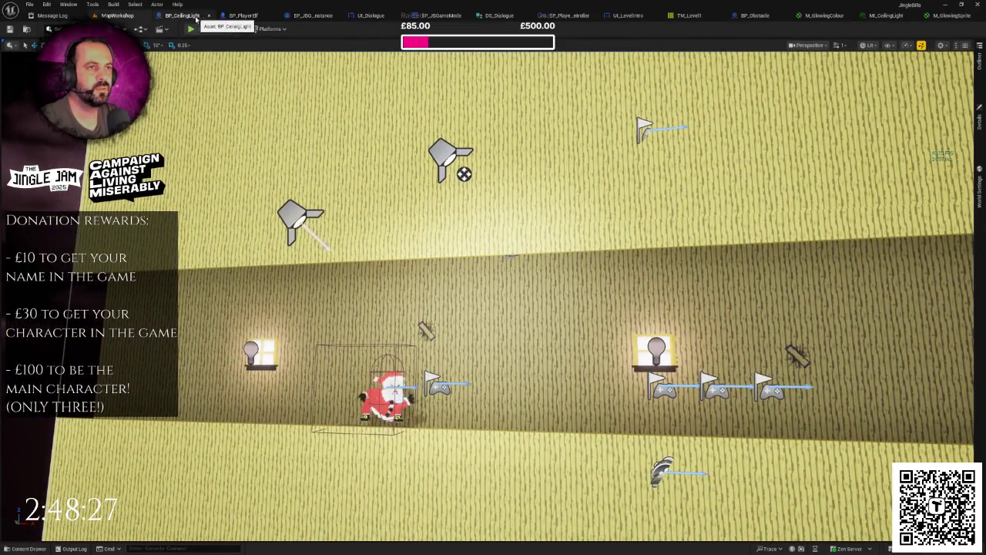
click(183, 15)
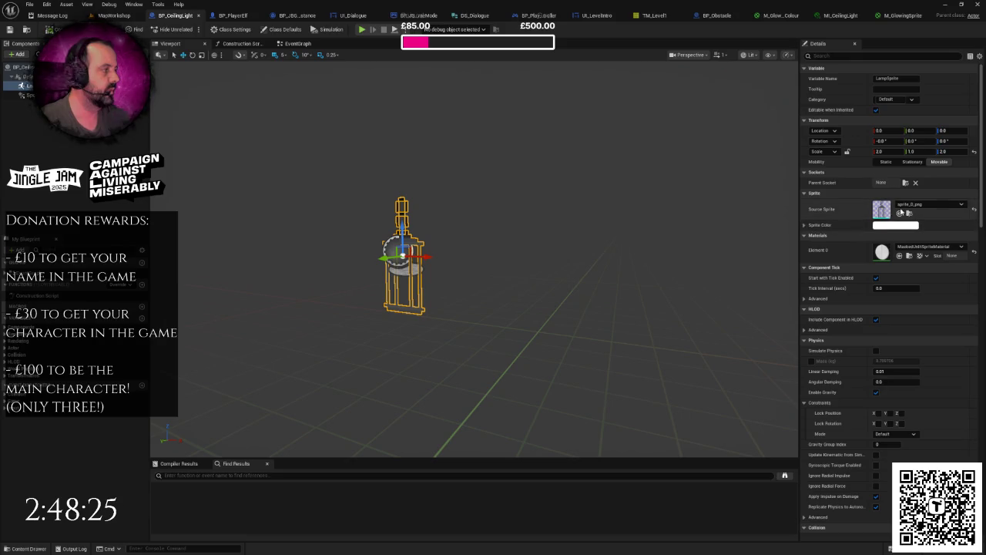
right_click(50, 86)
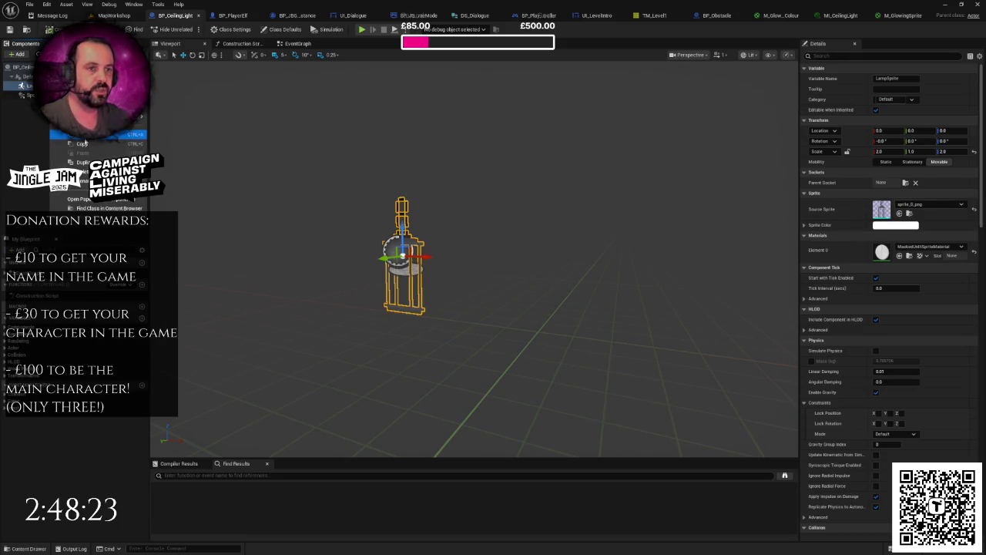
Step: Duplicate LampSprite as LampGlow using the yellow sprite_1_png sprite
click(81, 162)
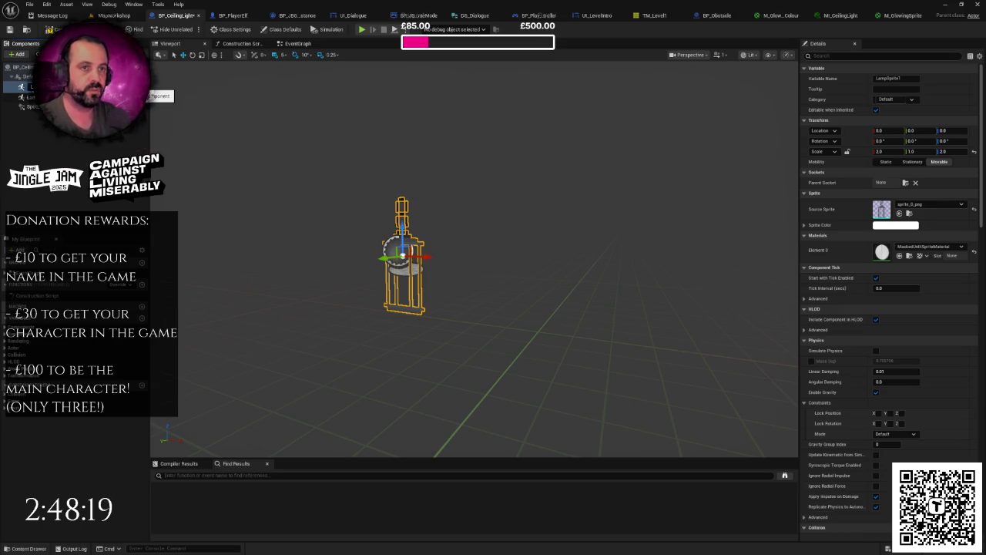
click(903, 204)
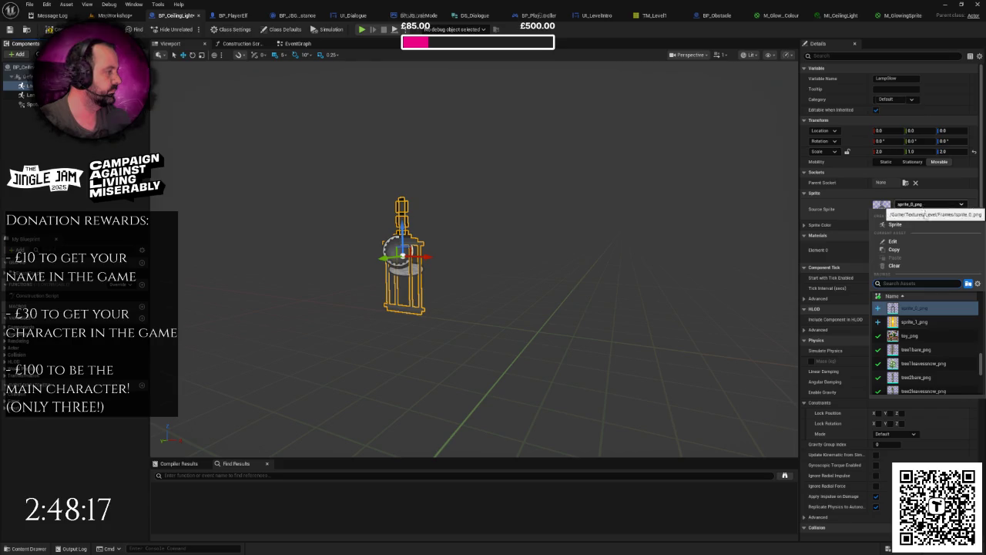
click(913, 326)
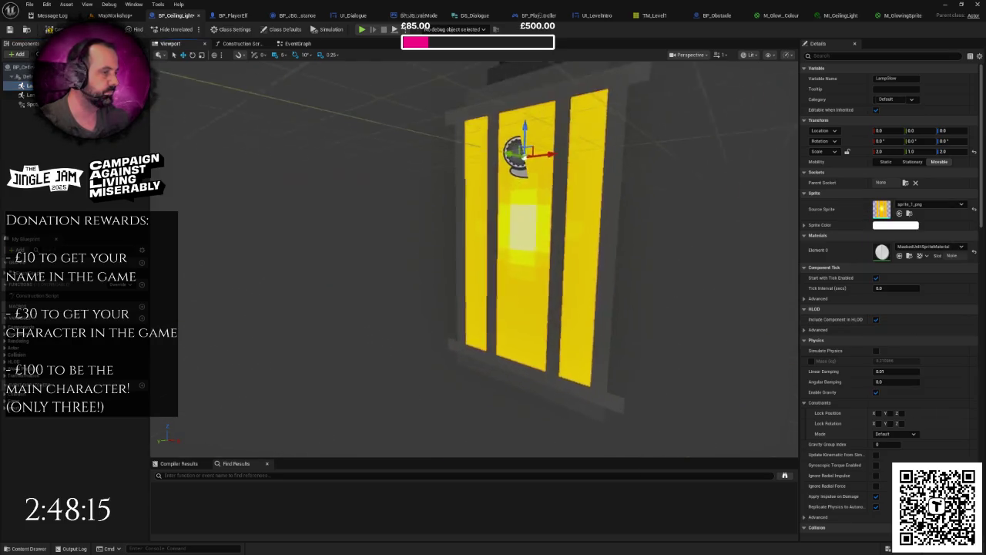
Step: Apply the M_GlowingSprite material to LampGlow and save the blueprint
click(939, 247)
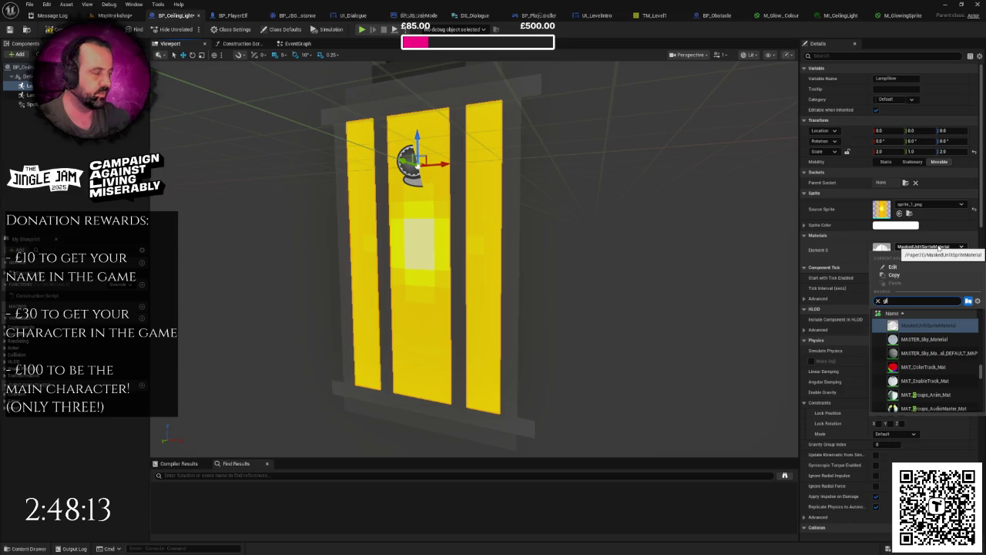
text(ow)
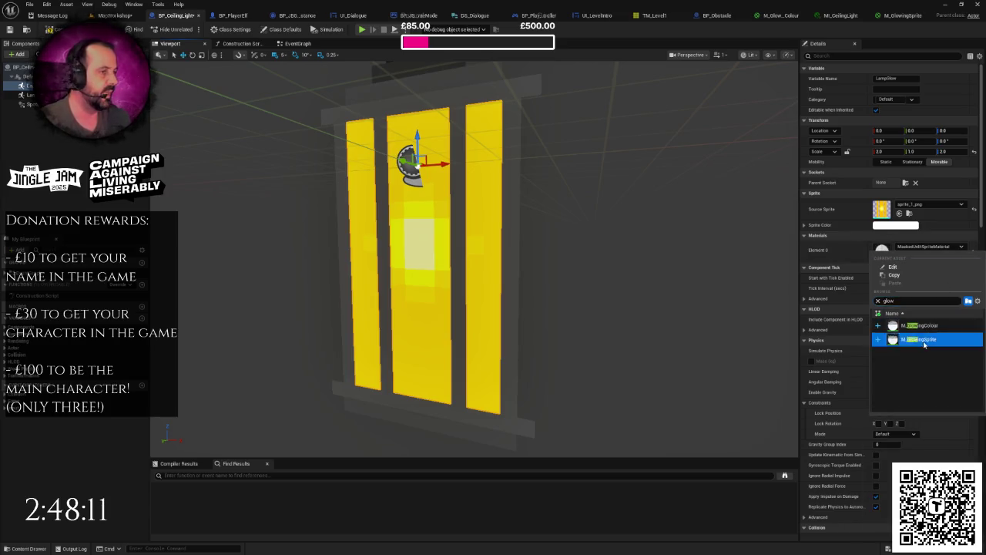
click(924, 340)
scroll(621, 285, down, 5)
key(ctrl+s)
scroll(611, 278, up, 5)
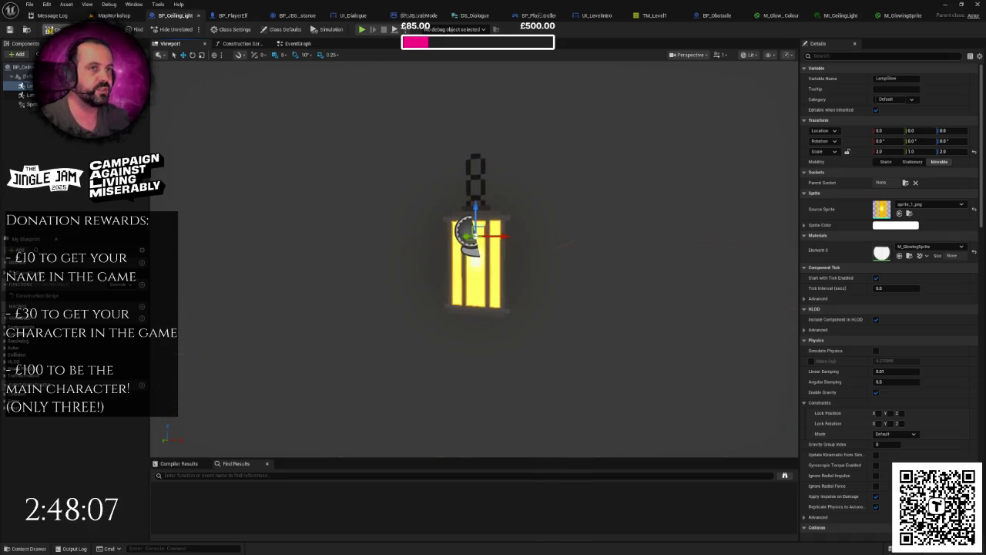
scroll(275, 307, down, 5)
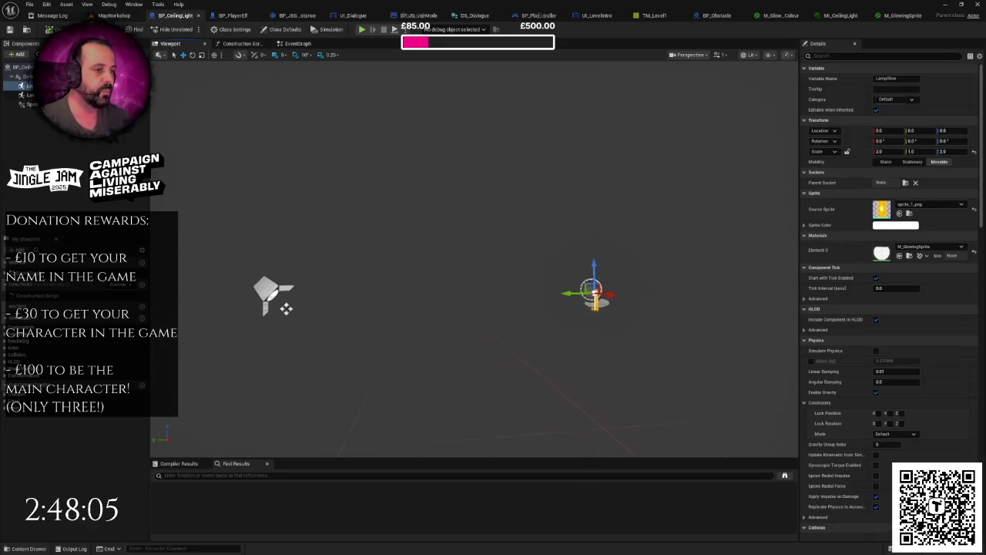
click(266, 293)
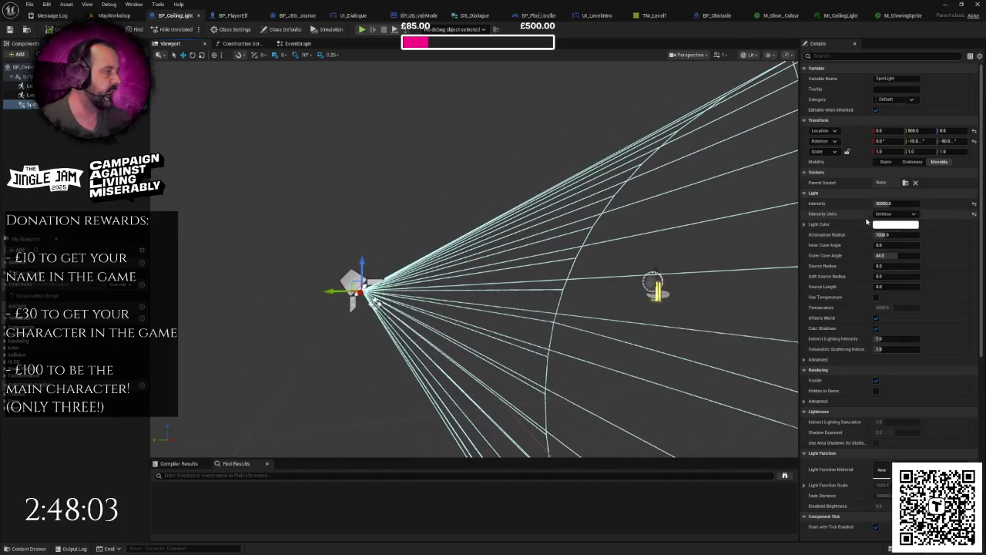
Step: Change the spotlight's Light Color to a saturated warm yellow-orange
click(894, 224)
click(764, 289)
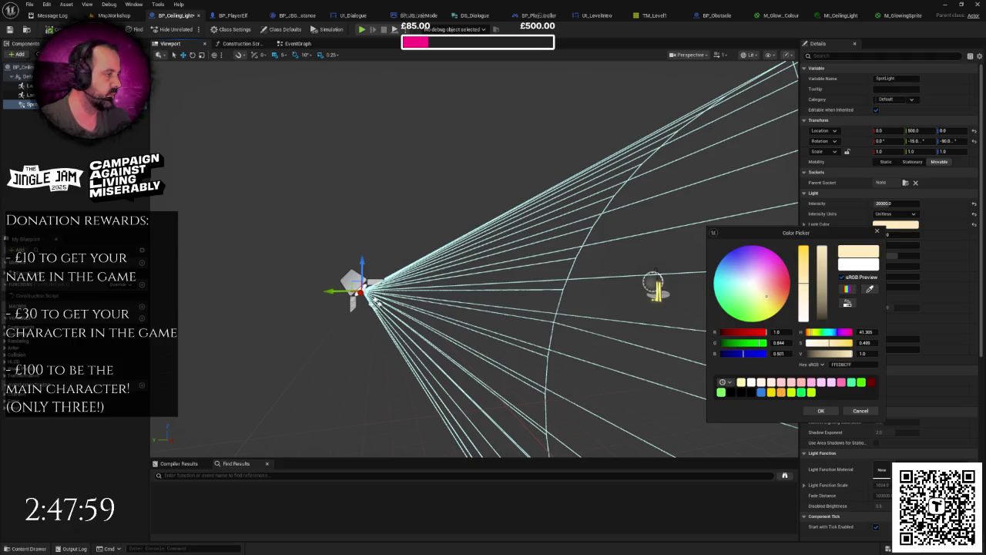
click(774, 295)
click(787, 297)
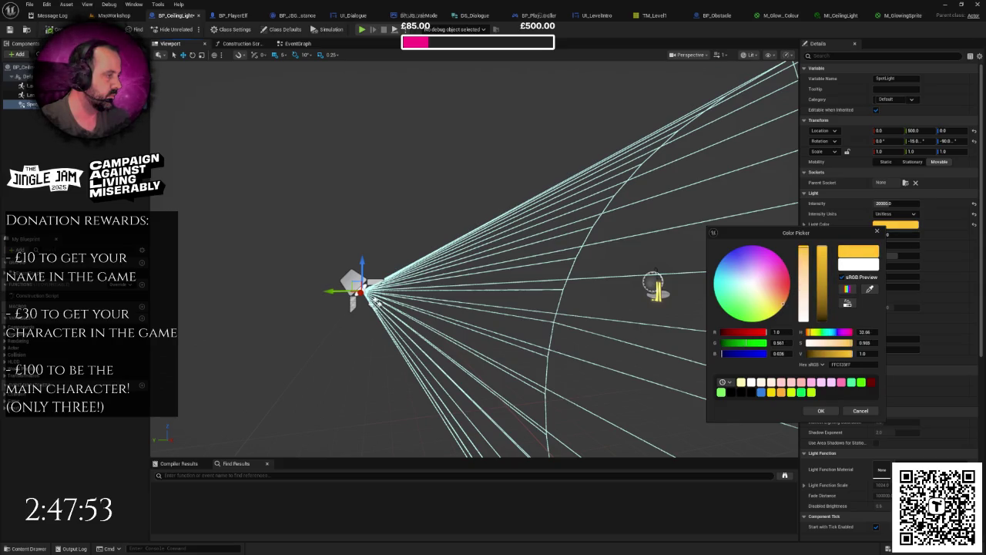
click(821, 411)
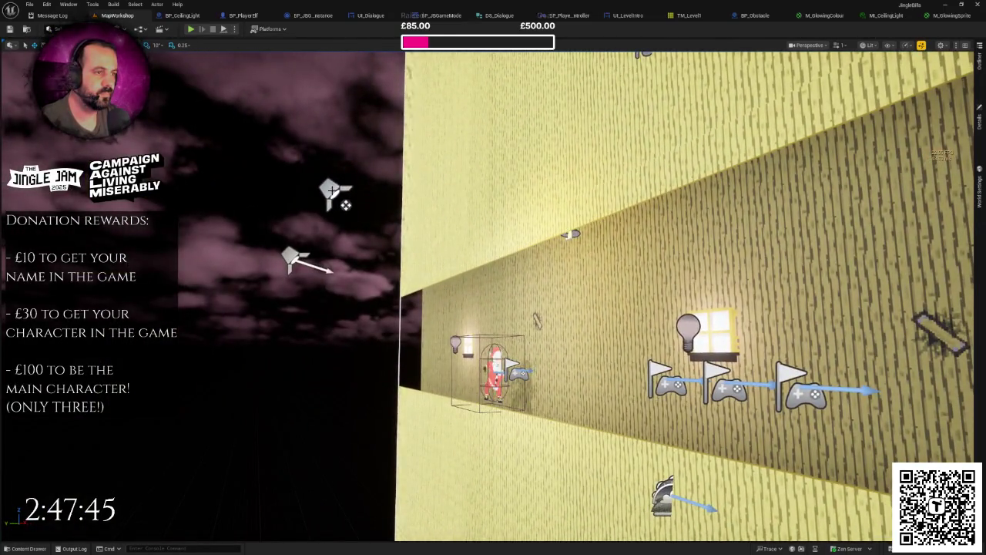
Step: Select the spotlight and run a quick play-test of the level
click(346, 205)
click(191, 29)
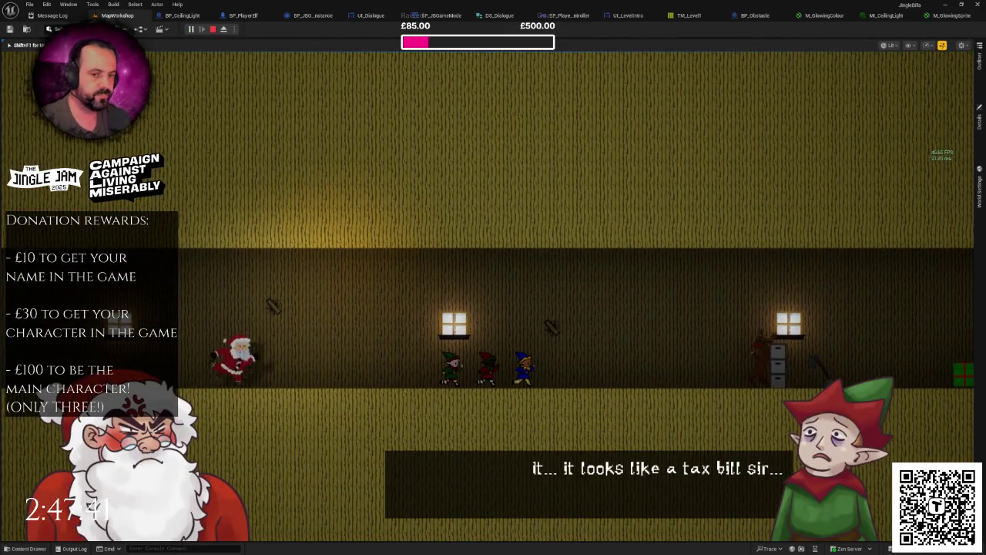
key(Escape)
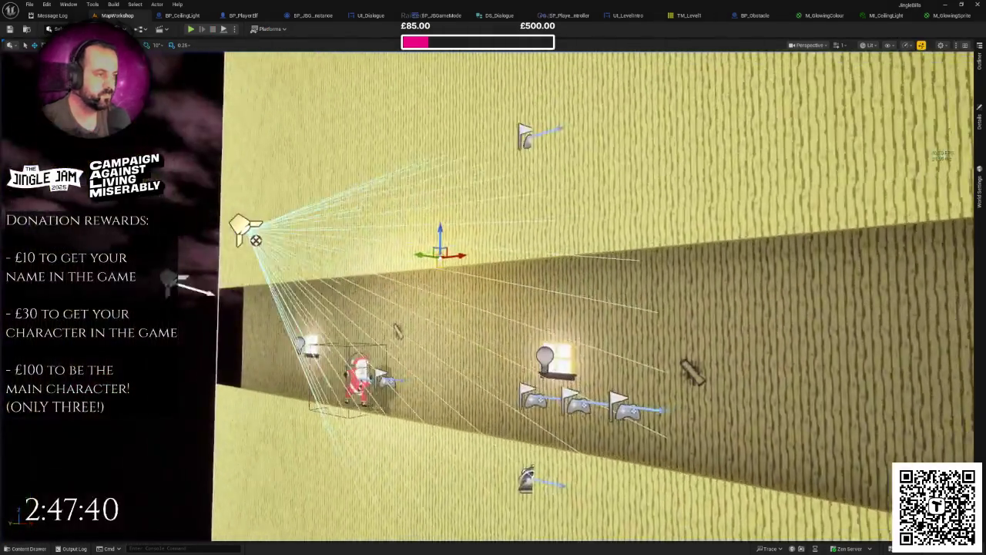
Step: Lower the ceiling lamp on the wall and set its Location Y to -1.0
drag(493, 293, 436, 258)
mouse_move(493, 293)
mouse_down()
mouse_move(481, 281)
mouse_move(509, 273)
mouse_move(481, 281)
mouse_up()
scroll(445, 277, up, 3)
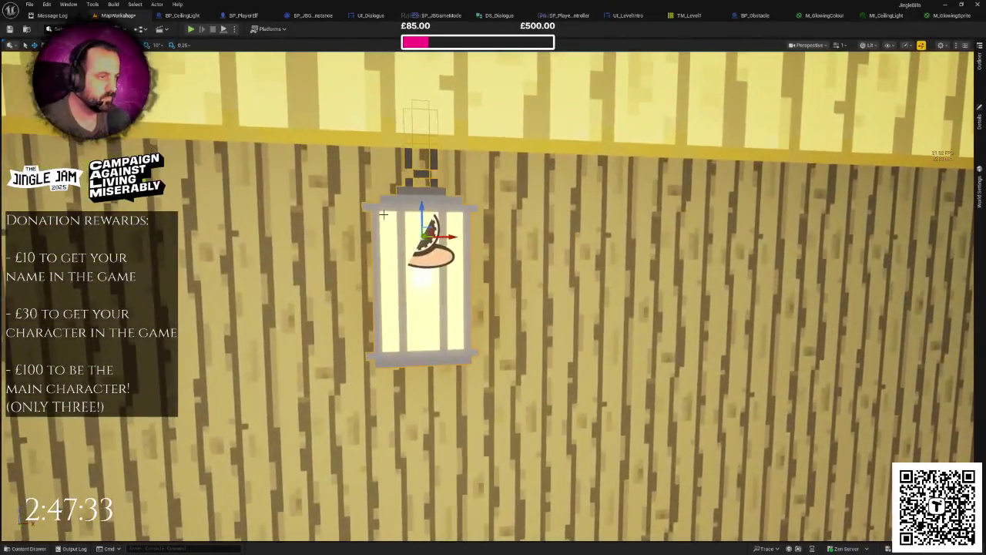
drag(421, 213, 416, 234)
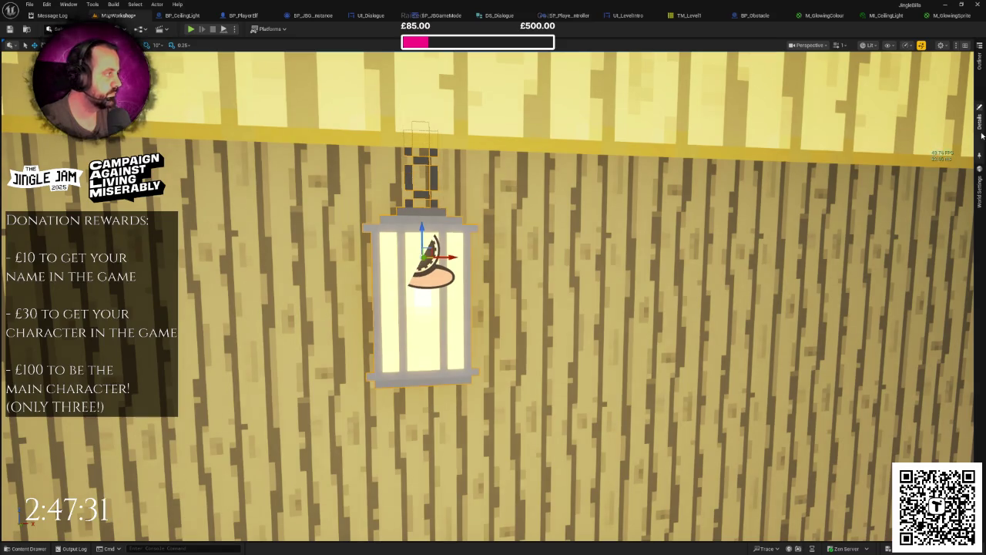
click(981, 129)
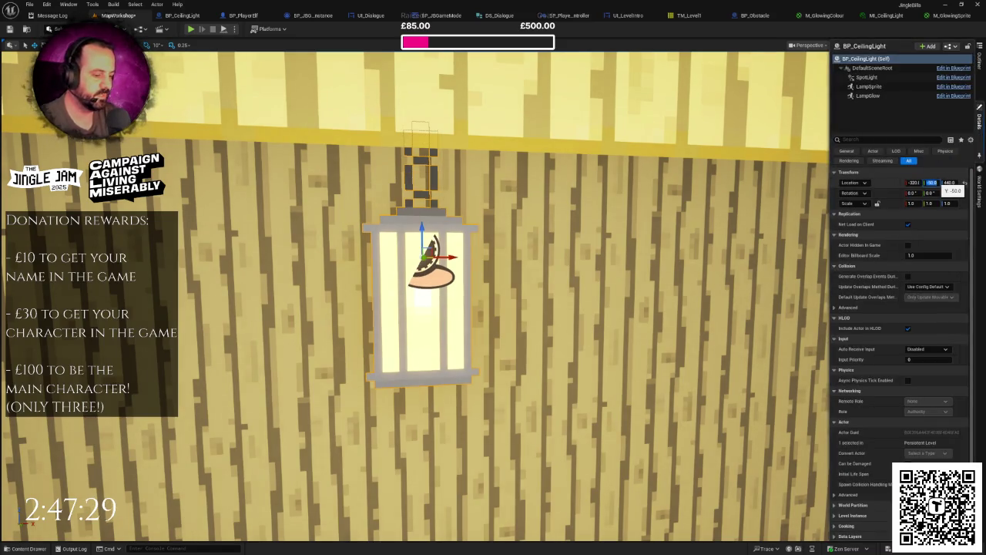
text(-1)
key(Return)
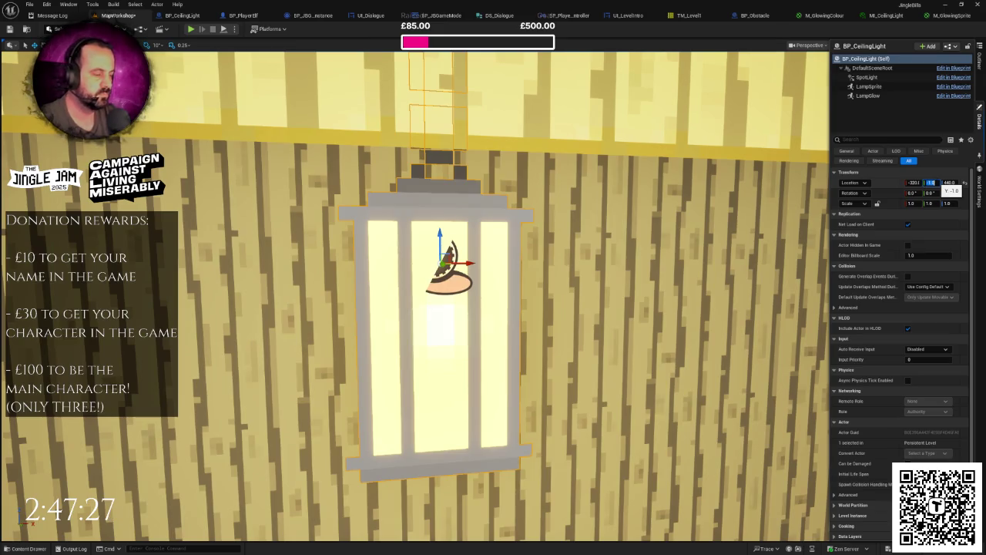
scroll(576, 192, down, 10)
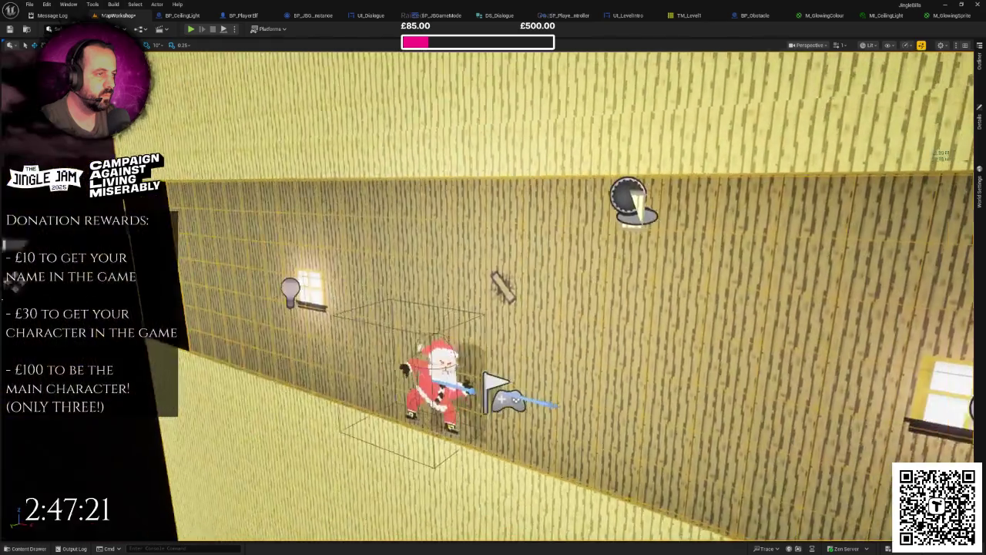
Step: Save all changes and play-test the level again, then leave full-screen
key(ctrl+s)
key(alt+p)
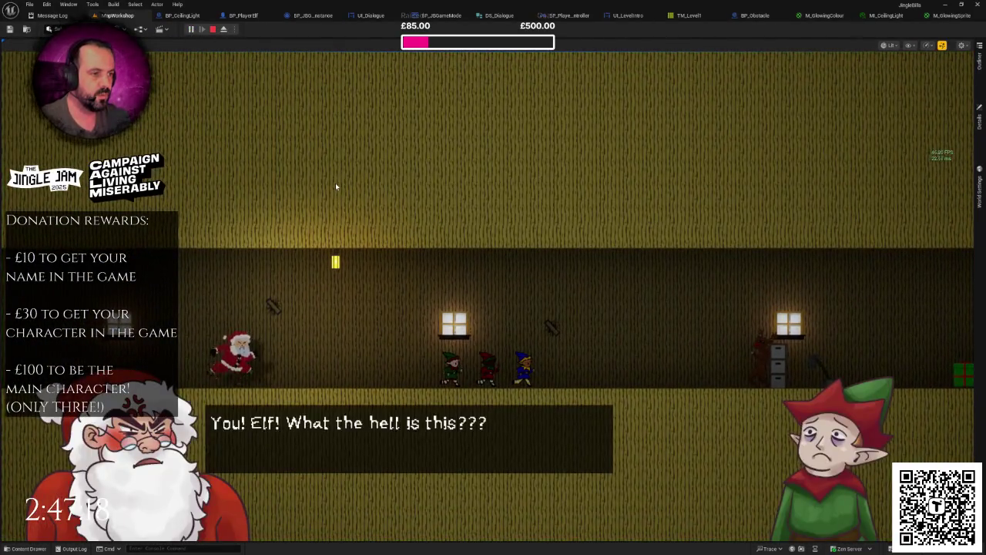
click(335, 183)
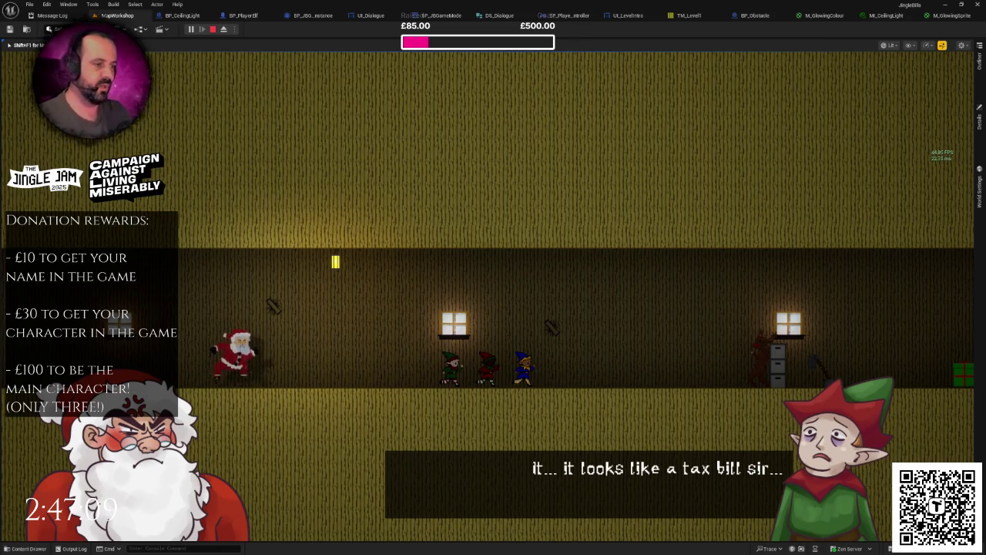
key(Escape)
key(F11)
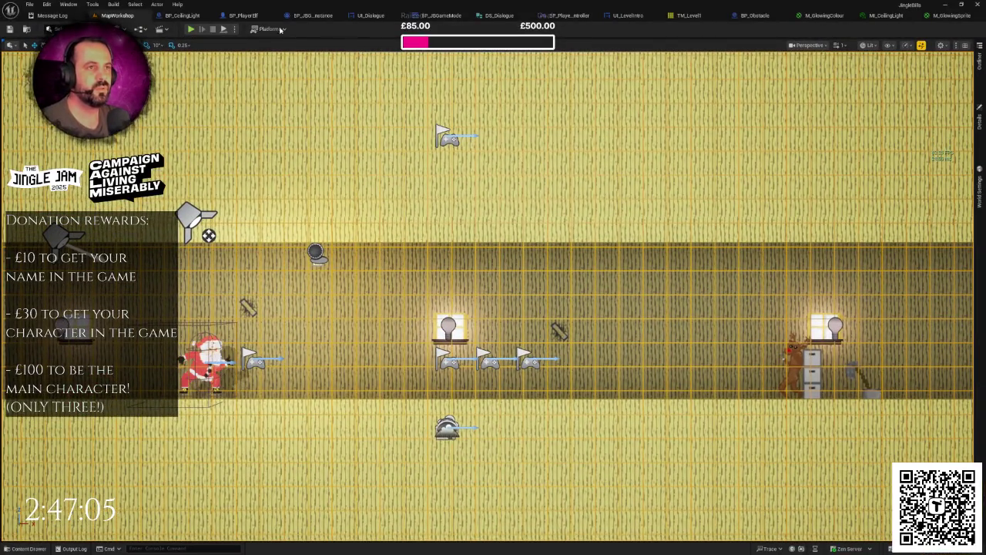
Step: Inspect the M_GlowingColour and M_CeilingLight tabs, then close the M_CeilingLight and M_GlowingSprite editors
click(823, 16)
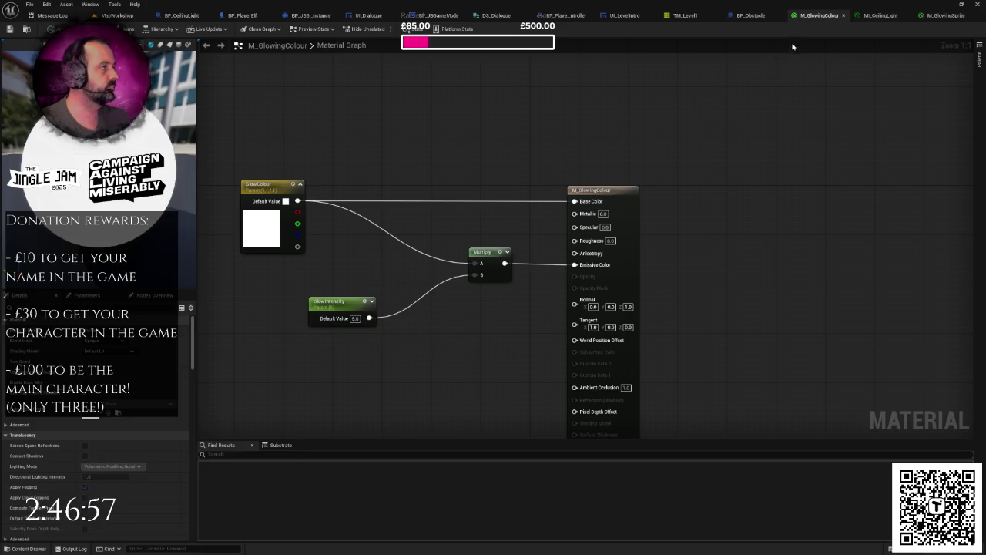
click(885, 16)
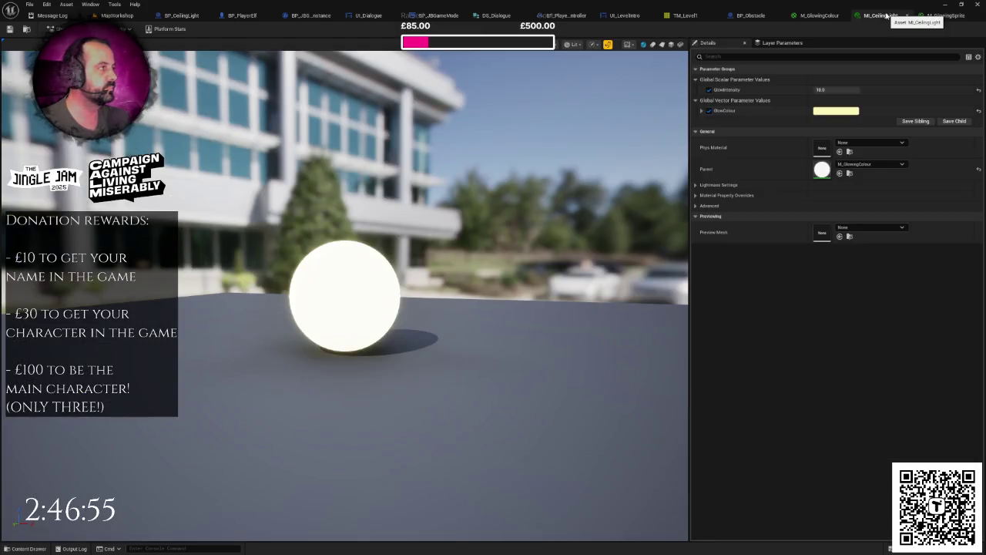
click(829, 15)
click(909, 17)
click(971, 16)
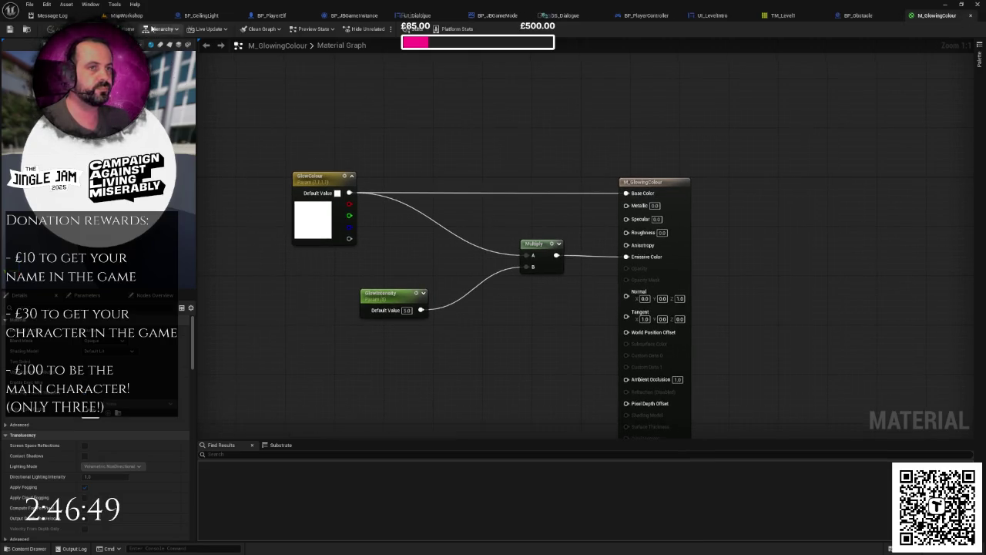
Step: Return to the BP_CeilingLight blueprint and select its LampGlow sprite component
click(127, 16)
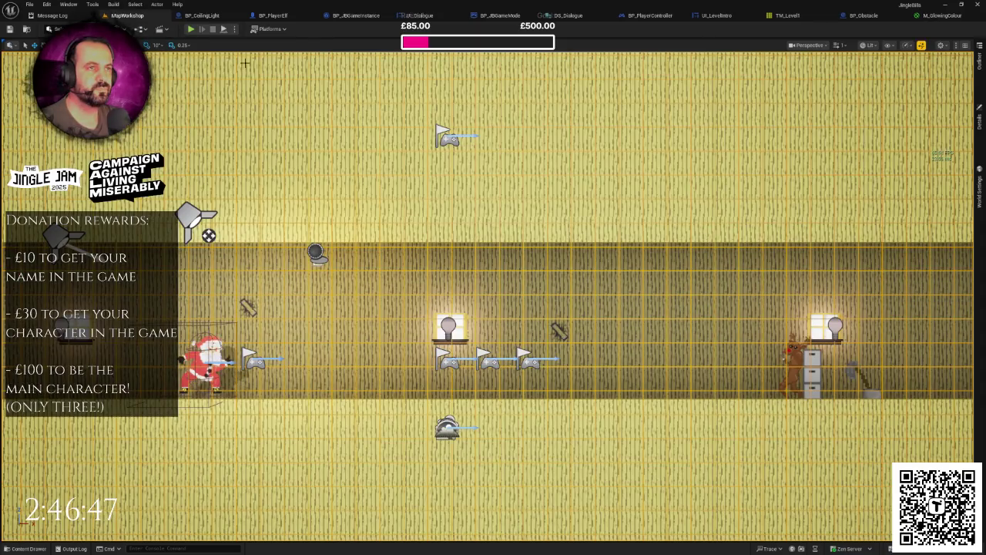
click(203, 15)
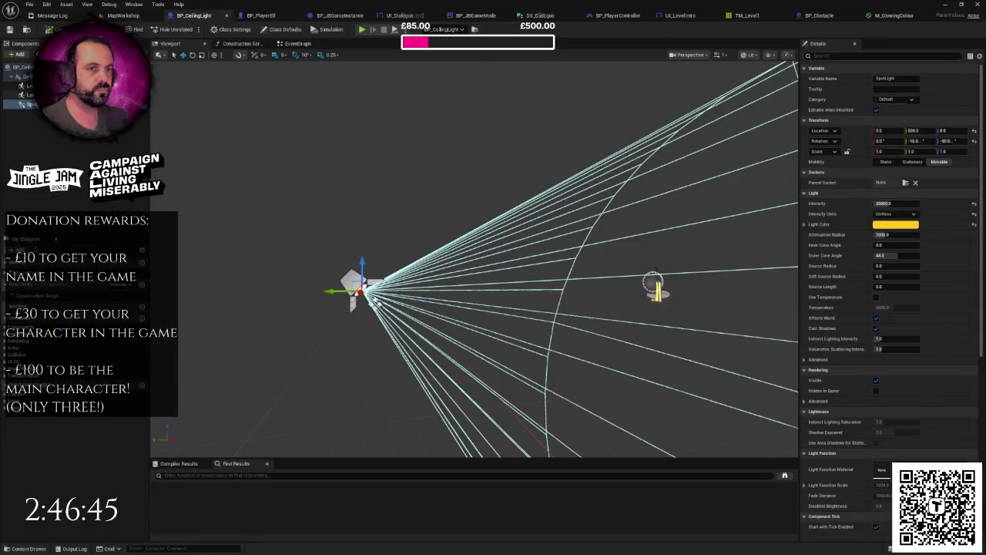
click(655, 288)
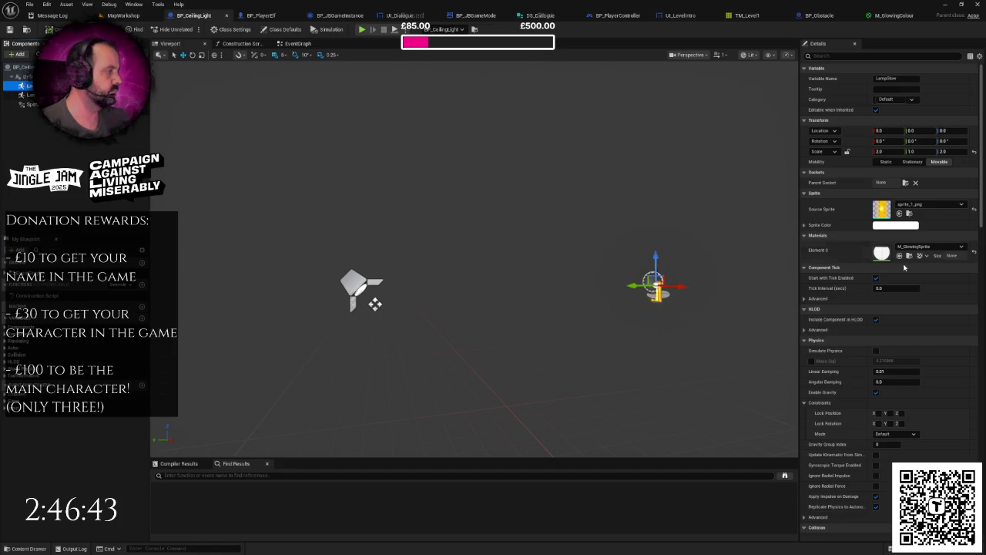
Step: Force-delete the MI_CeilingLight material instance from the Content Browser's Materials folder
click(122, 17)
scroll(462, 231, up, 3)
click(29, 549)
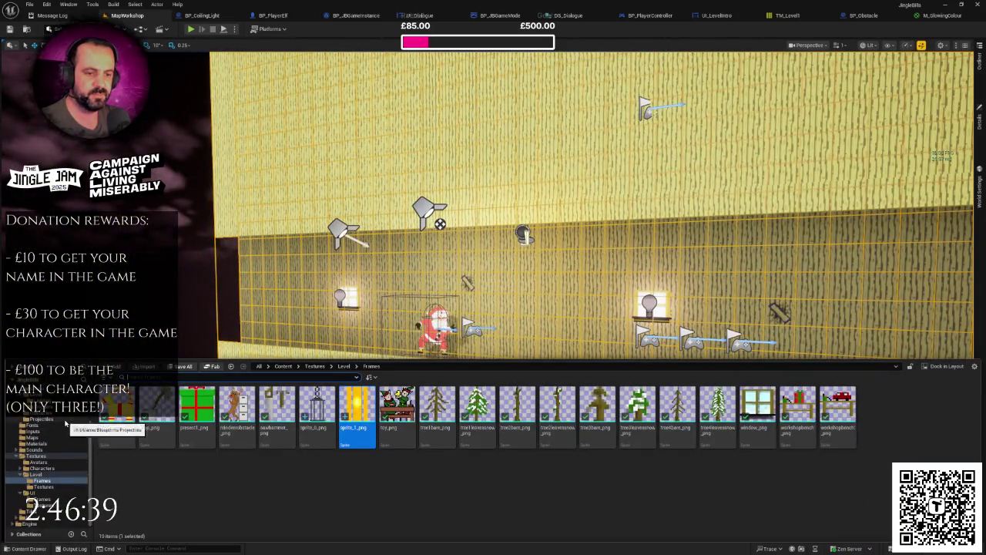
scroll(58, 447, up, 2)
click(36, 446)
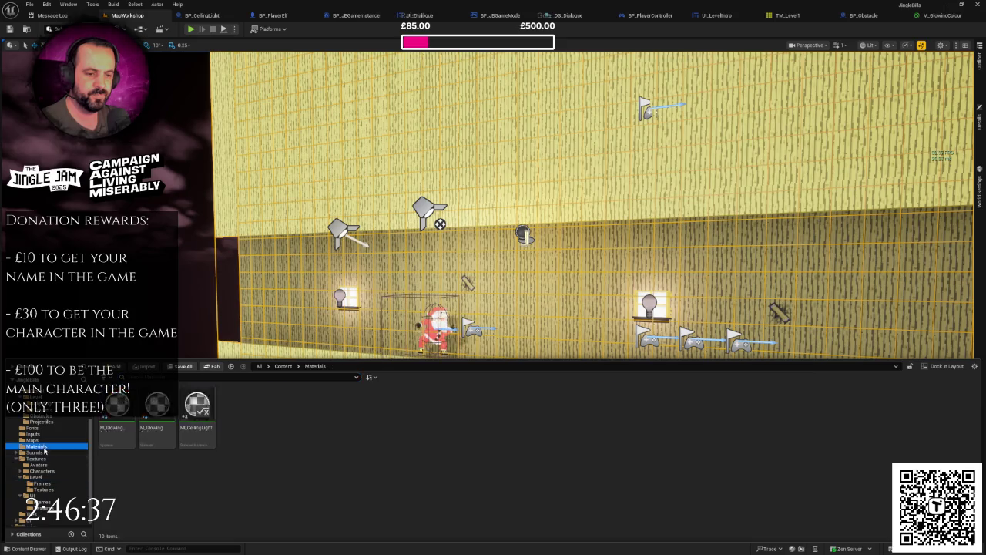
click(197, 408)
key(Delete)
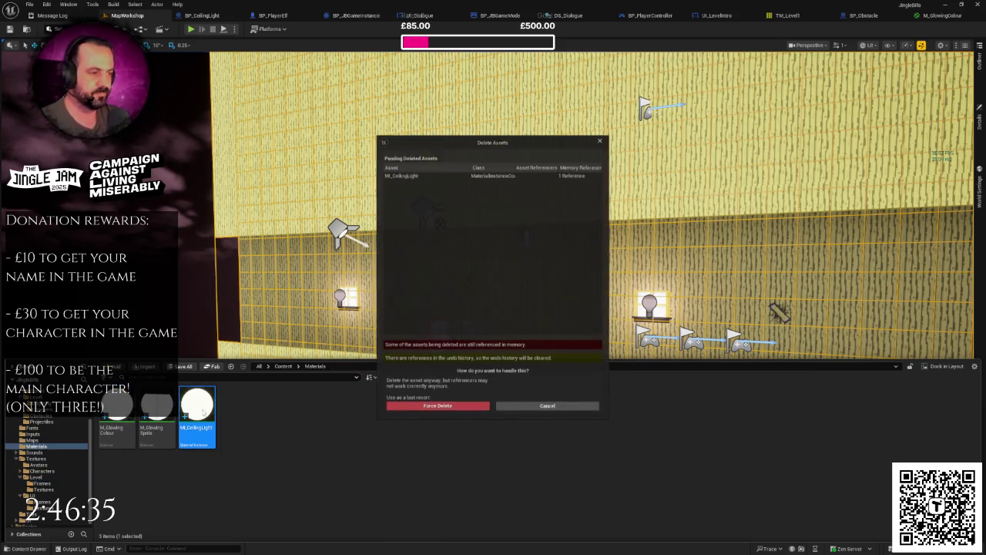
click(450, 409)
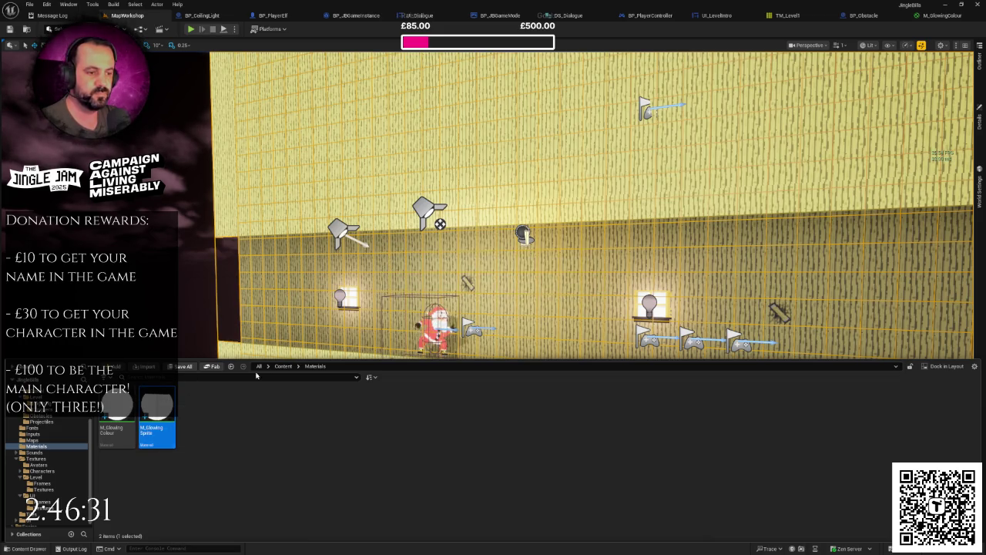
Step: Create a material instance of M_GlowingSprite named MI_LampGlow and open it
click(285, 366)
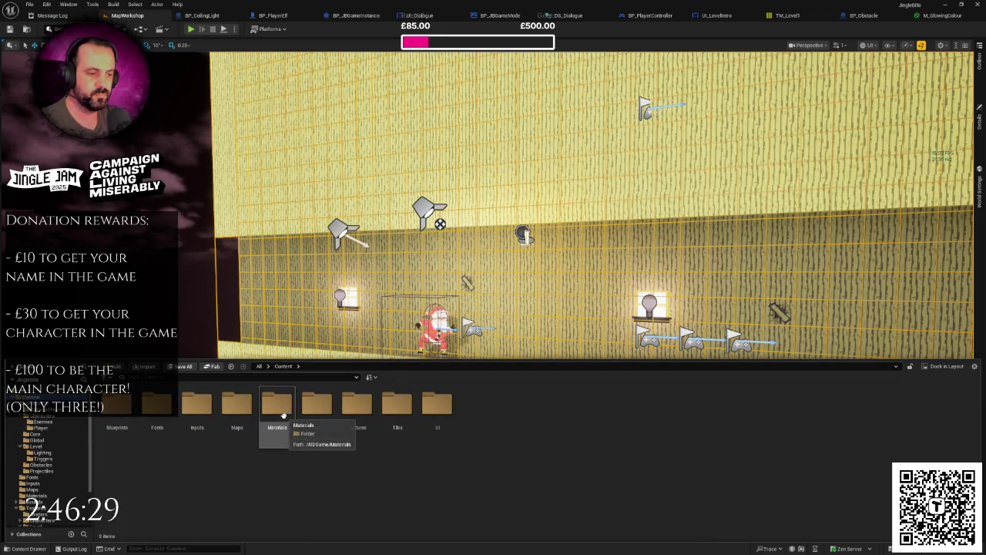
right_click(285, 417)
click(336, 343)
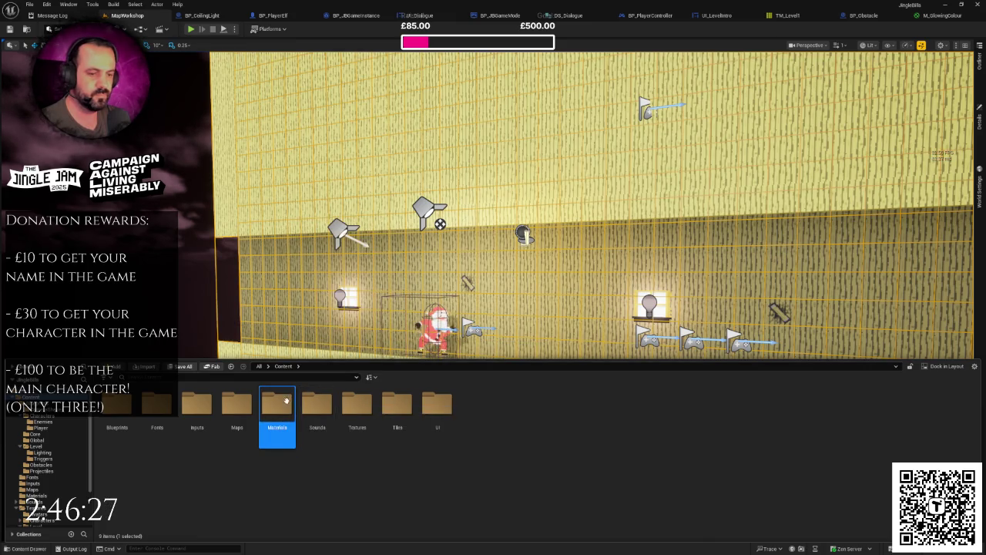
double_click(286, 401)
click(165, 403)
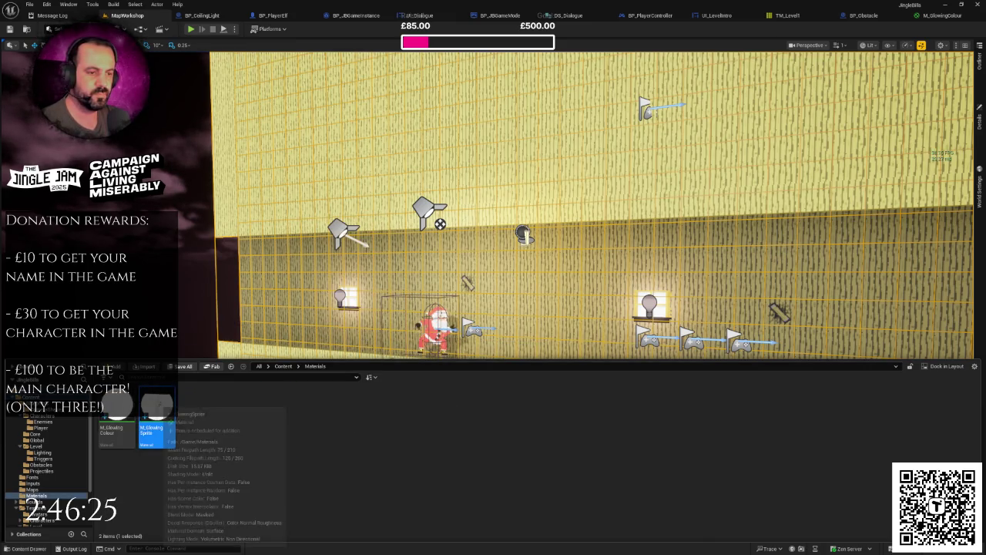
right_click(165, 403)
mouse_move(223, 256)
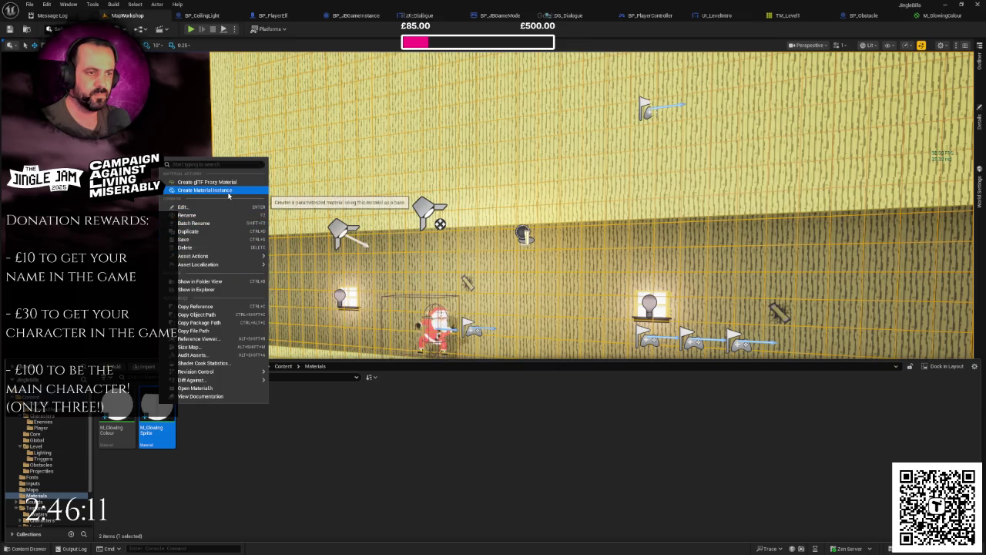
click(228, 191)
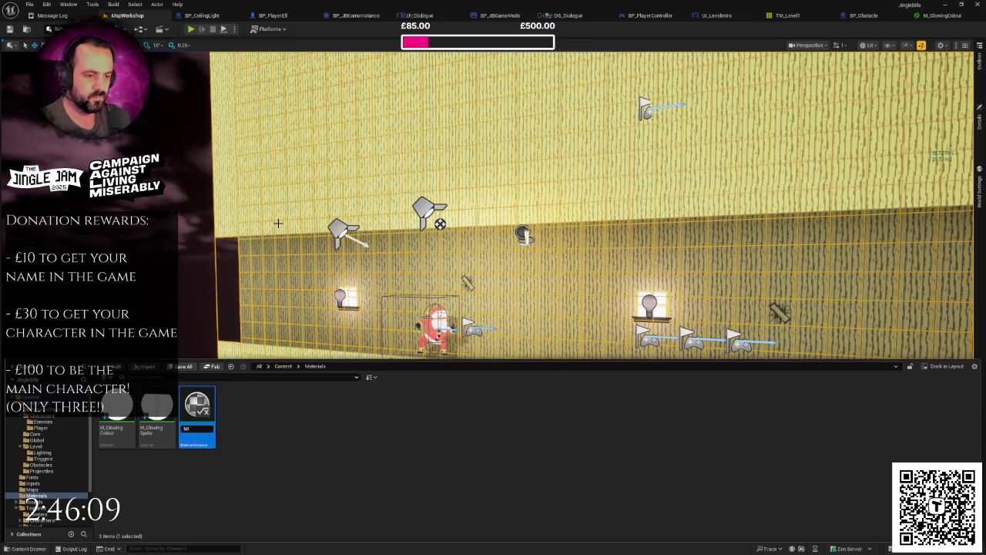
text(MI_LampGlo)
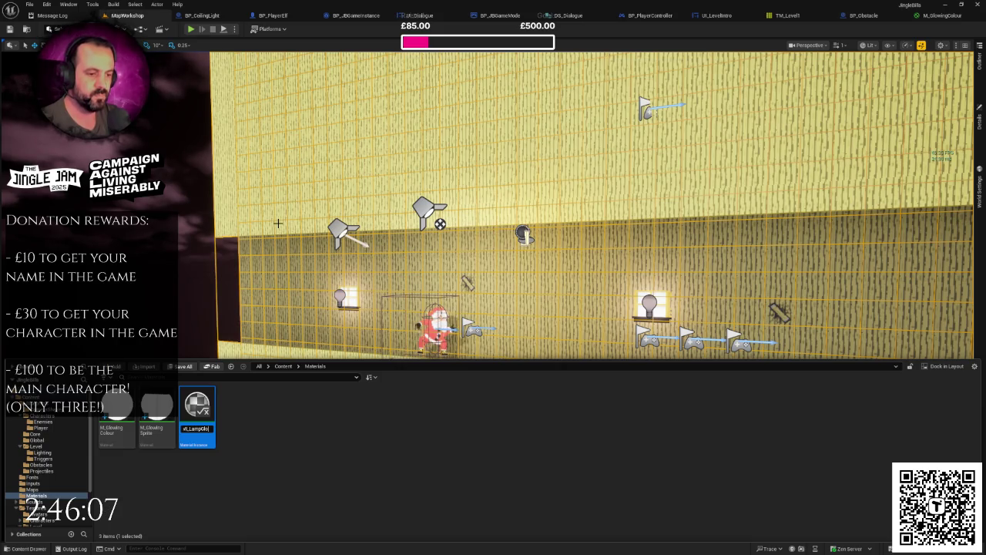
text(w)
key(Return)
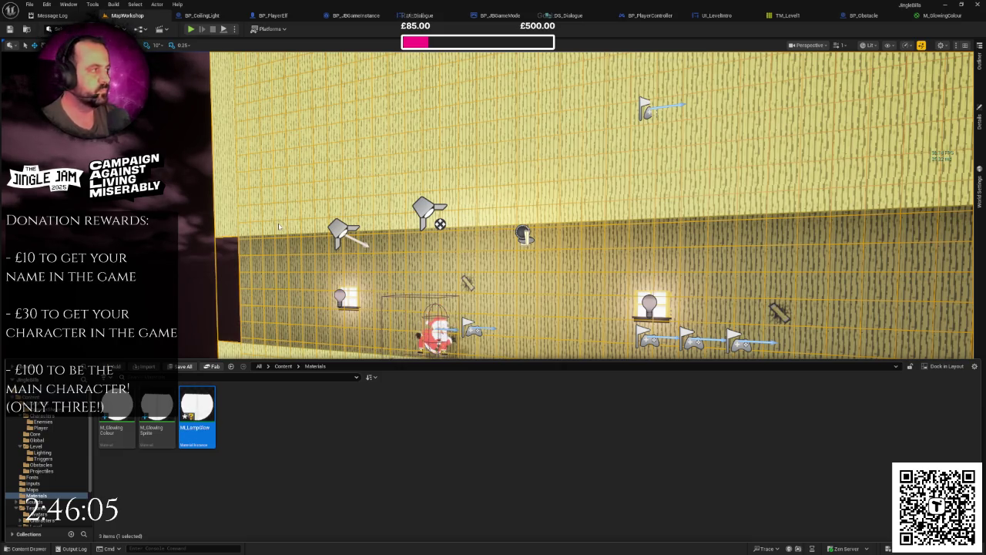
key(Return)
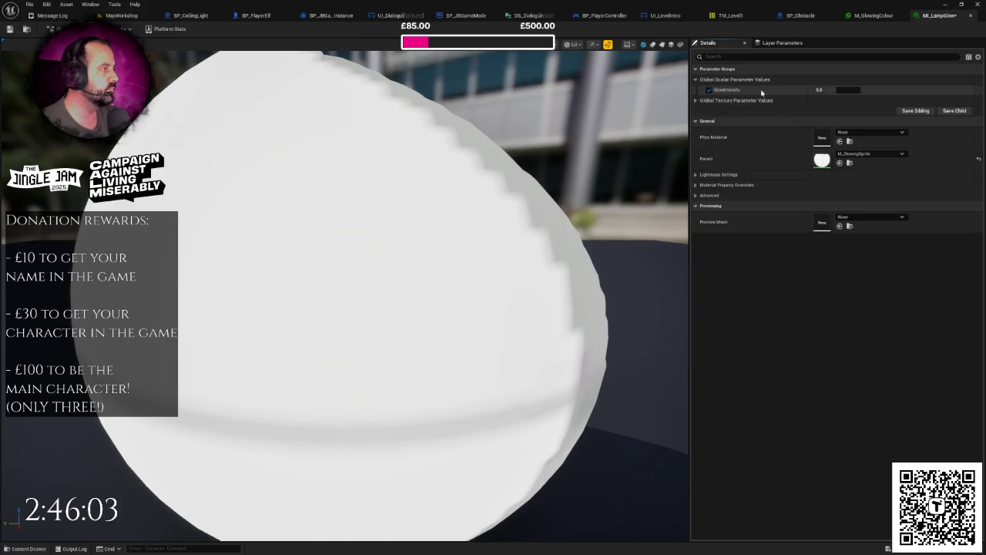
Step: Give MI_LampGlow a GlowIntensity of 10 and assign it to BP_CeilingLight's lamp sprite
text(10)
key(Return)
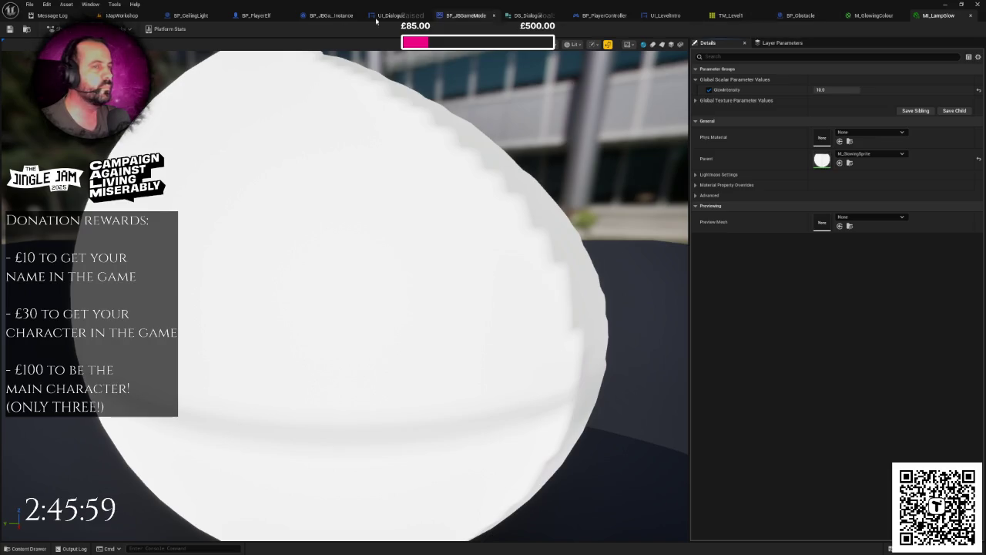
click(185, 16)
drag(310, 294, 355, 266)
click(925, 247)
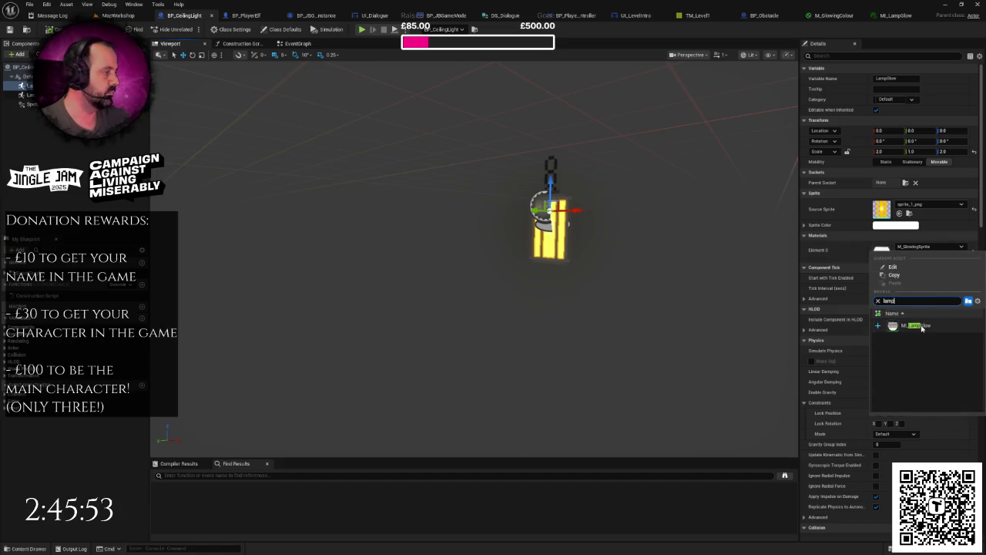
click(922, 325)
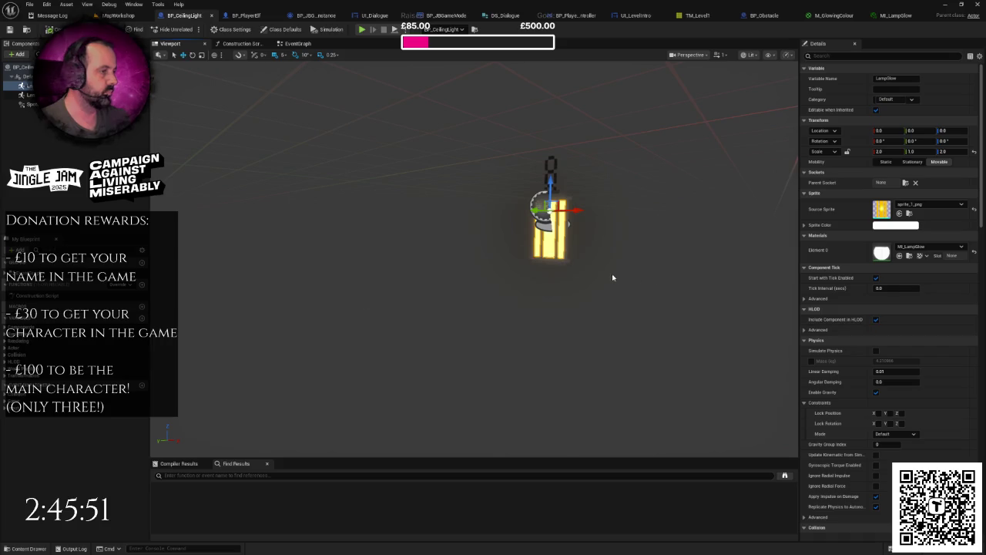
scroll(612, 277, down, 5)
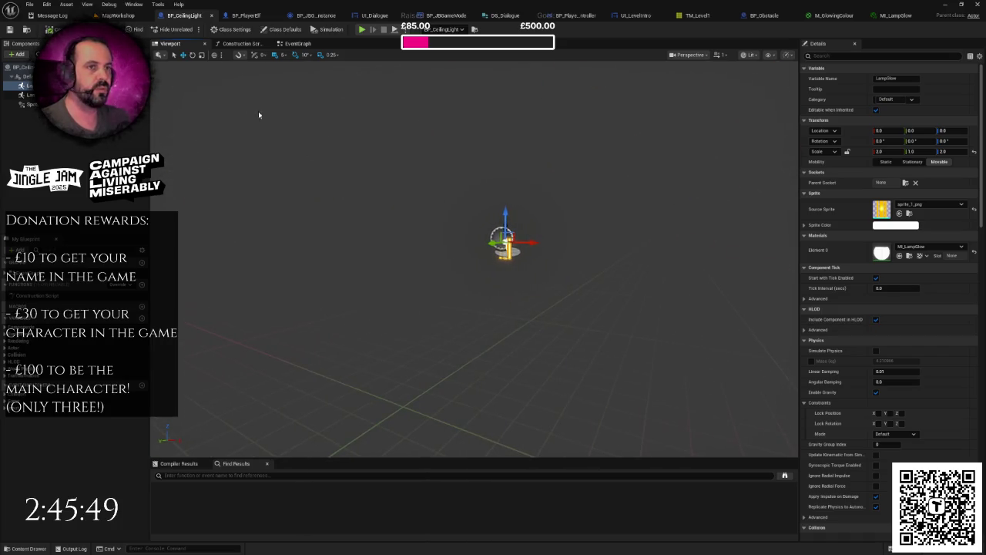
click(27, 104)
Step: Set the spotlight's Location Y to 300 and Intensity to 30000, then save the blueprint
scroll(706, 226, down, 5)
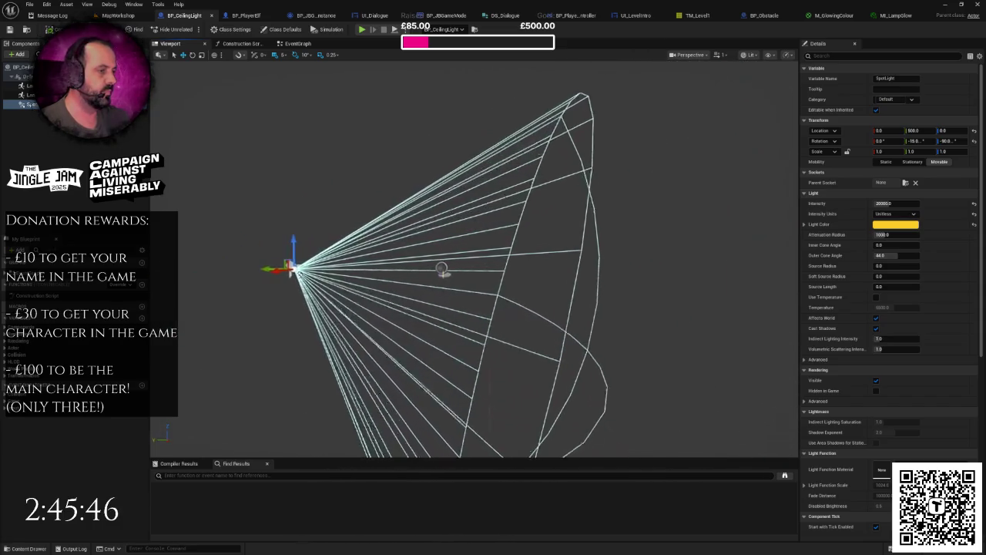
scroll(475, 258, up, 4)
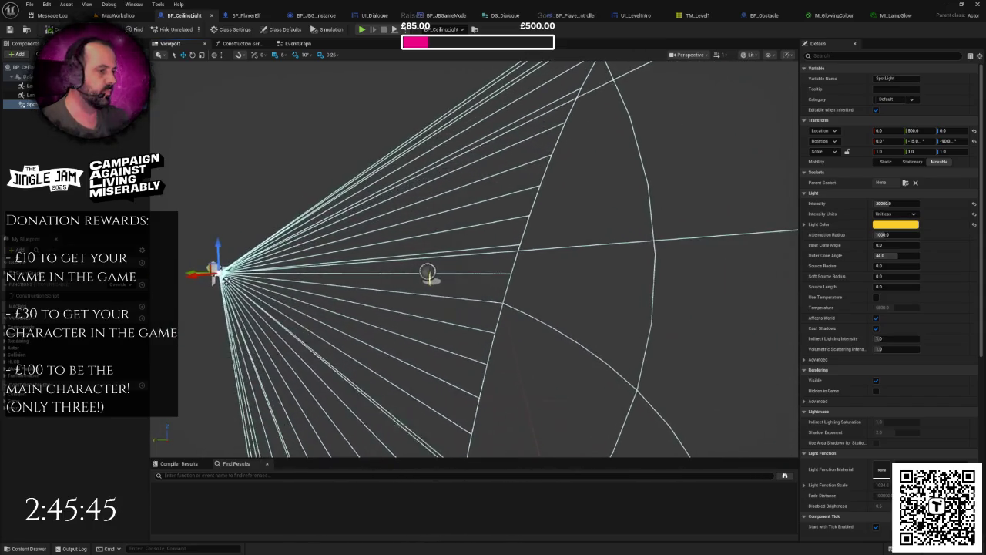
scroll(474, 258, up, 3)
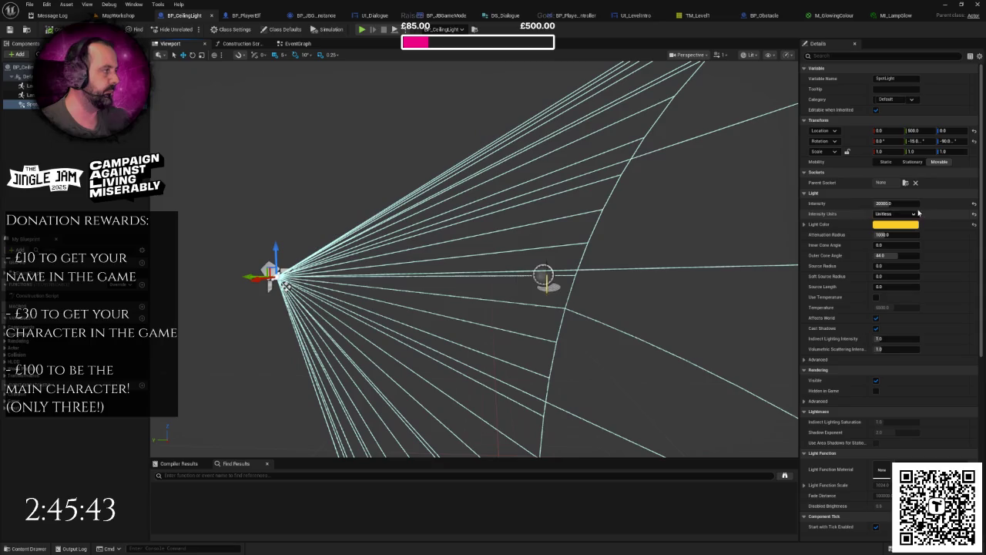
click(917, 132)
text(3)
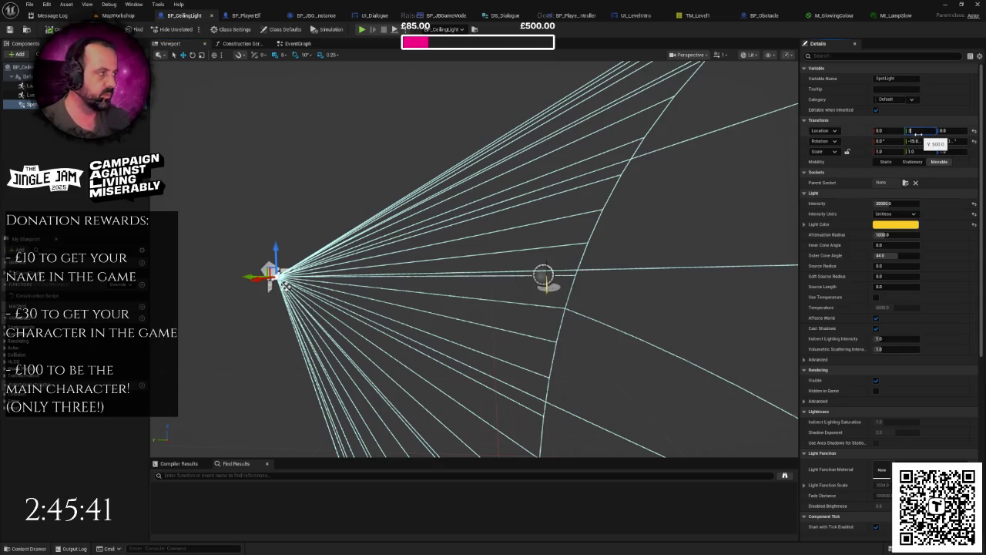
text(0)
key(Return)
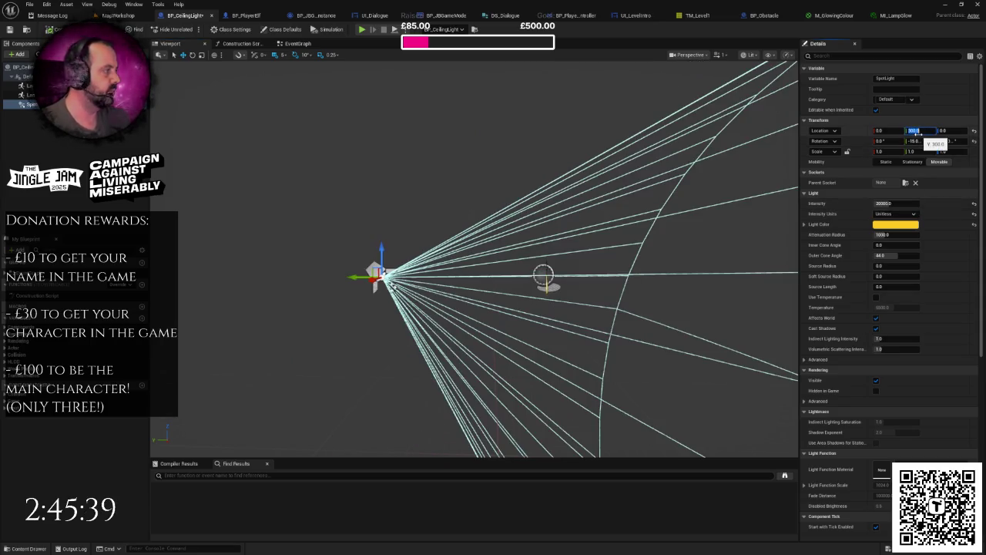
click(894, 203)
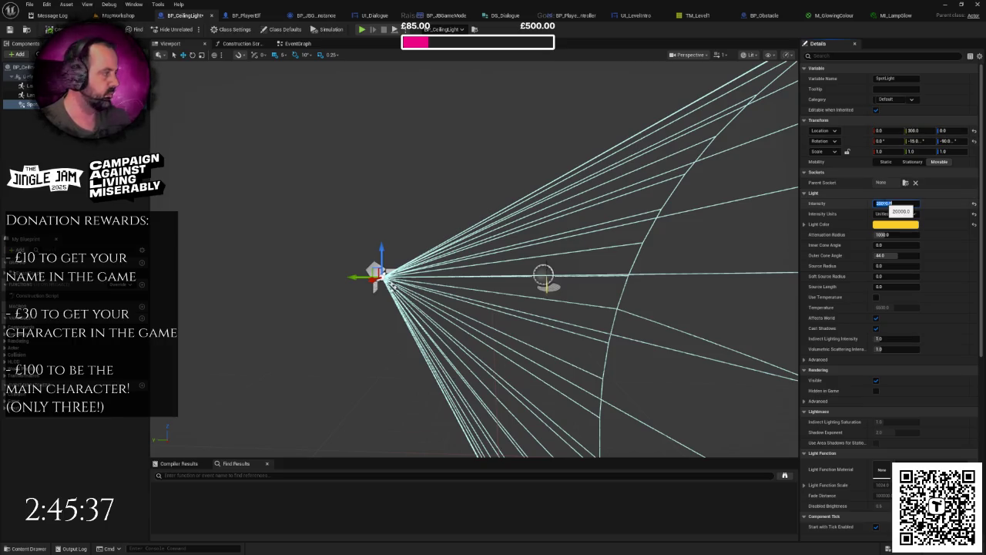
text(30000)
key(Return)
key(ctrl+s)
Step: Play-test the MapWorkshop level, then return to the MI_LampGlow editor
click(124, 16)
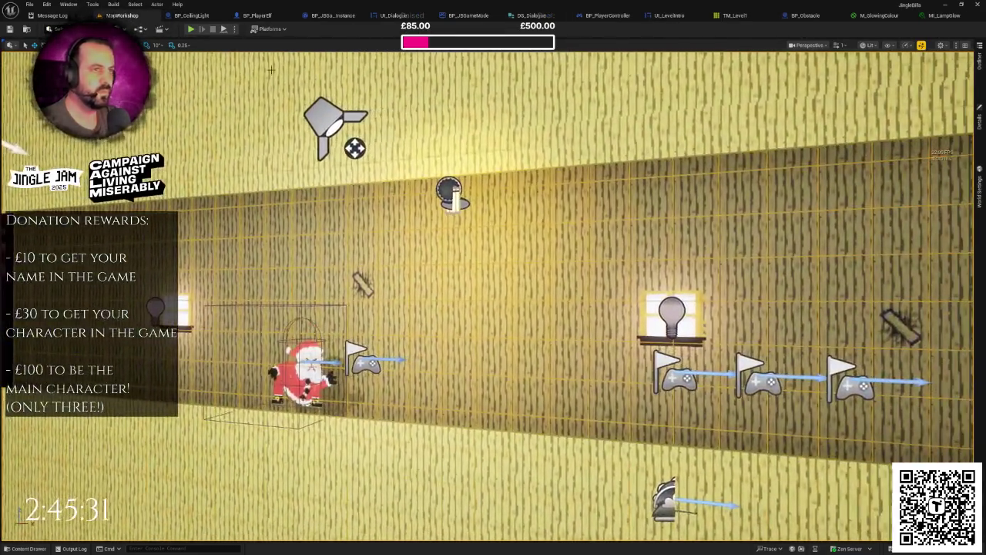
key(alt+p)
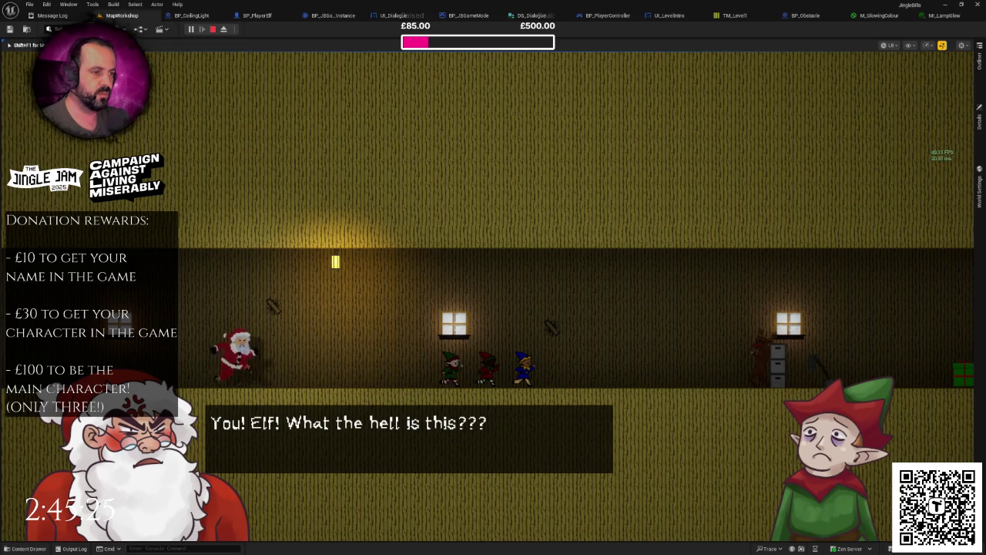
key(Escape)
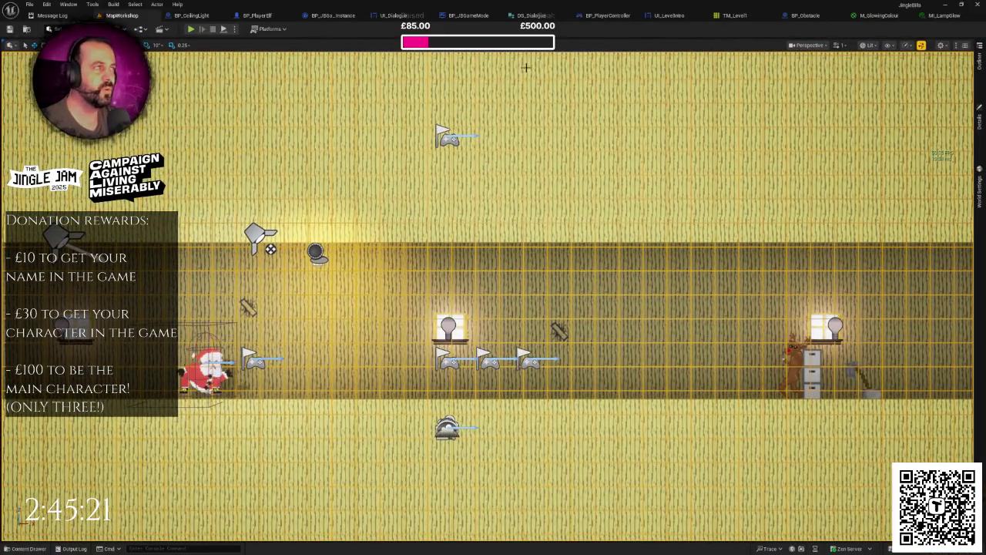
click(940, 15)
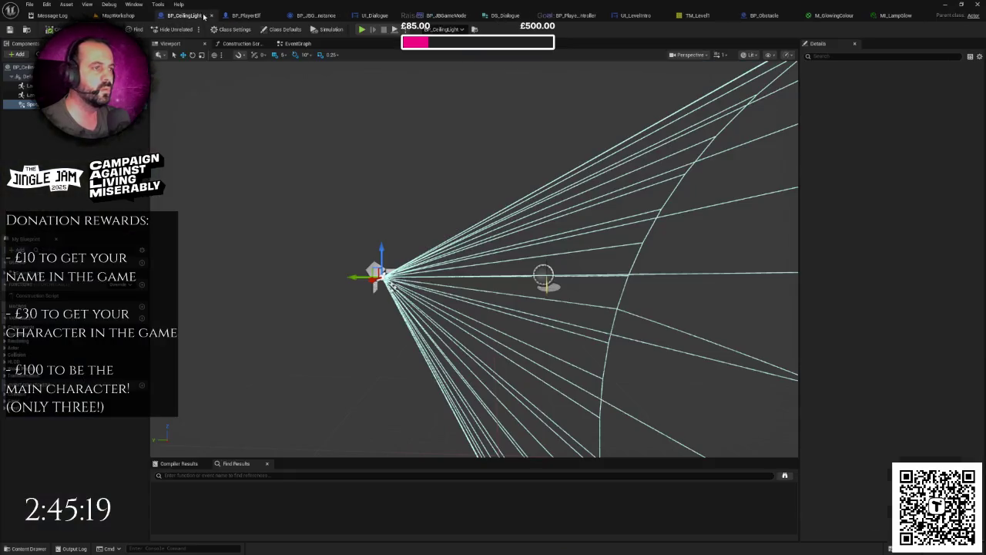
Step: Tilt the BP_CeilingLight spotlight to a pitch of -20, after trying -30
click(191, 16)
click(915, 141)
text(-20)
key(Return)
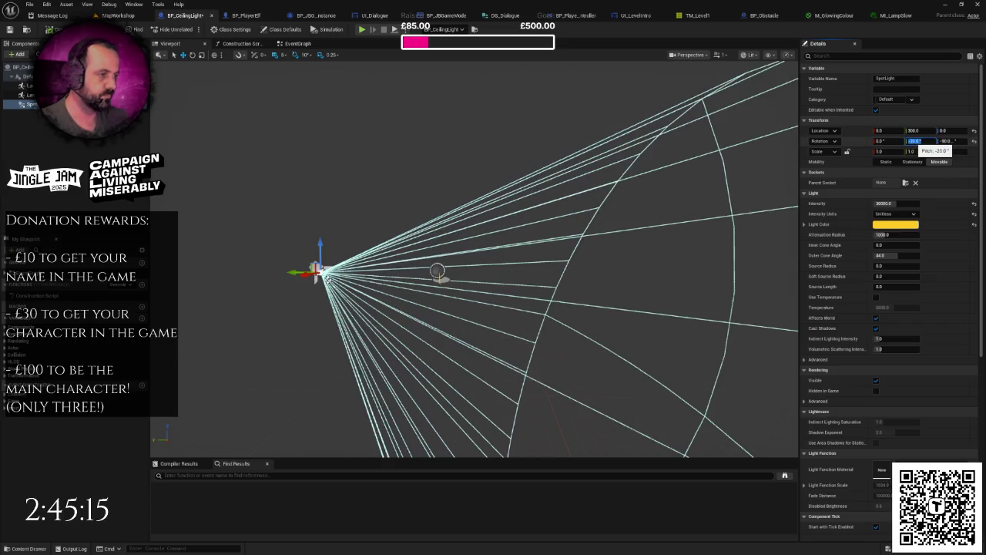
text(-30)
key(Return)
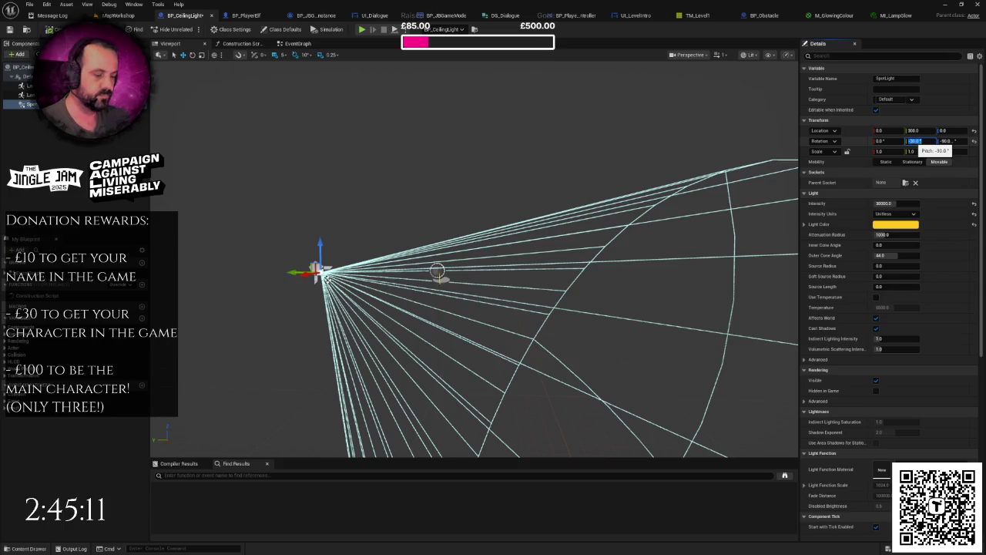
text(-25)
key(Return)
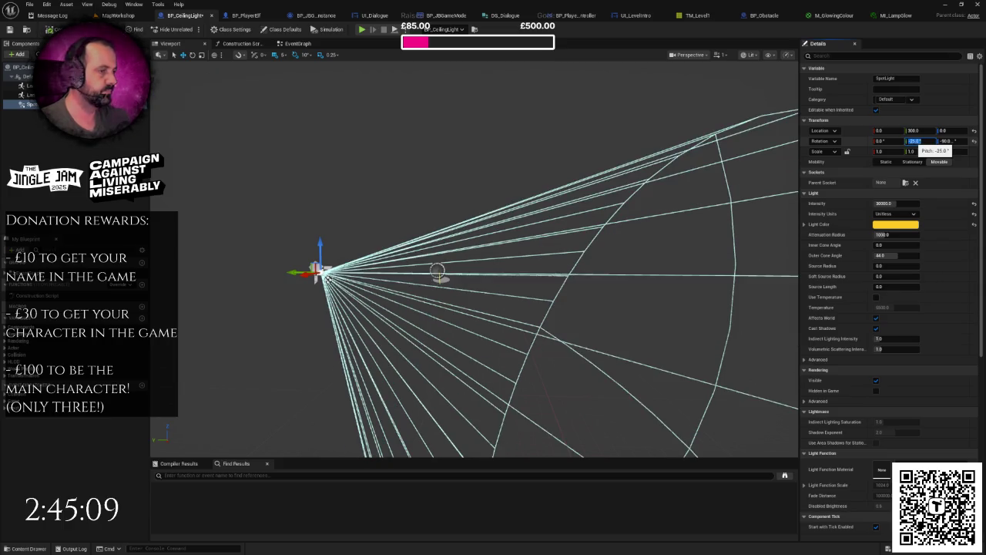
Step: Play-test the MapWorkshop level to check the tilted spotlight
click(118, 16)
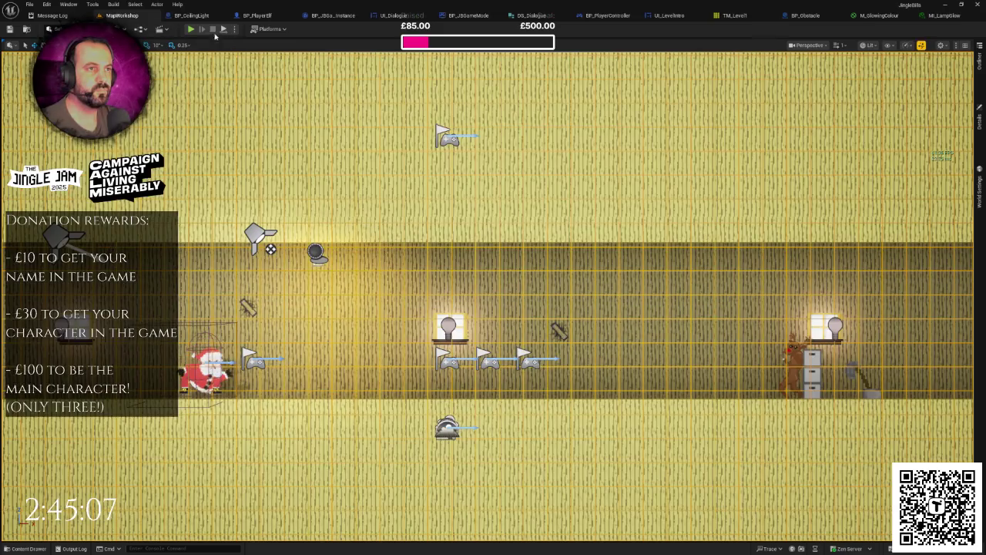
click(218, 30)
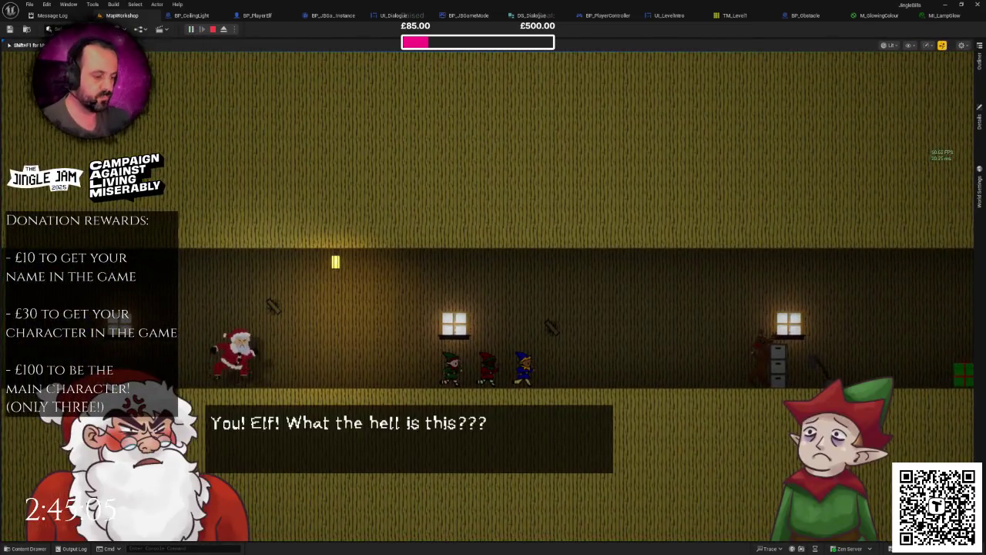
key(F11)
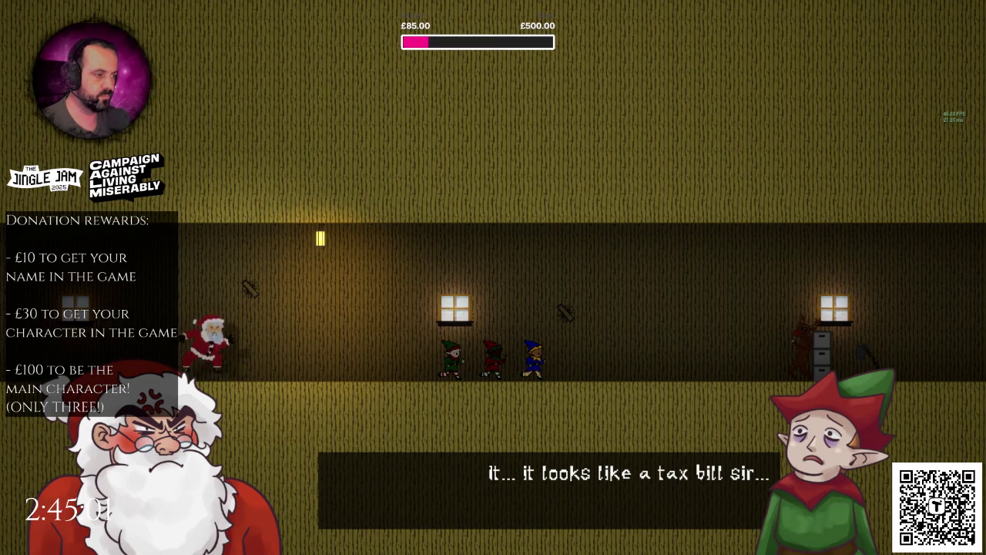
key(Escape)
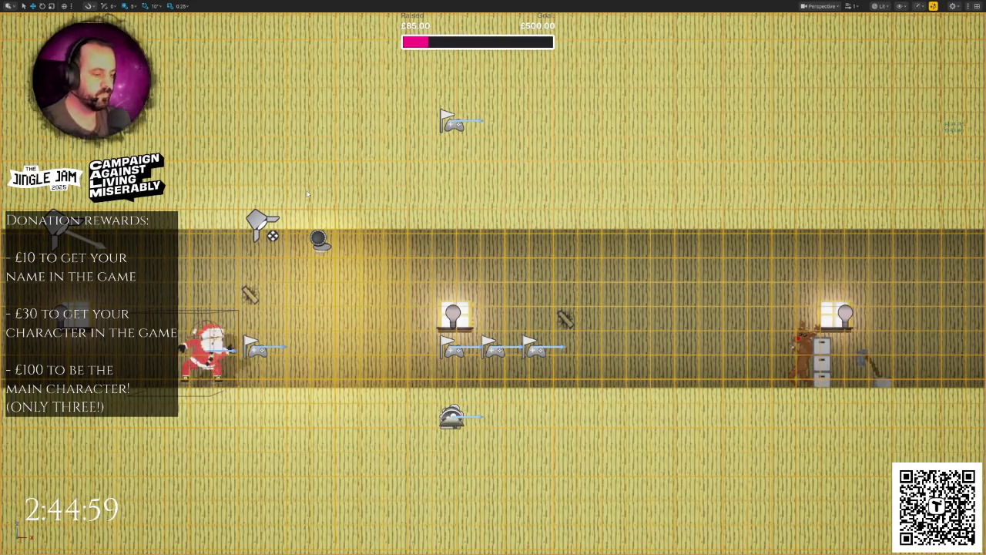
key(F11)
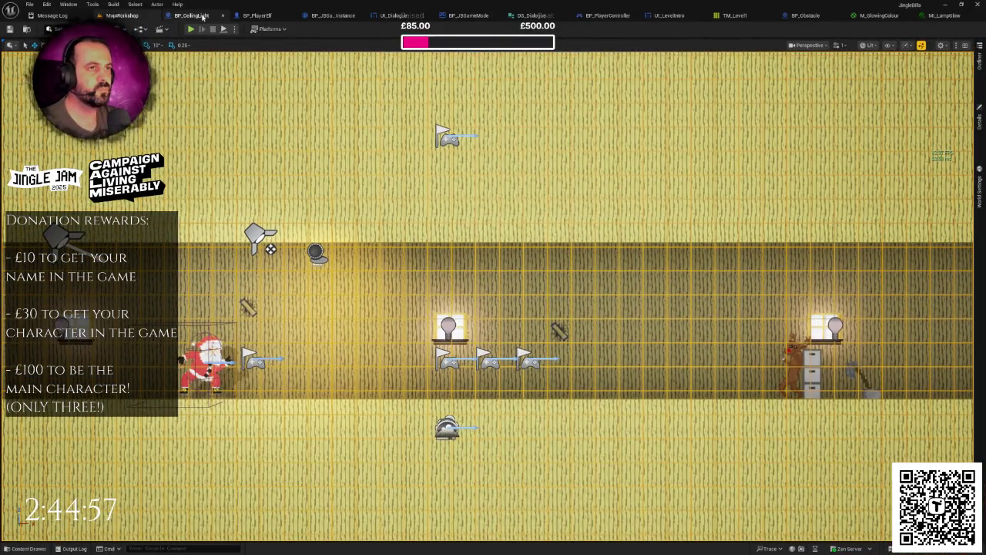
Step: Raise the spotlight intensity to 50000 and confirm its light colour
click(203, 15)
click(890, 203)
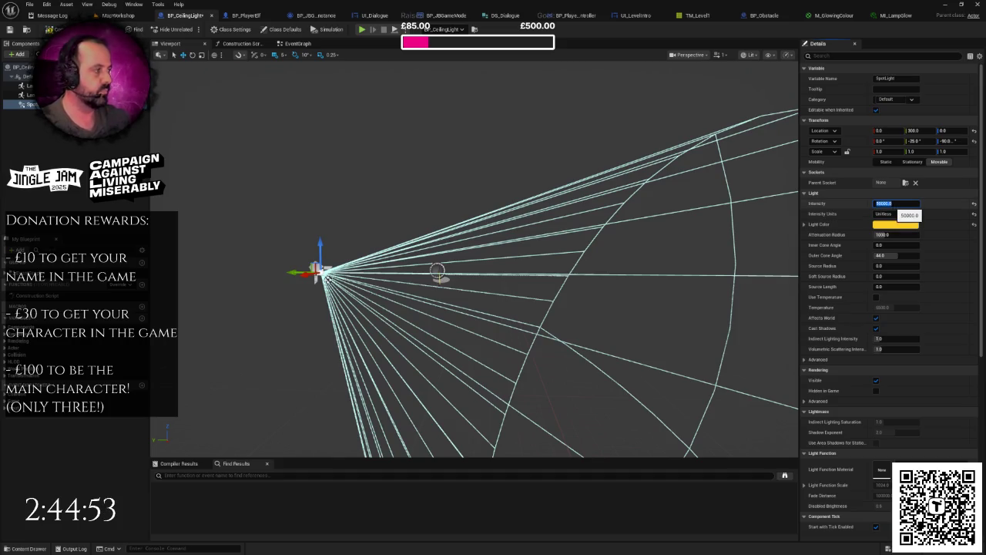
key(Return)
click(894, 224)
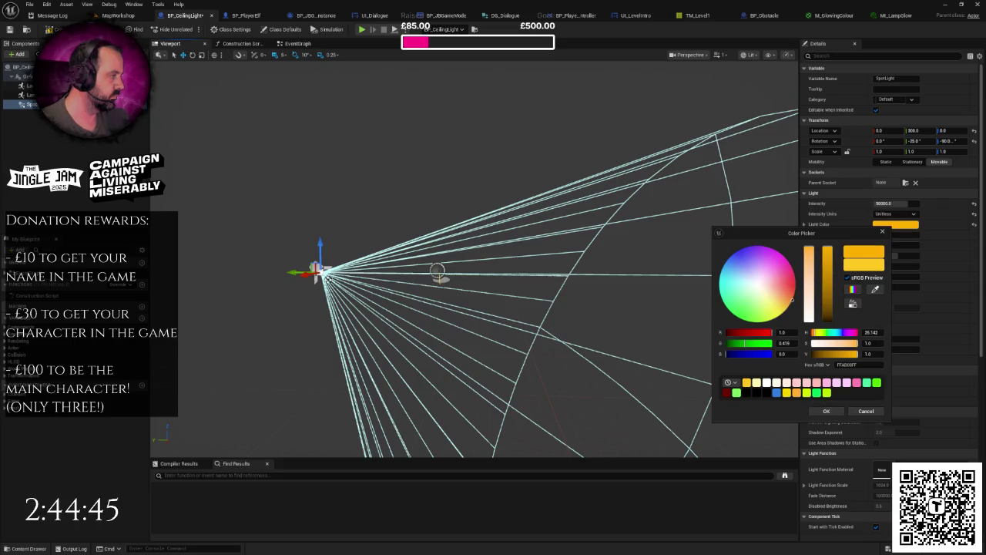
click(826, 411)
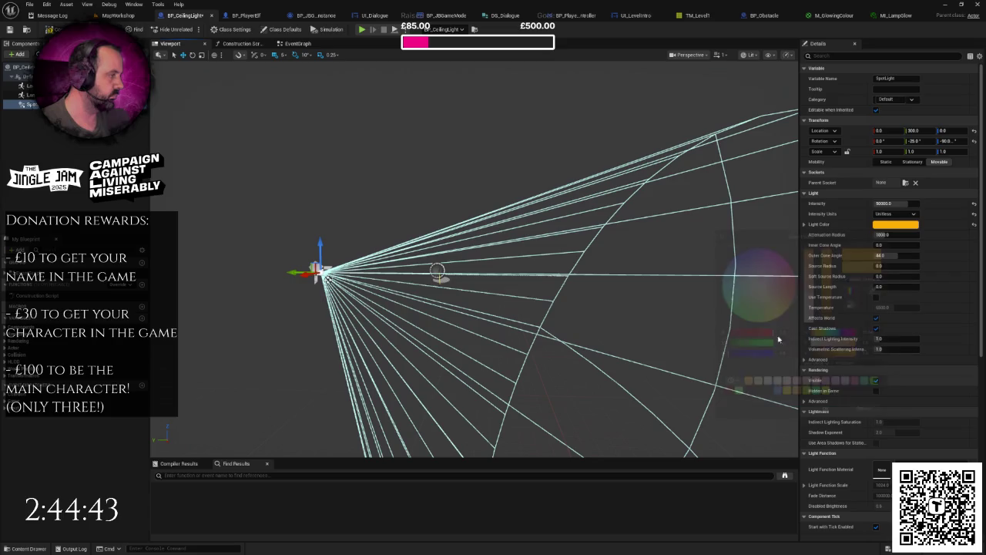
scroll(716, 288, up, 3)
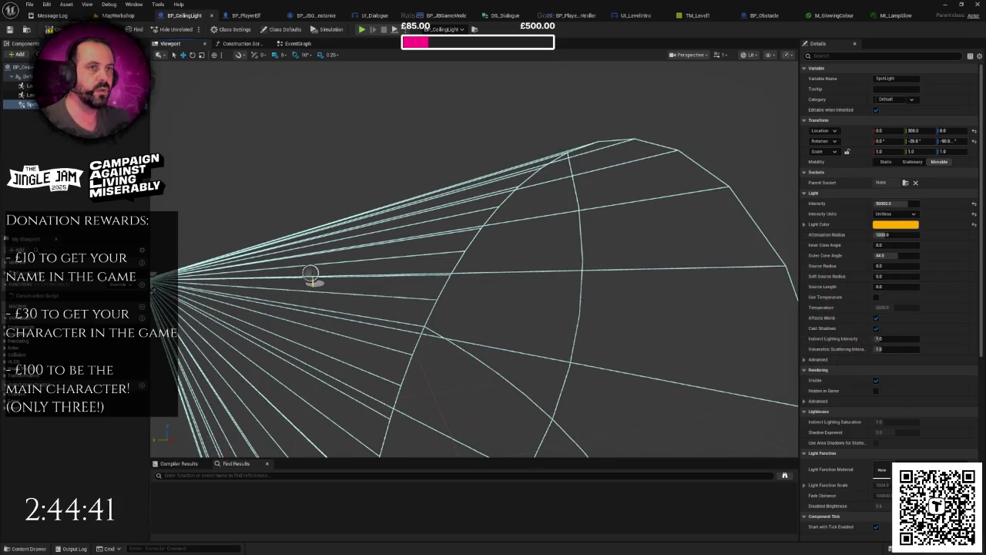
Step: Play-test the level again with the brighter spotlight
click(117, 16)
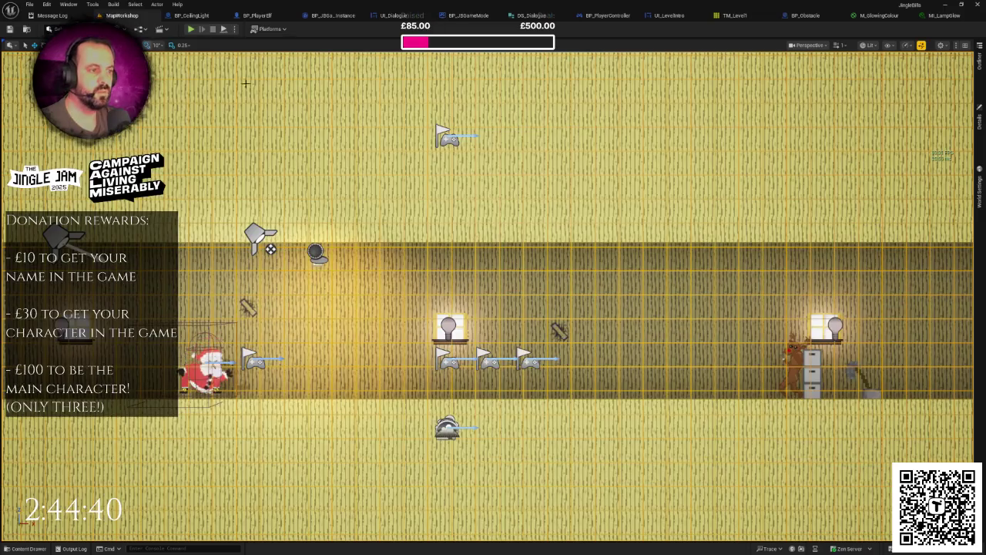
click(191, 30)
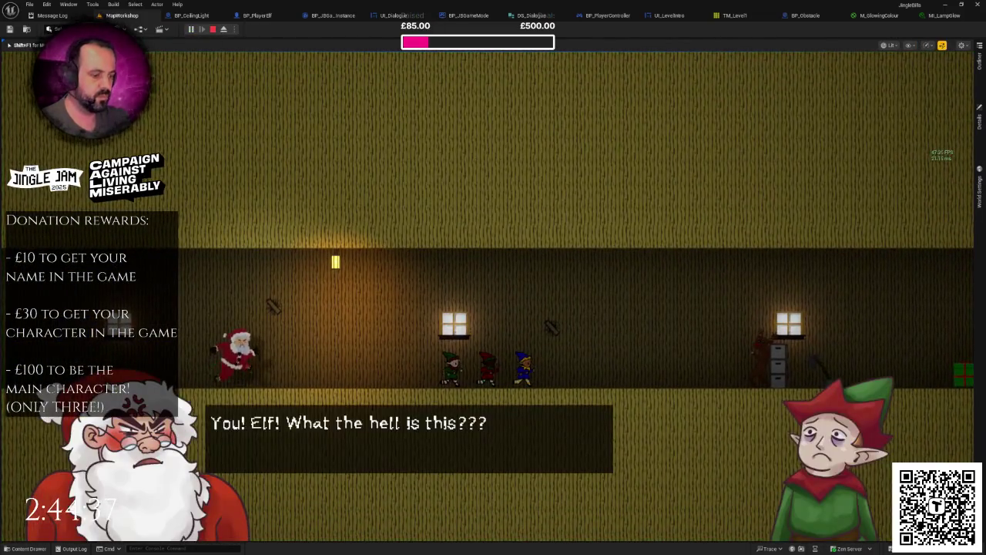
key(F11)
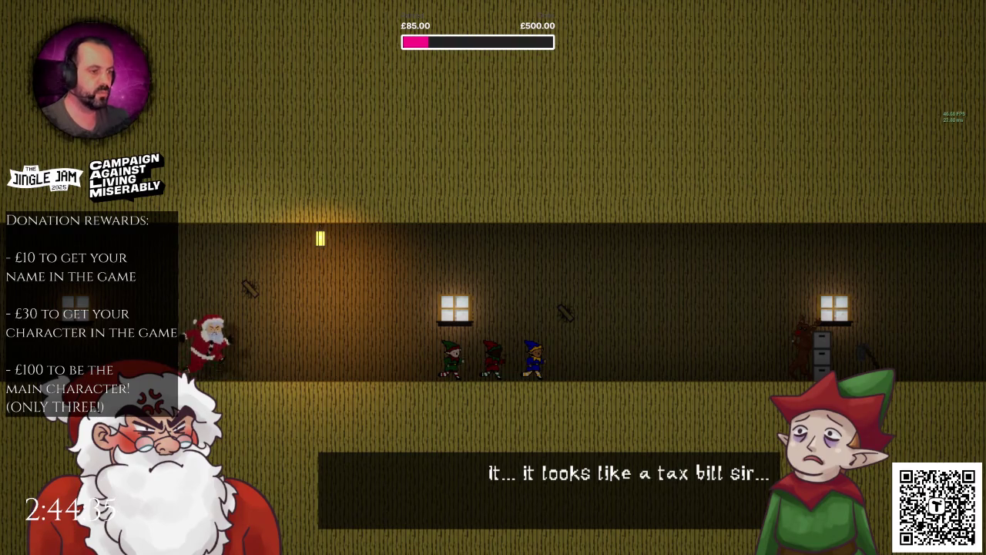
key(Escape)
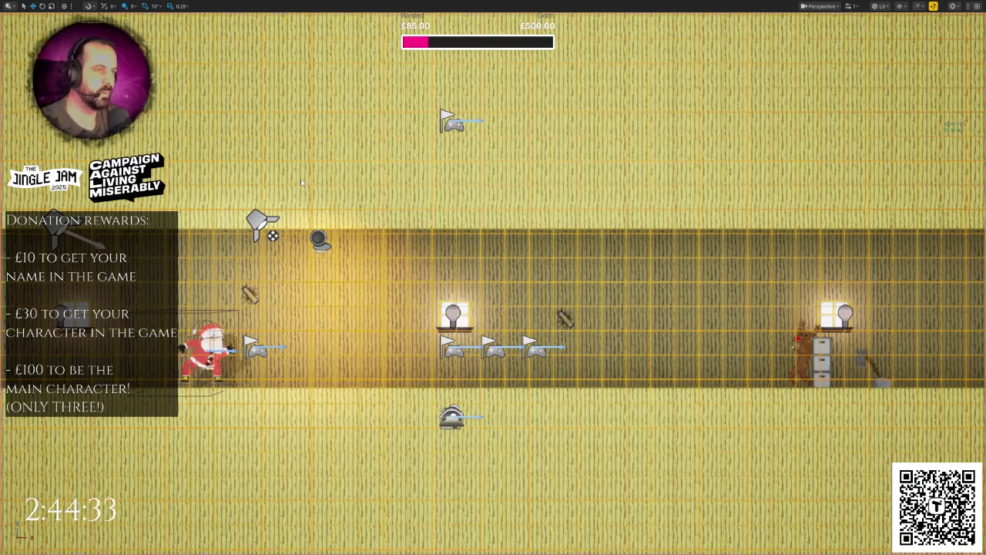
Step: Shift the spotlight's light colour toward yellow (FFB400FF)
click(191, 15)
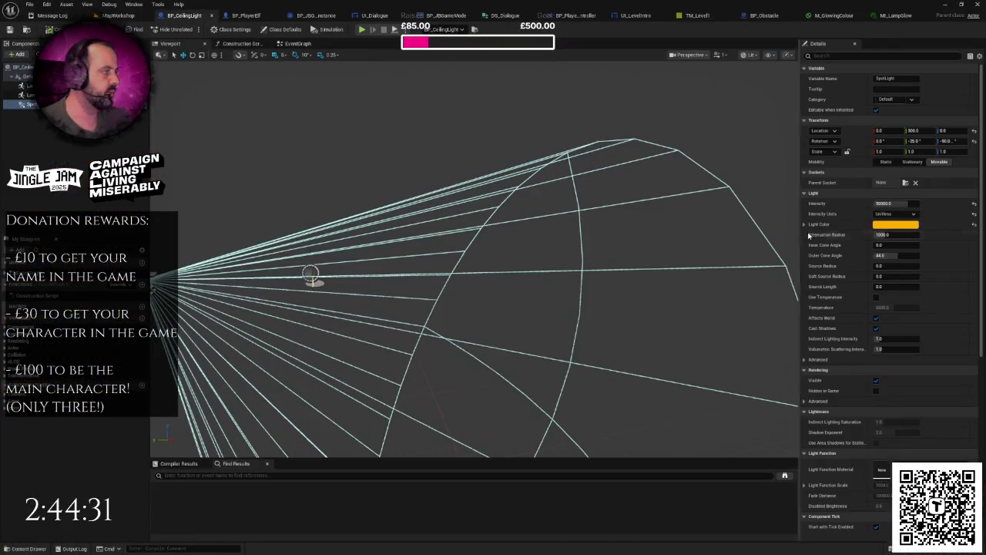
click(893, 224)
drag(794, 305, 793, 302)
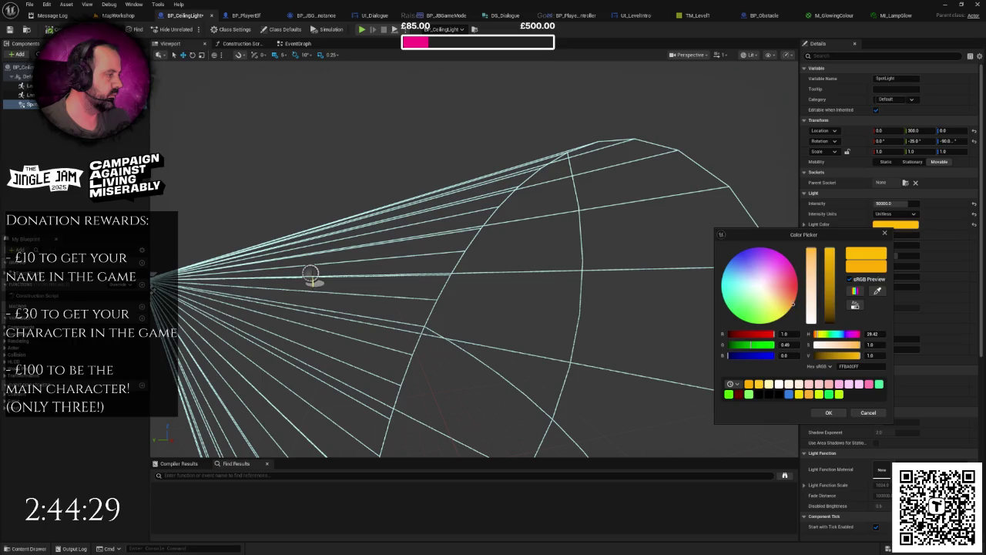
click(825, 413)
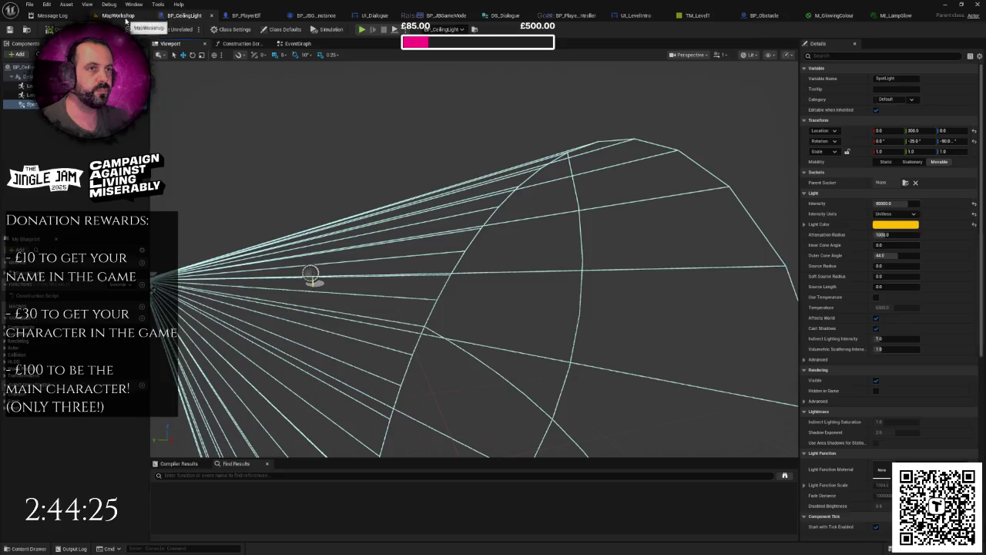
Step: Play the level and run Santa along the corridor to check the lighting
click(124, 17)
click(191, 29)
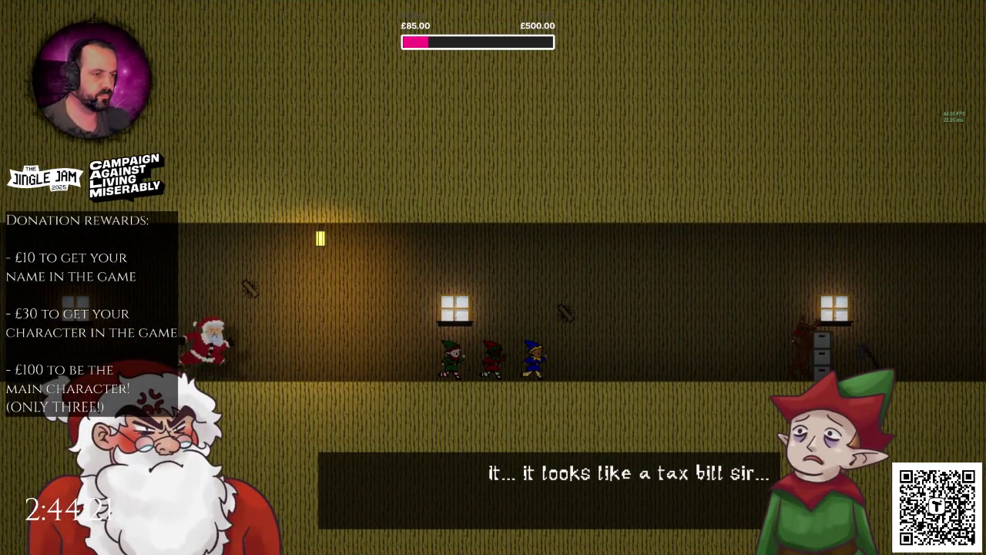
key(space)
key(space)
key(space)
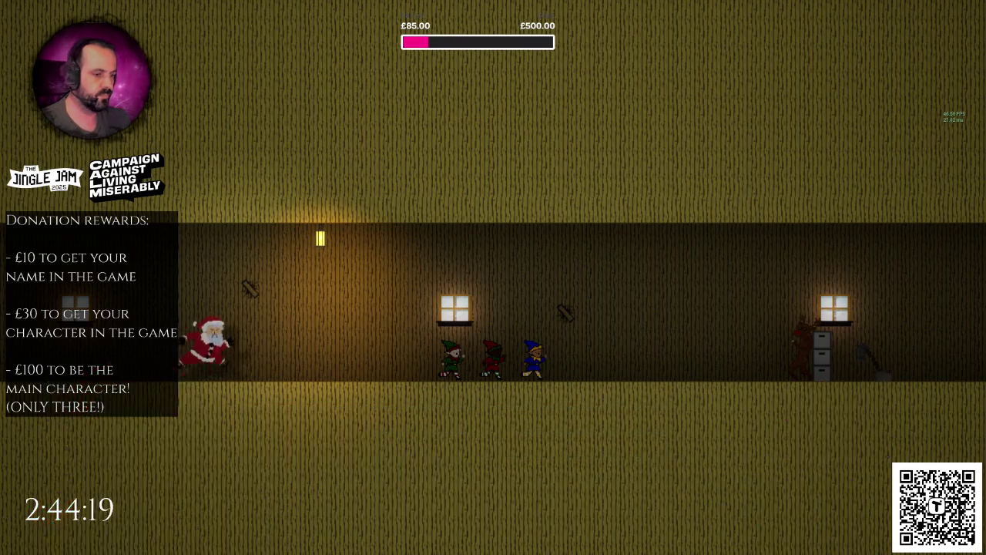
key(d)
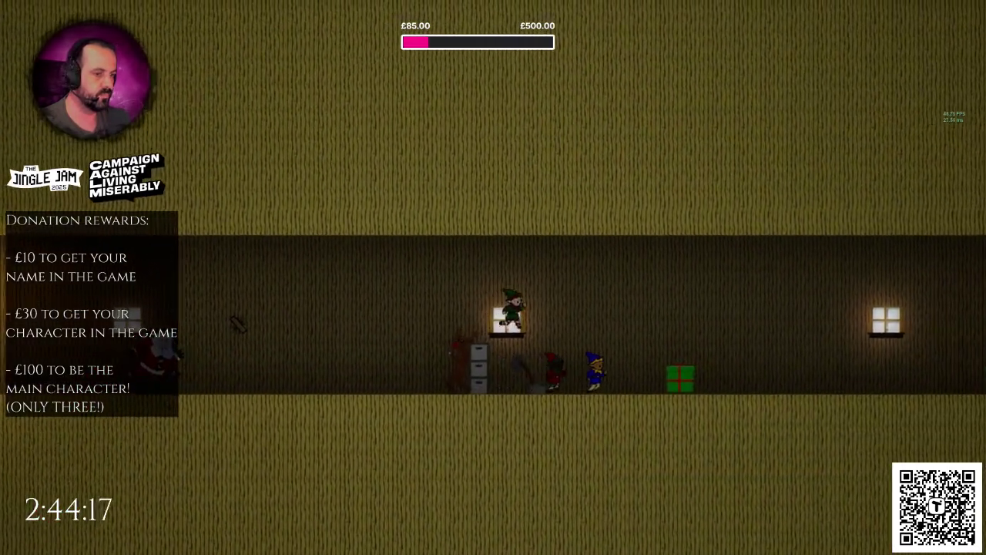
key(Escape)
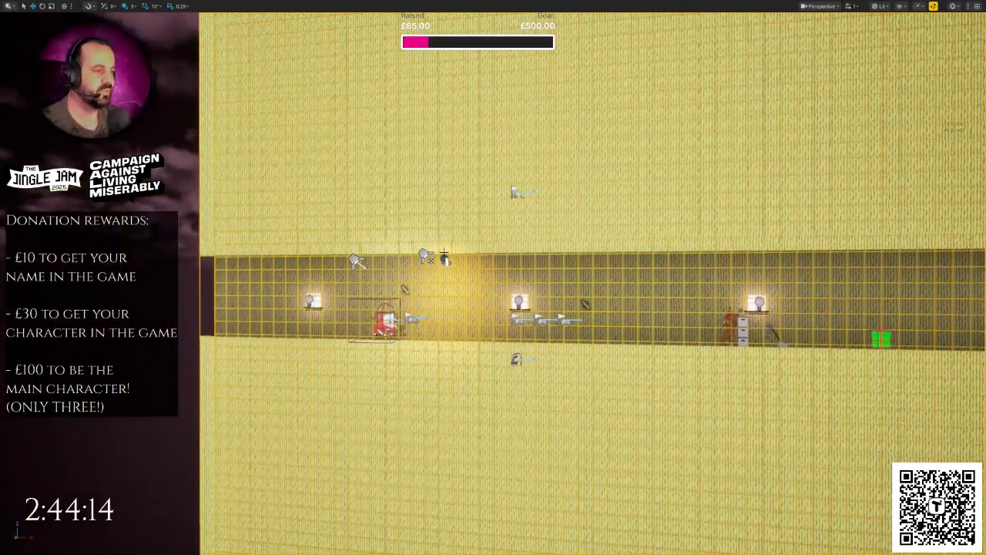
click(444, 258)
scroll(444, 259, down, 5)
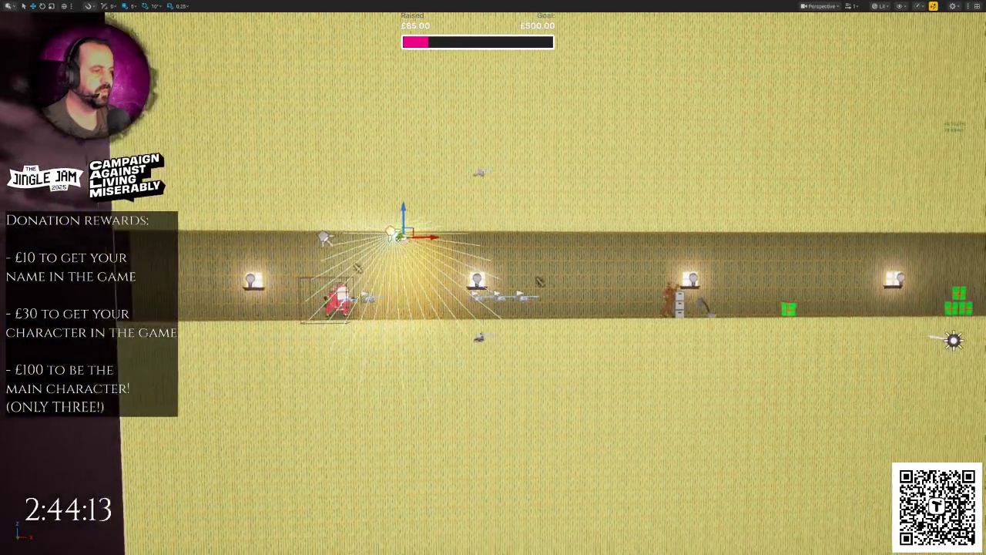
scroll(493, 277, up, 5)
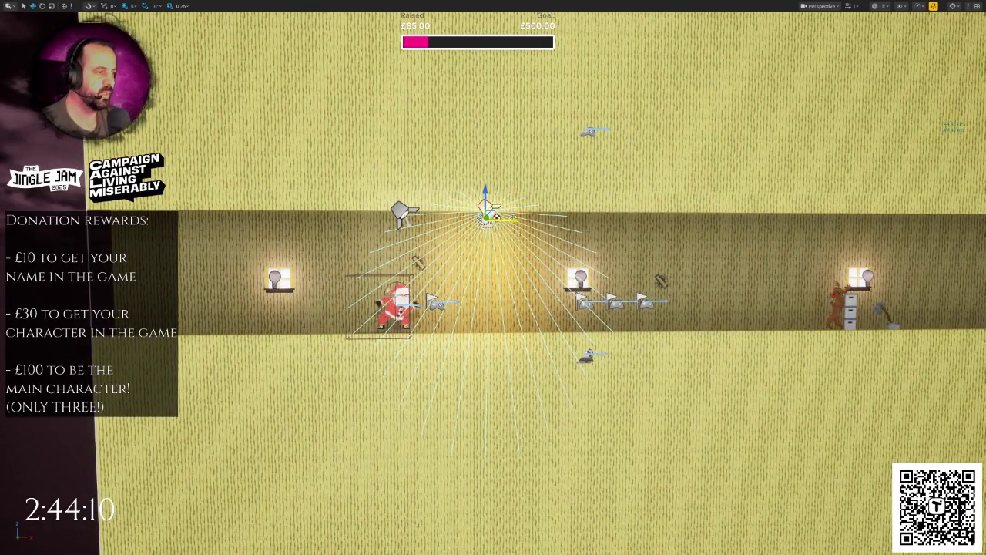
drag(496, 216, 441, 217)
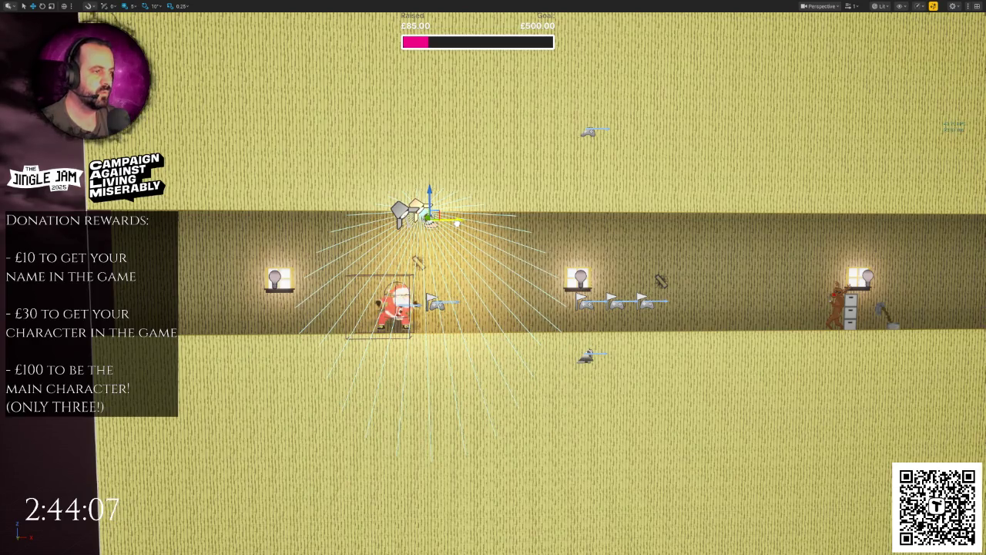
key(F11)
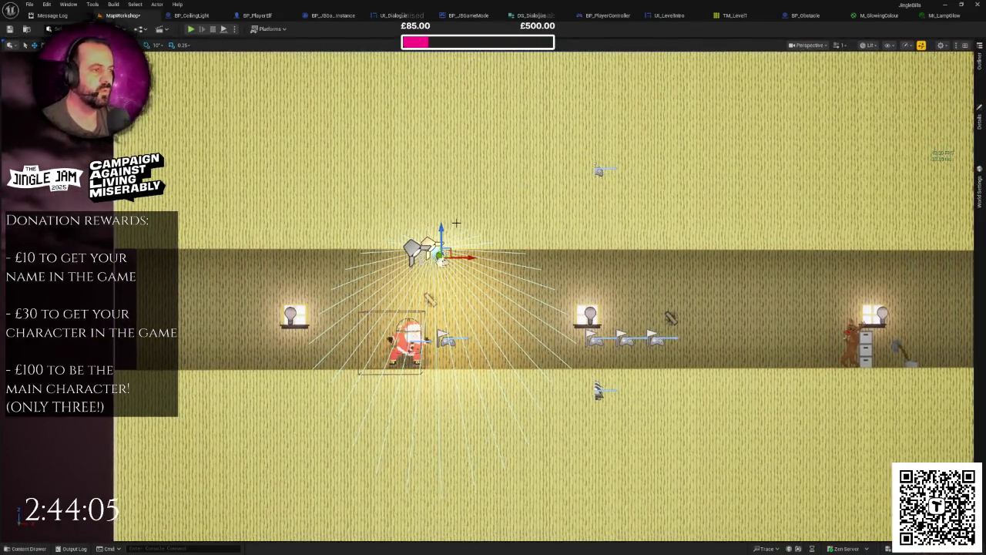
scroll(456, 223, down, 5)
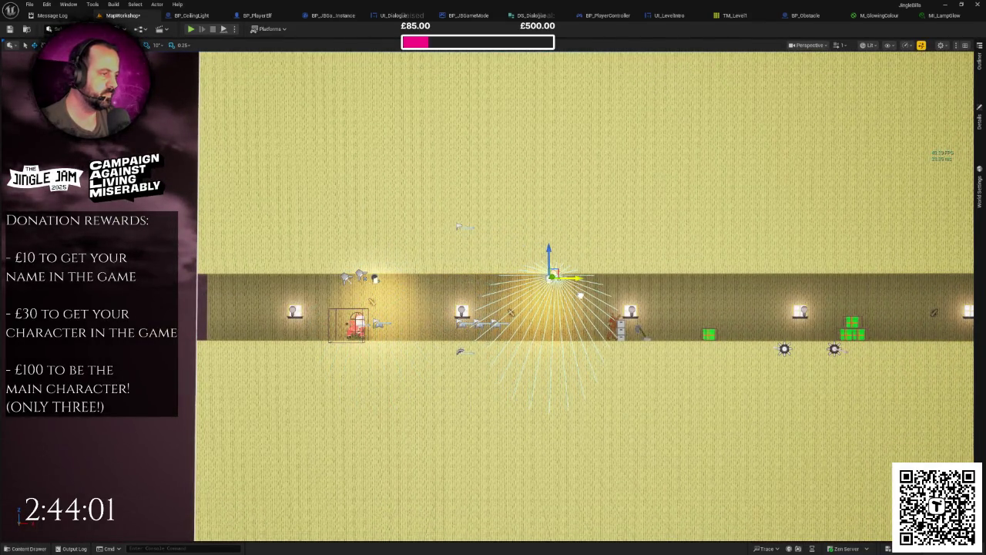
scroll(577, 301, down, 5)
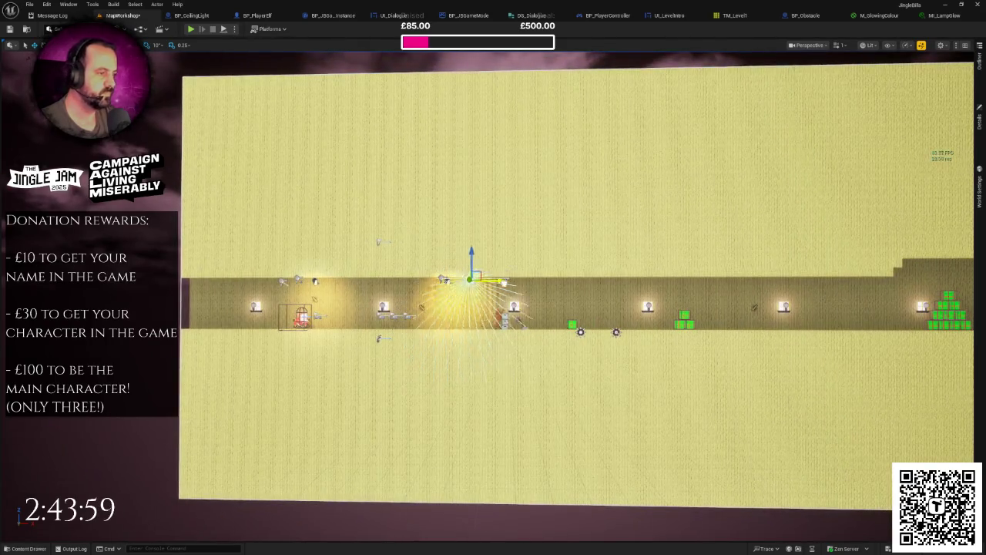
drag(617, 297, 500, 285)
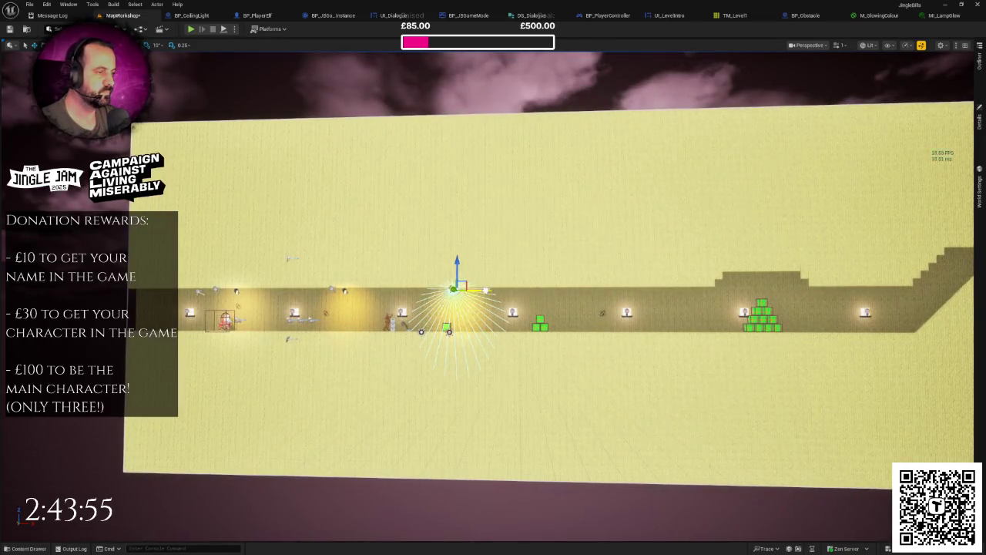
mouse_move(601, 306)
mouse_down()
mouse_move(433, 291)
mouse_move(545, 295)
mouse_up()
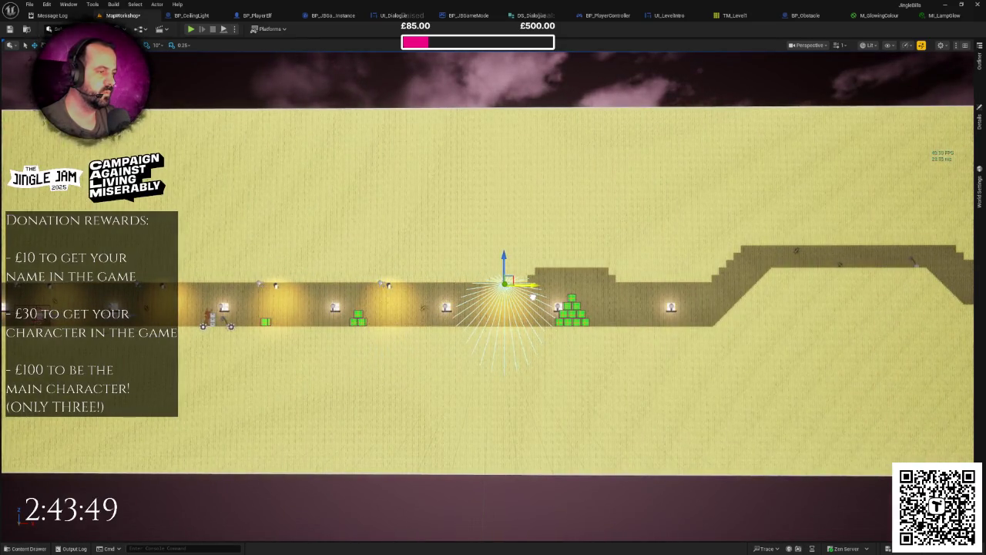
mouse_move(533, 295)
mouse_down()
mouse_move(656, 295)
mouse_move(635, 295)
mouse_up()
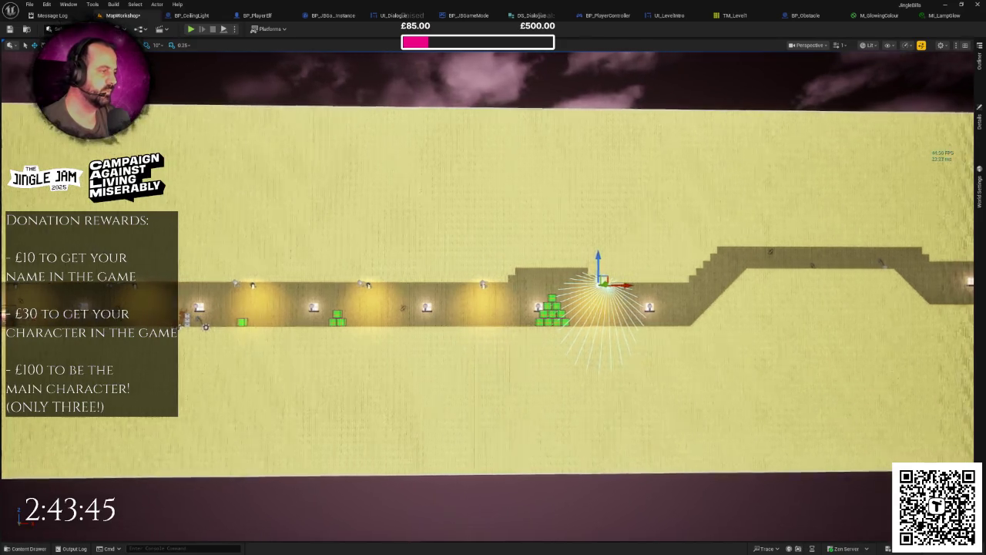
key(d)
key(w)
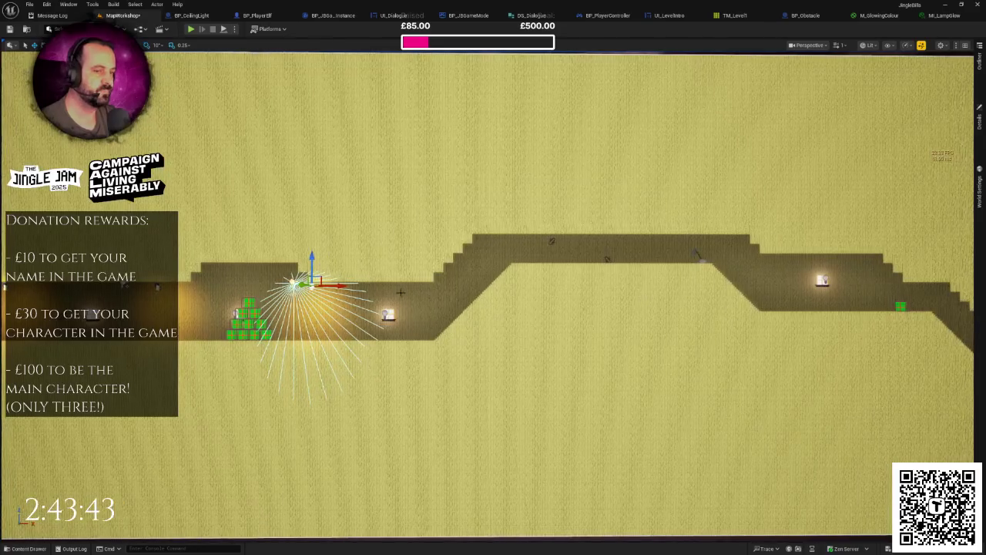
drag(332, 287, 503, 296)
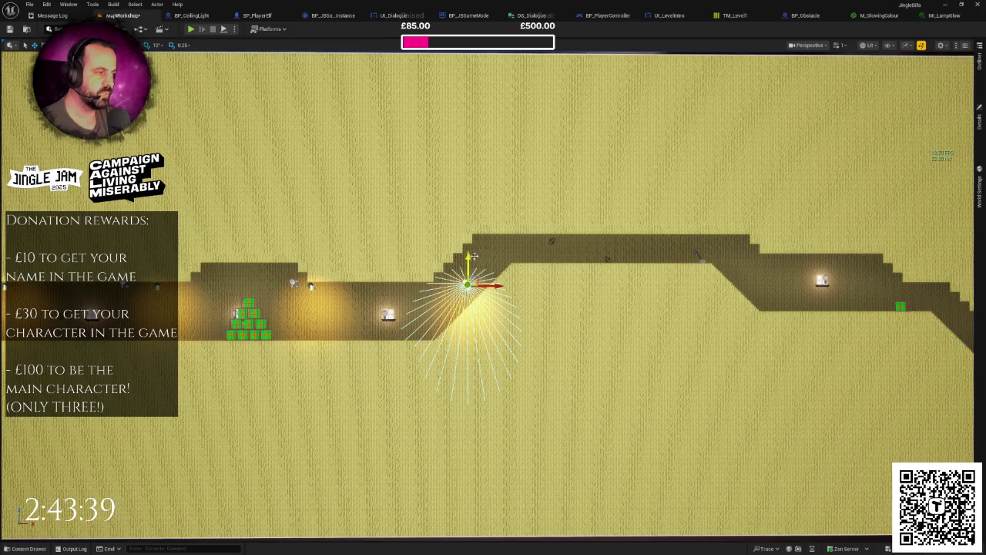
key(d)
key(w)
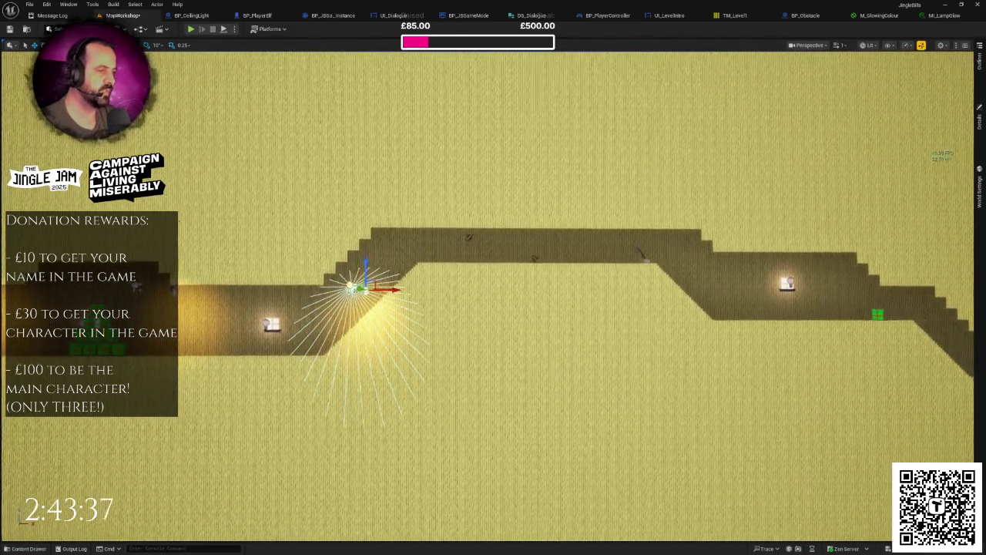
key(a)
key(w)
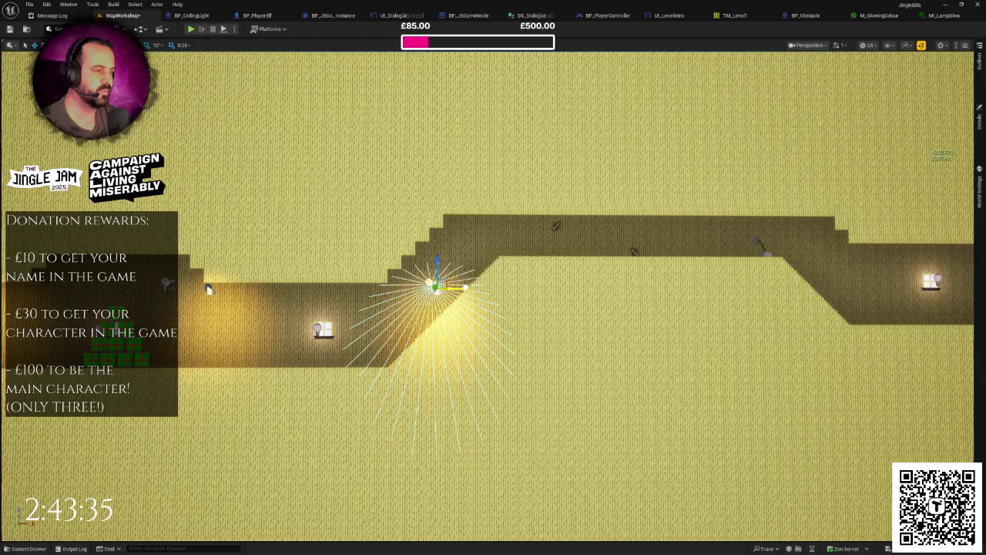
key(s)
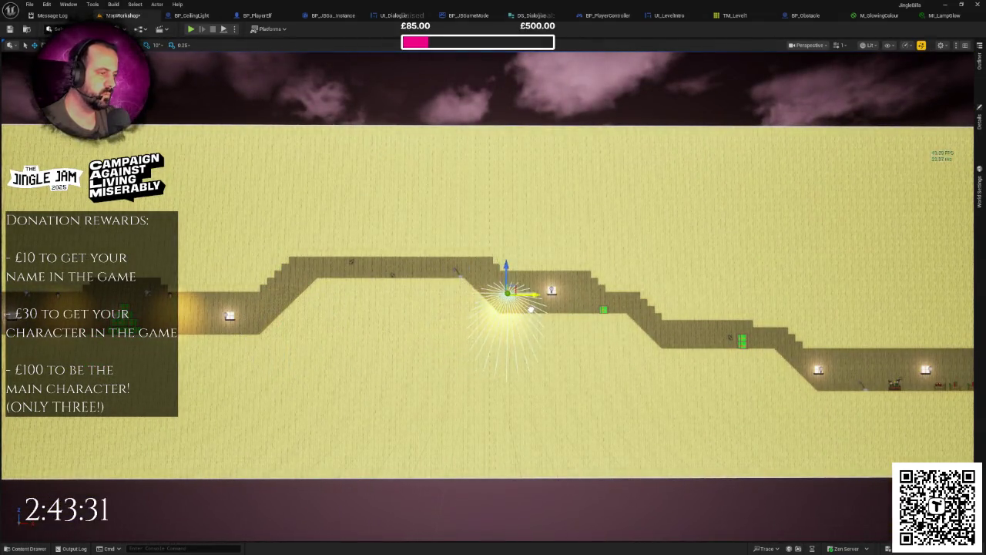
key(w)
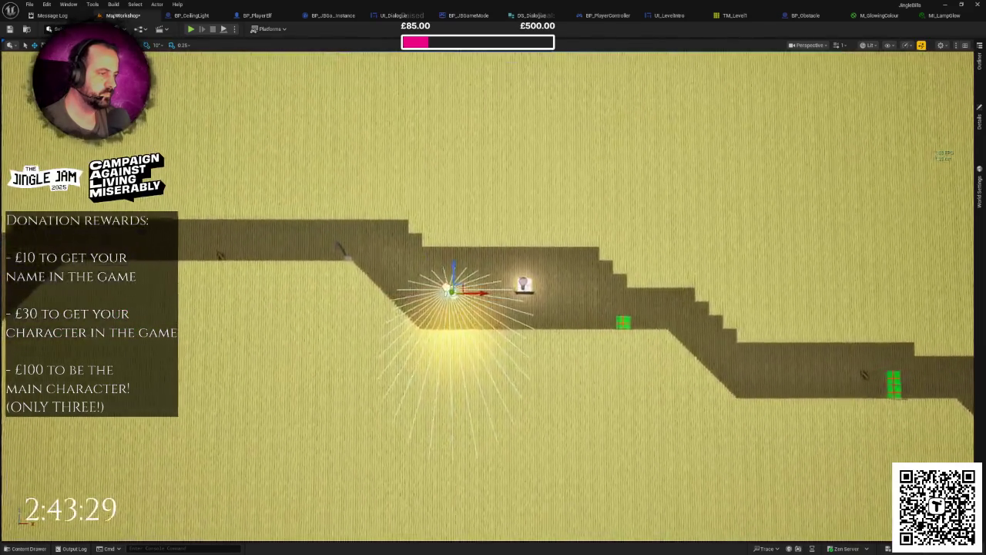
key(w)
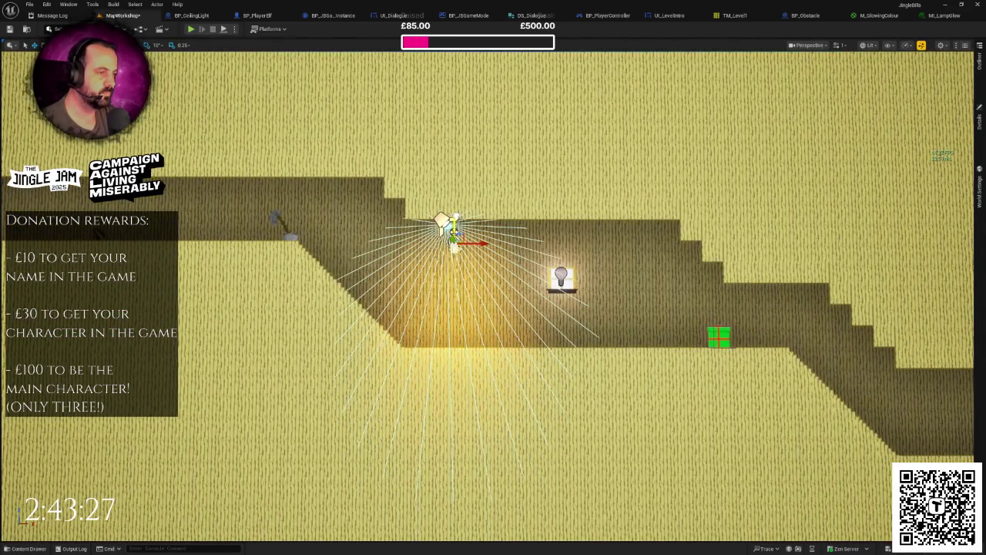
key(w)
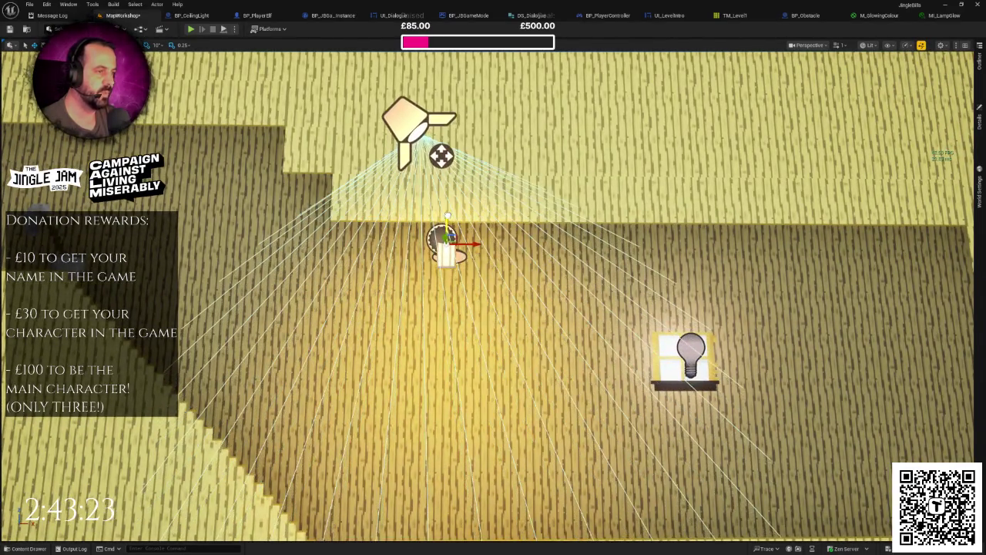
Step: Slide the ceiling light right along the corridor and nudge it a little further
key(s)
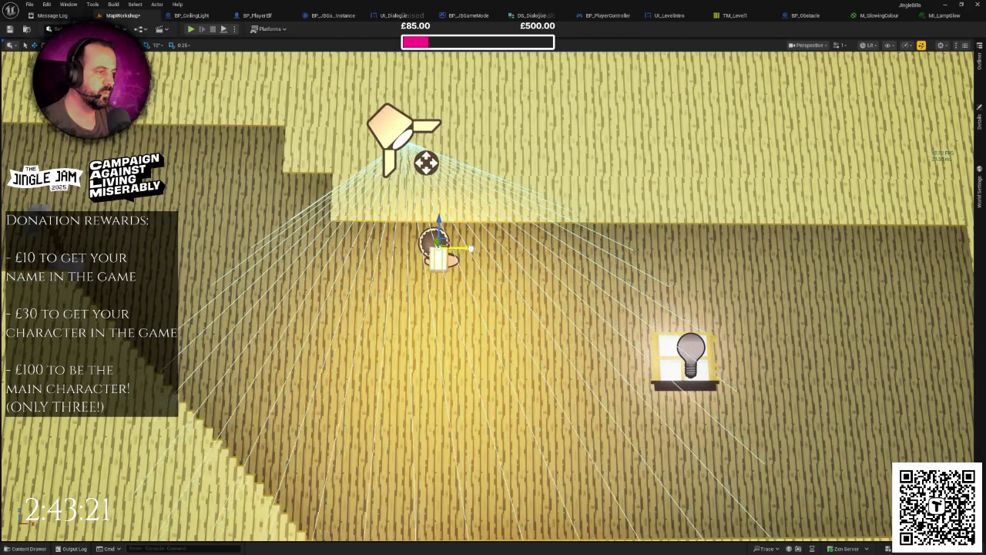
key(s)
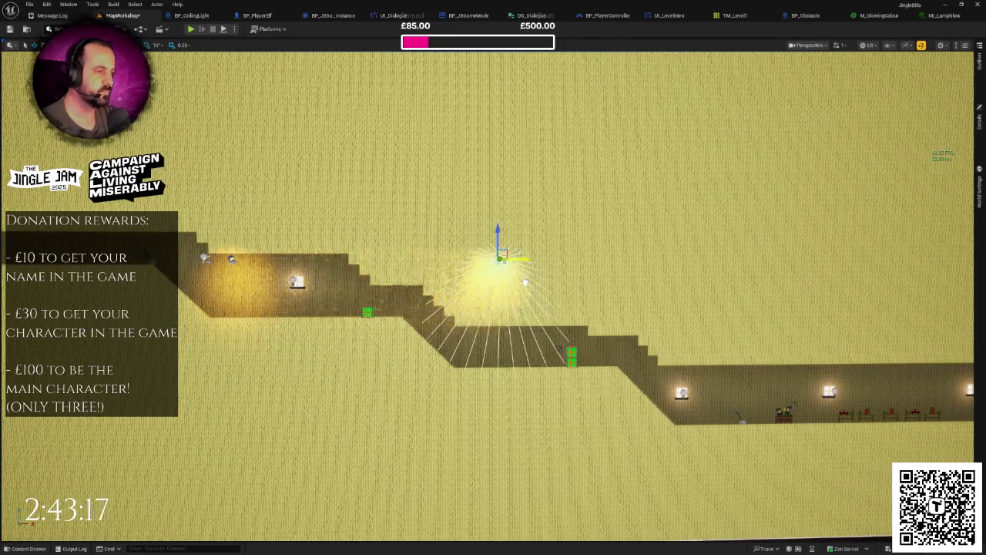
scroll(522, 255, up, 2)
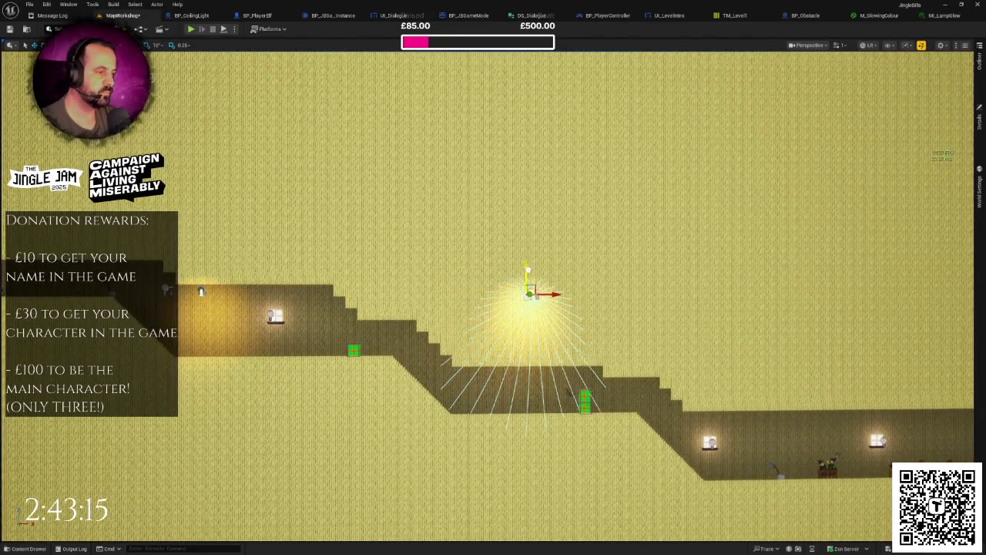
key(w)
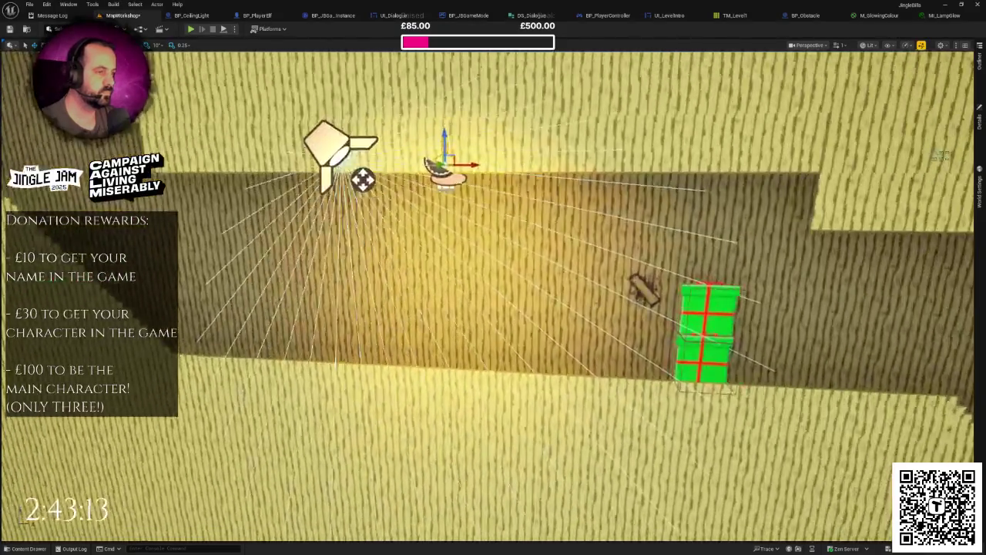
key(s)
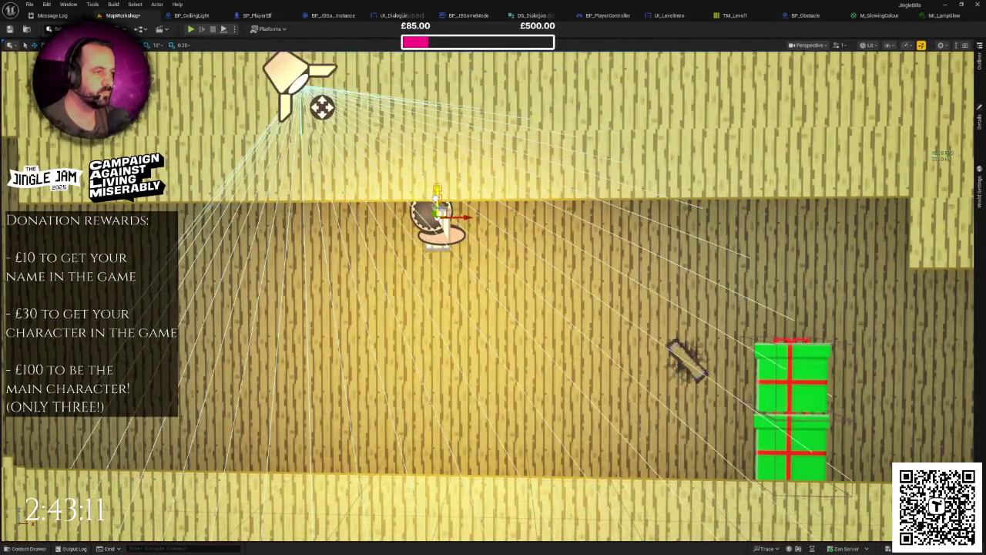
key(s)
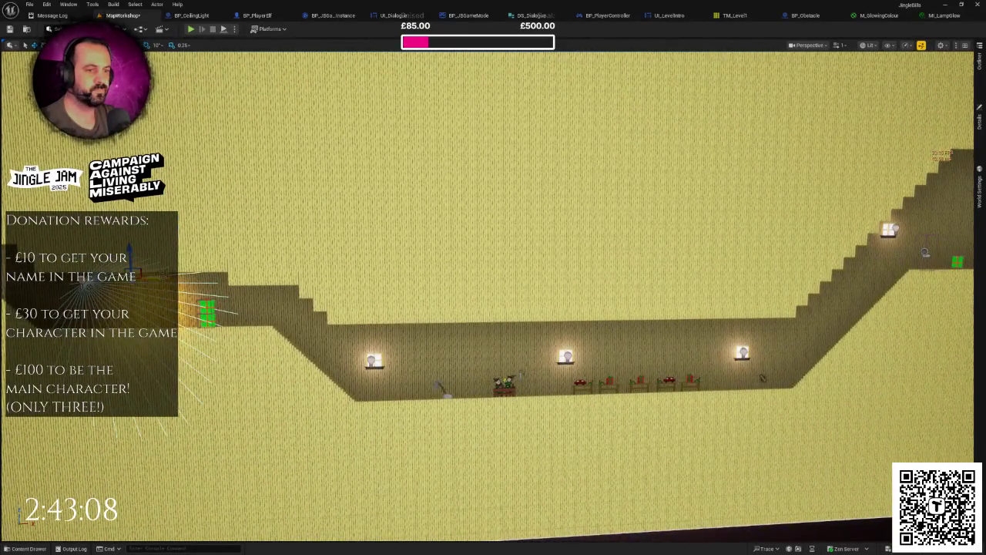
drag(112, 275, 412, 276)
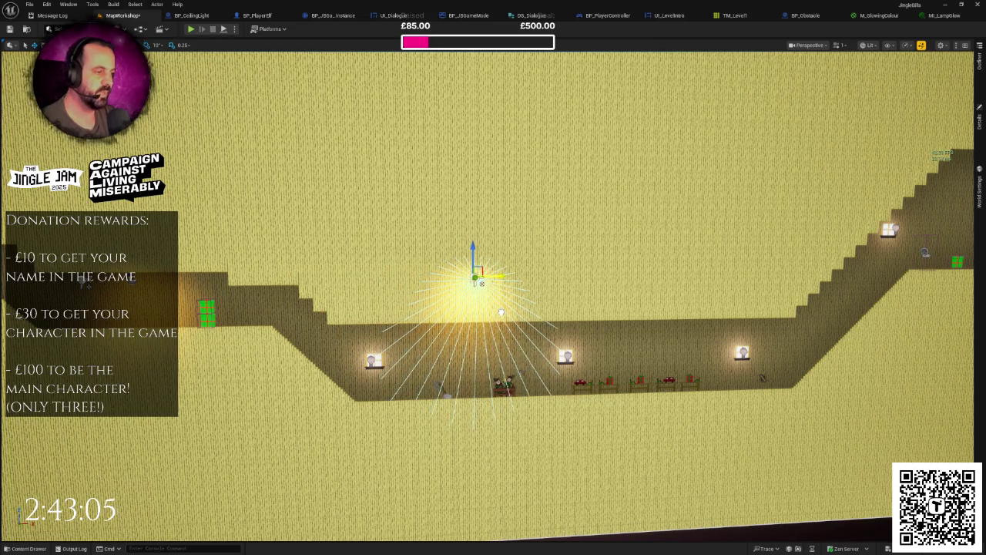
key(w)
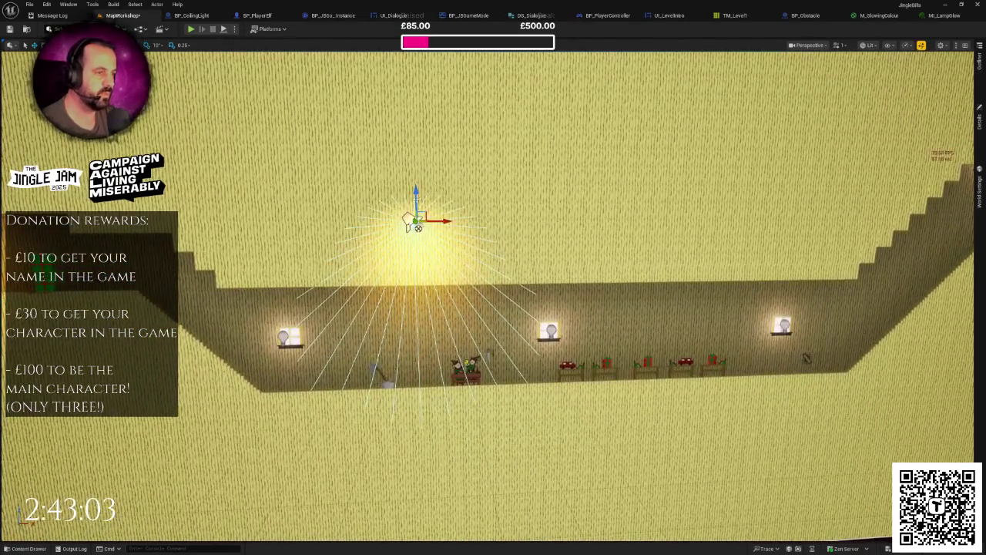
key(w)
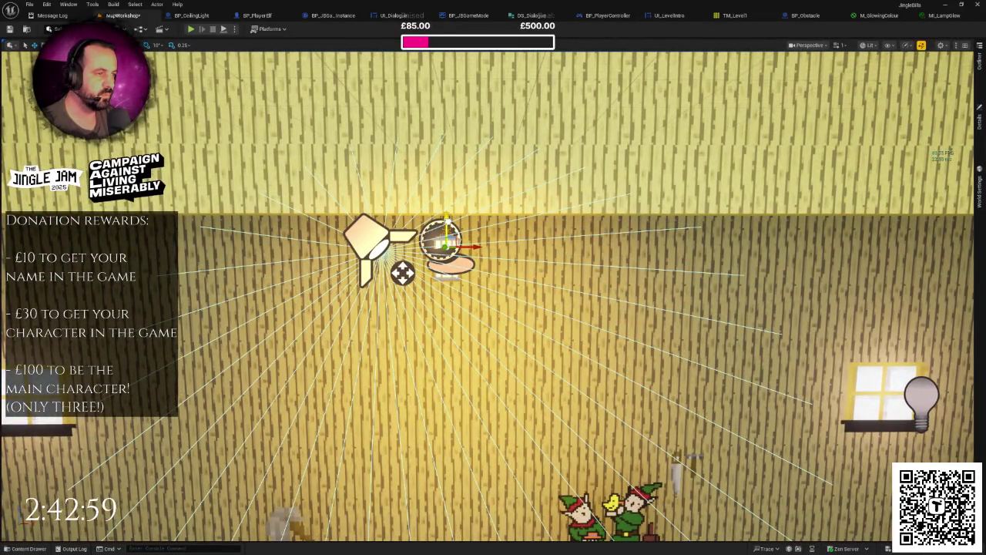
key(s)
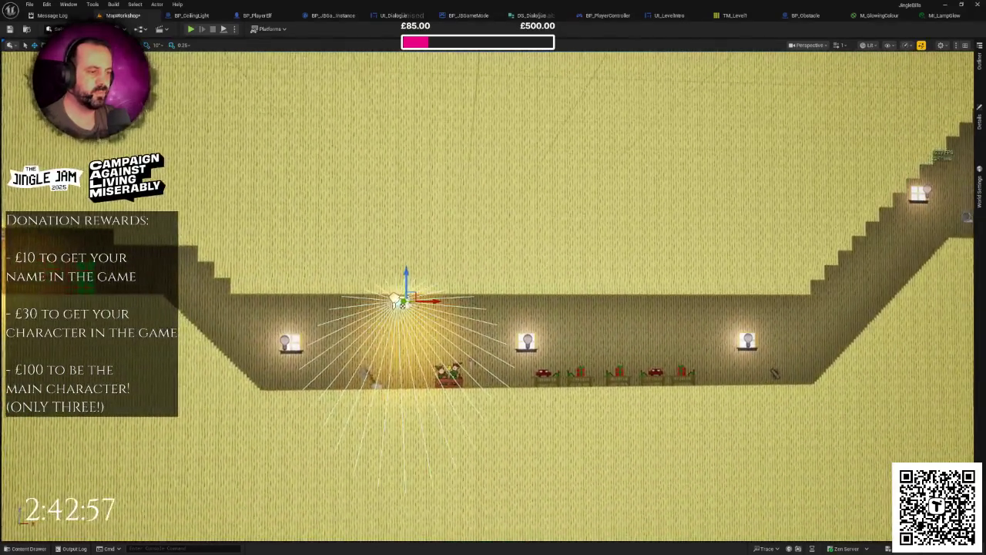
key(d)
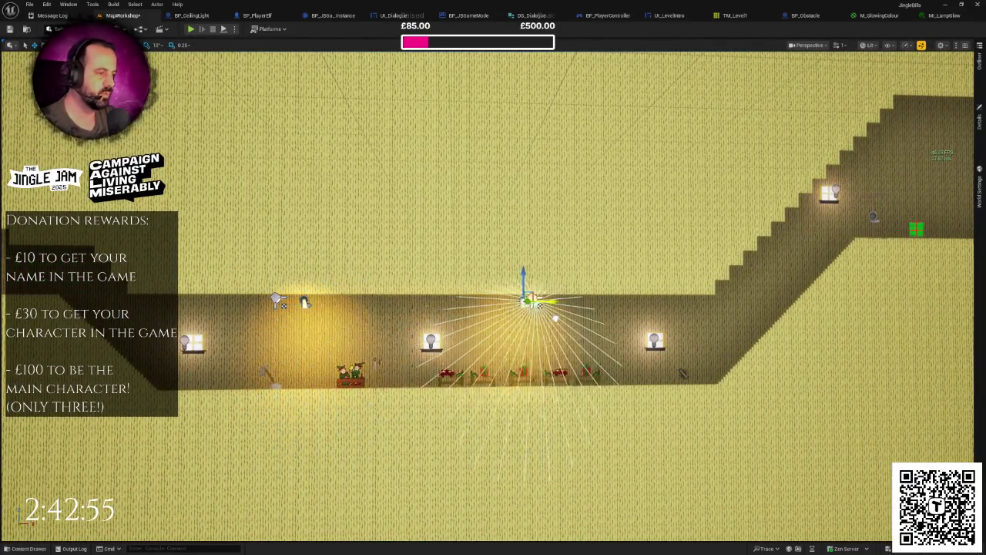
drag(559, 299, 563, 299)
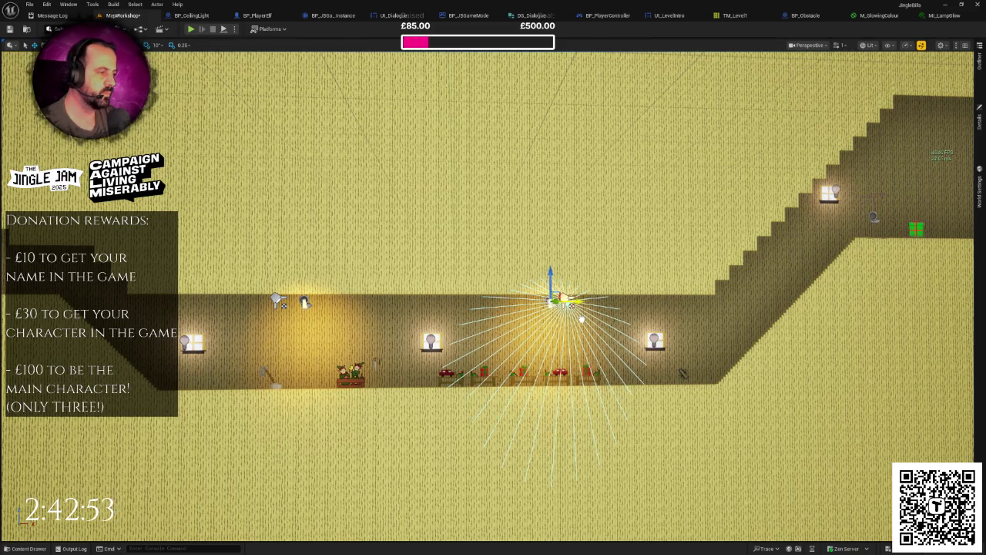
Step: Move the ceiling light further right toward the corridor's right end
key(s)
key(d)
key(d)
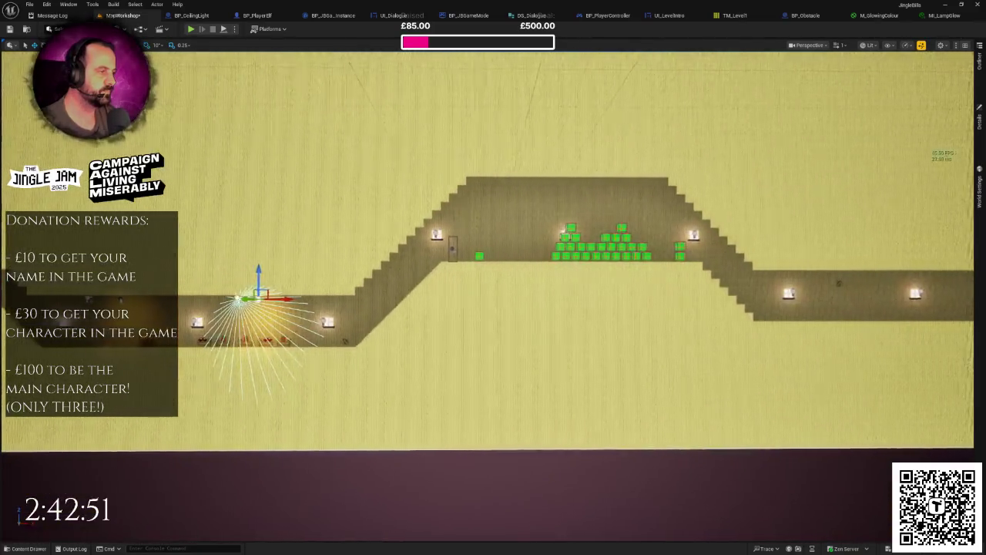
key(s)
key(d)
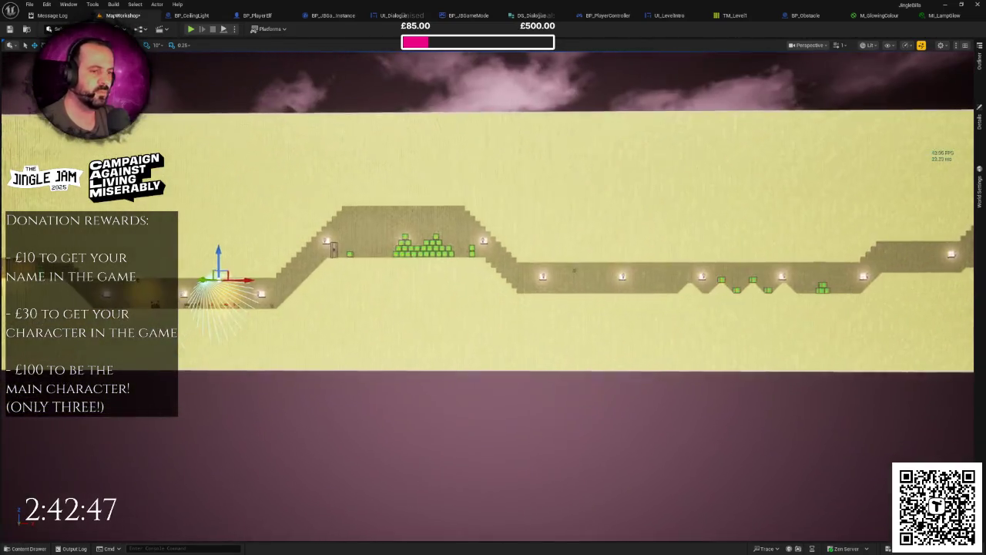
key(w)
key(a)
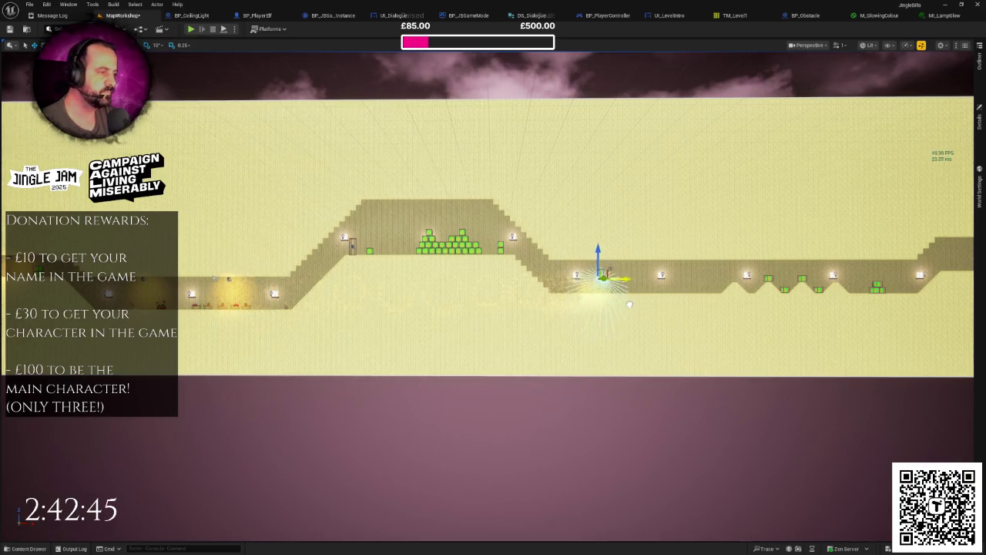
key(w)
key(d)
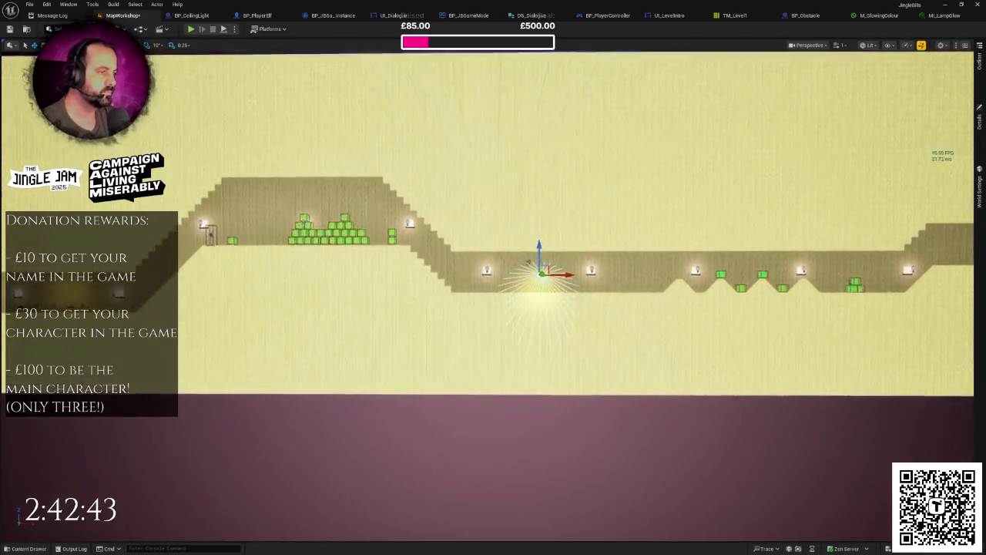
key(w)
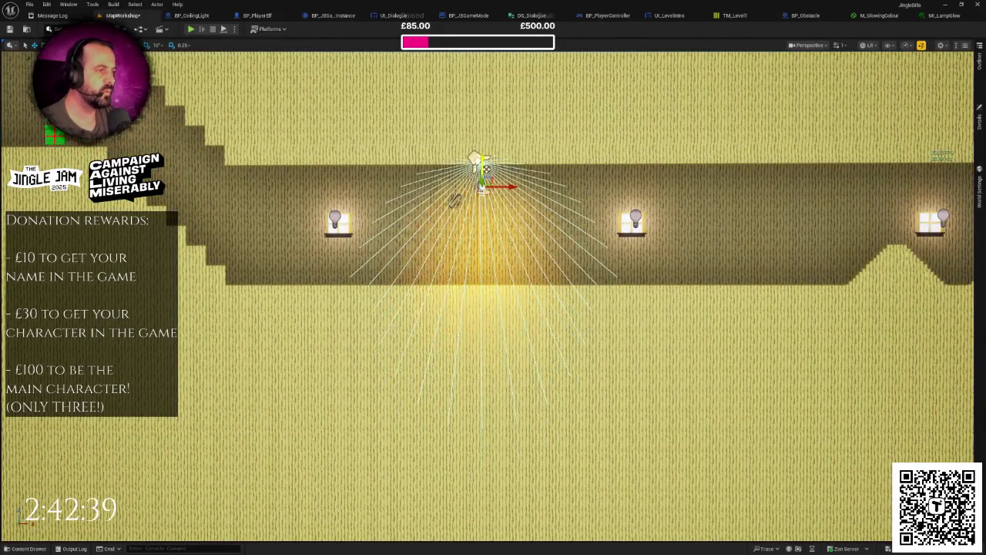
key(w)
key(s)
key(w)
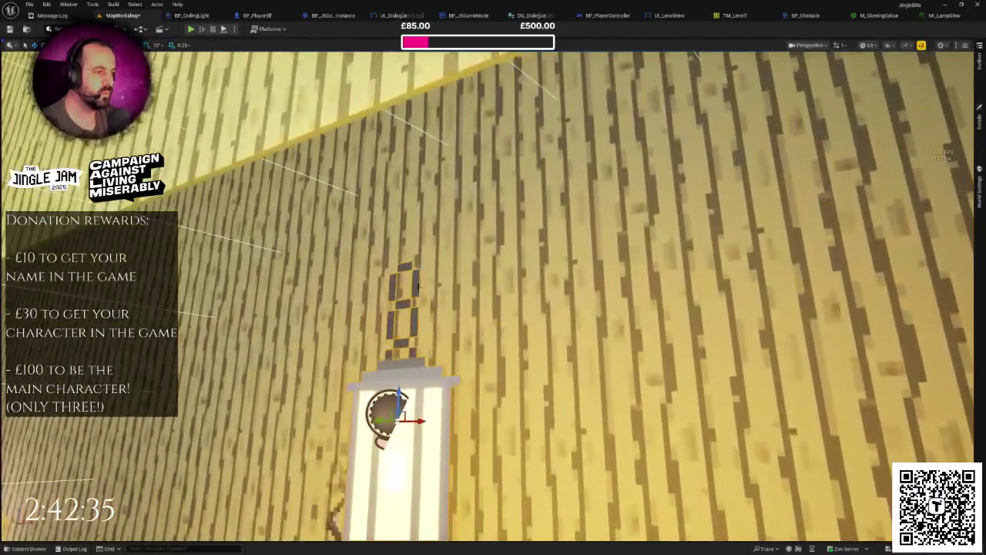
key(q)
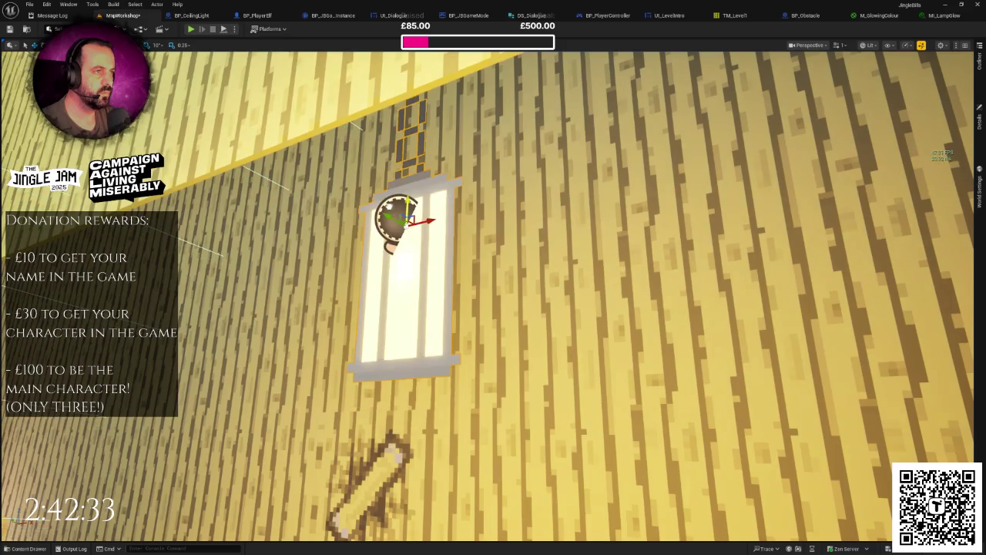
key(s)
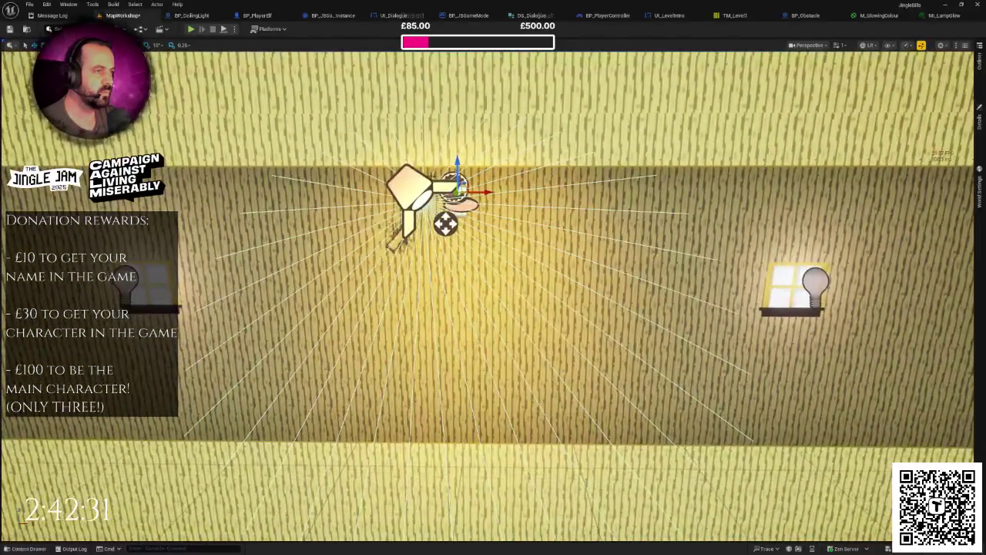
key(s)
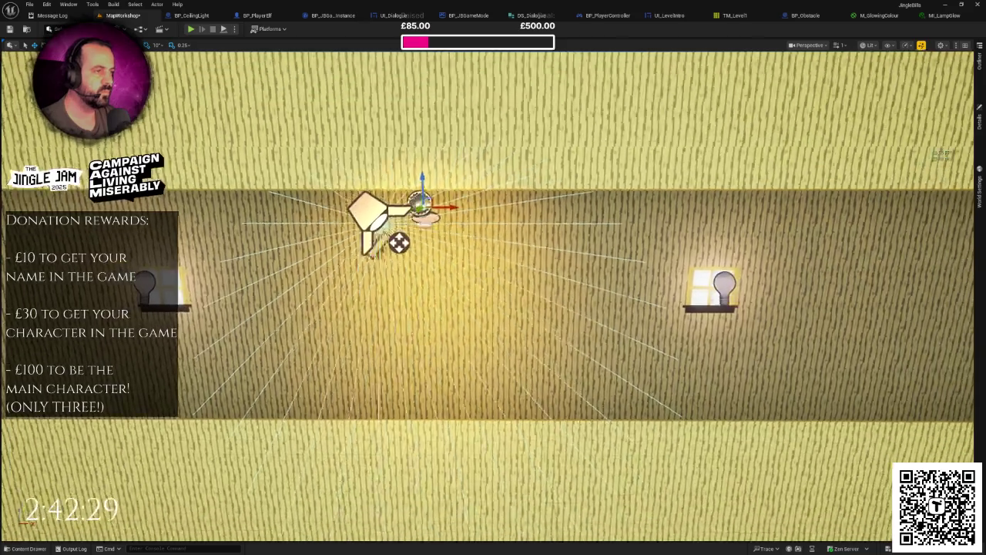
key(a)
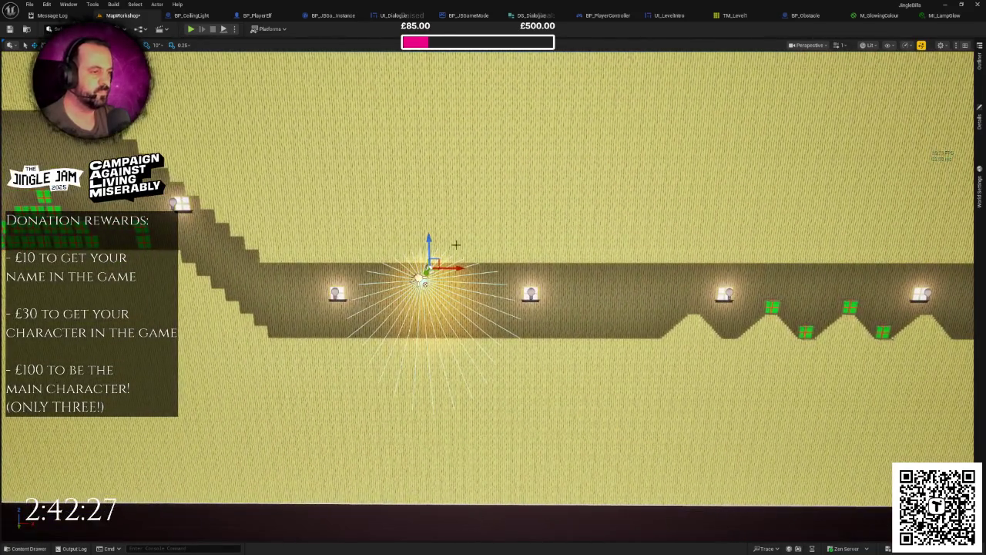
drag(639, 268, 659, 268)
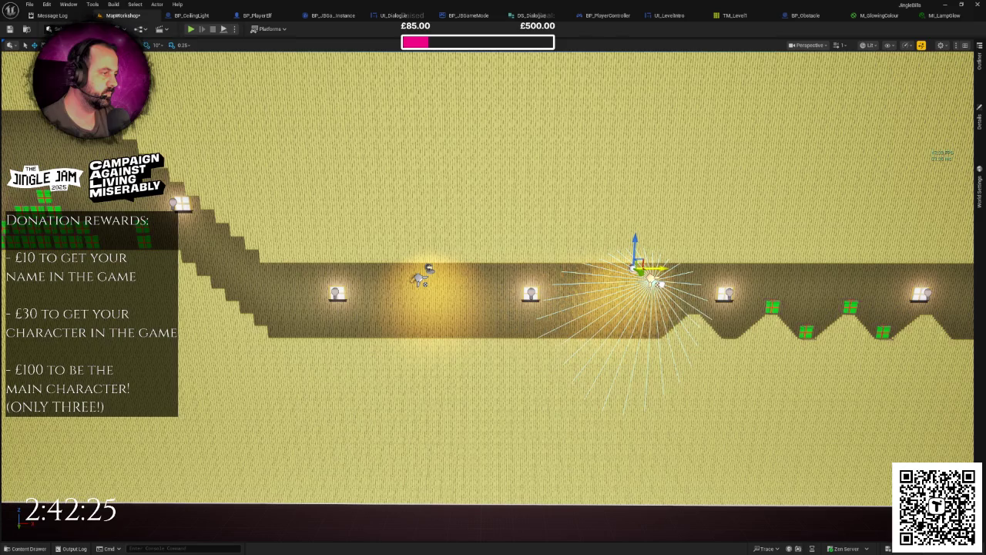
key(d)
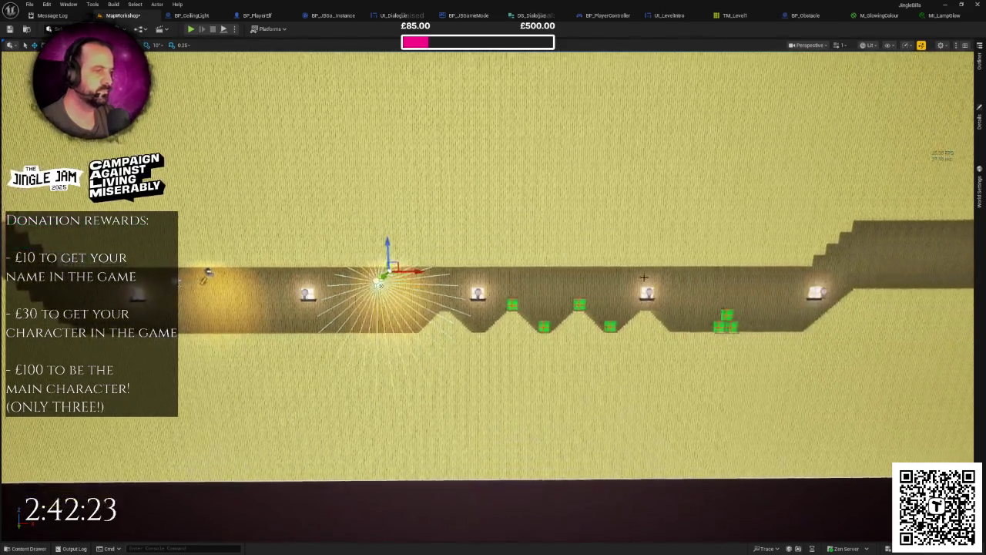
drag(415, 271, 592, 271)
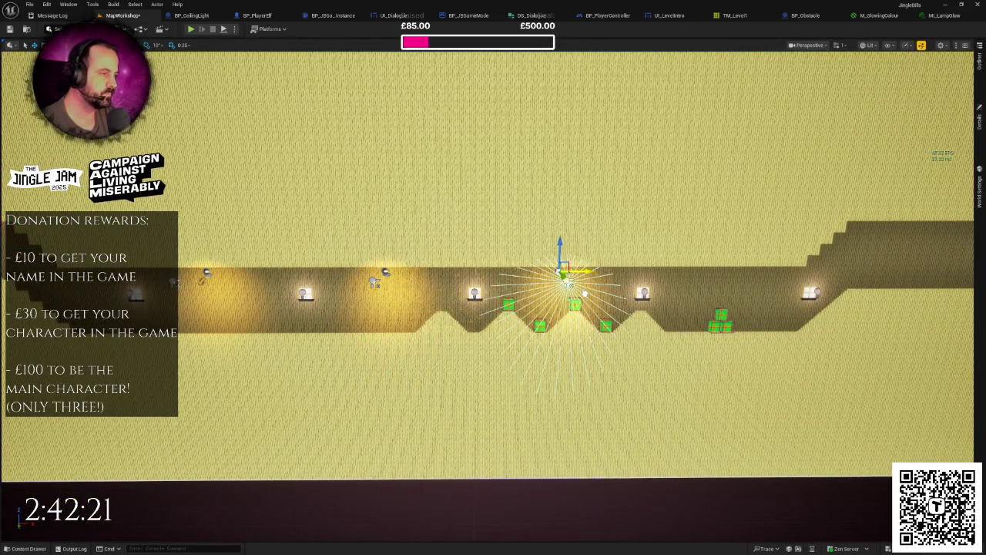
Step: Move the light toward the upper platform and raise it slightly
key(d)
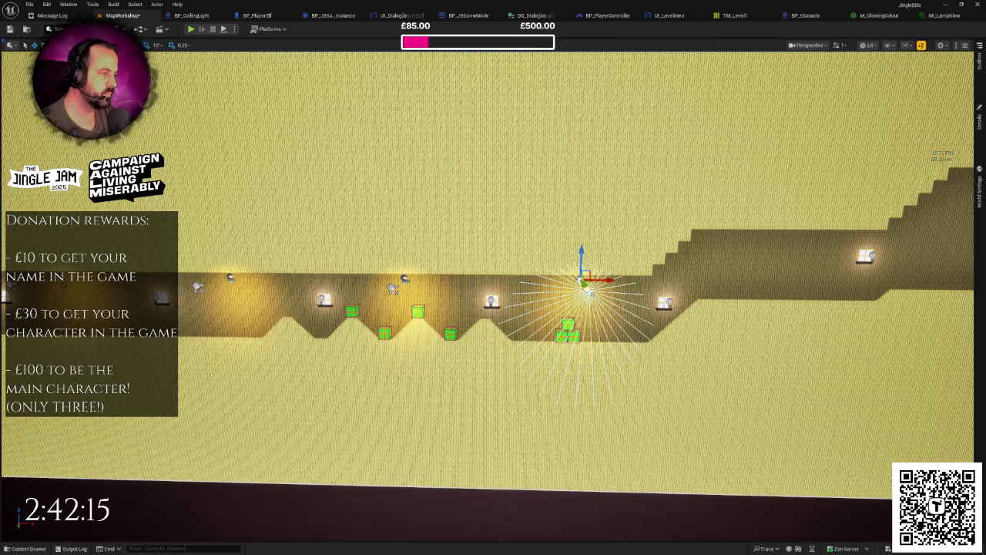
key(d)
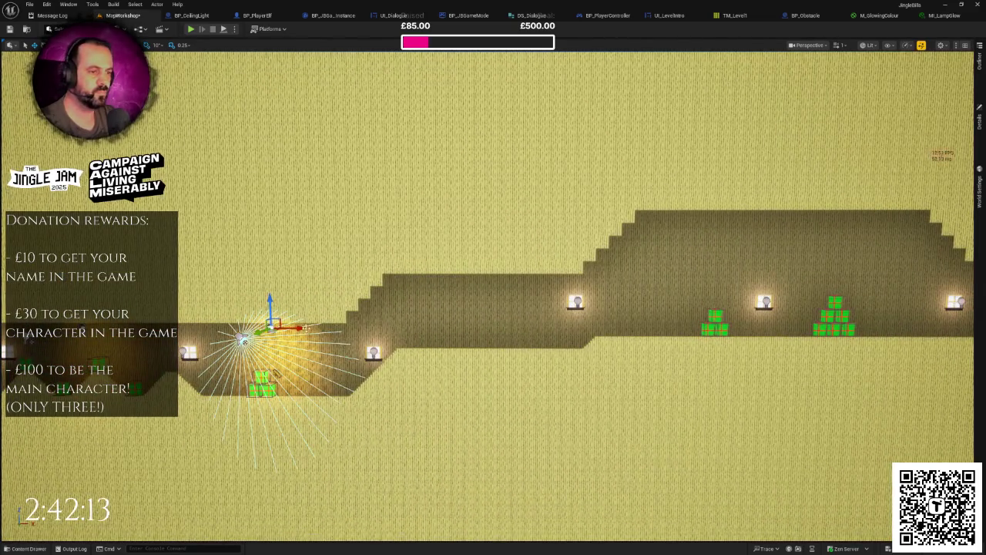
drag(305, 327, 511, 344)
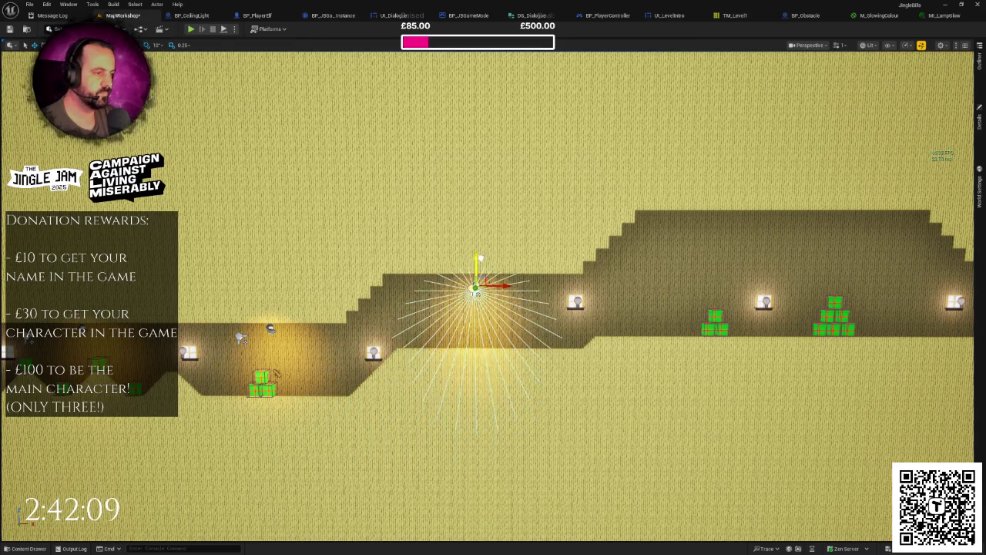
scroll(478, 293, up, 6)
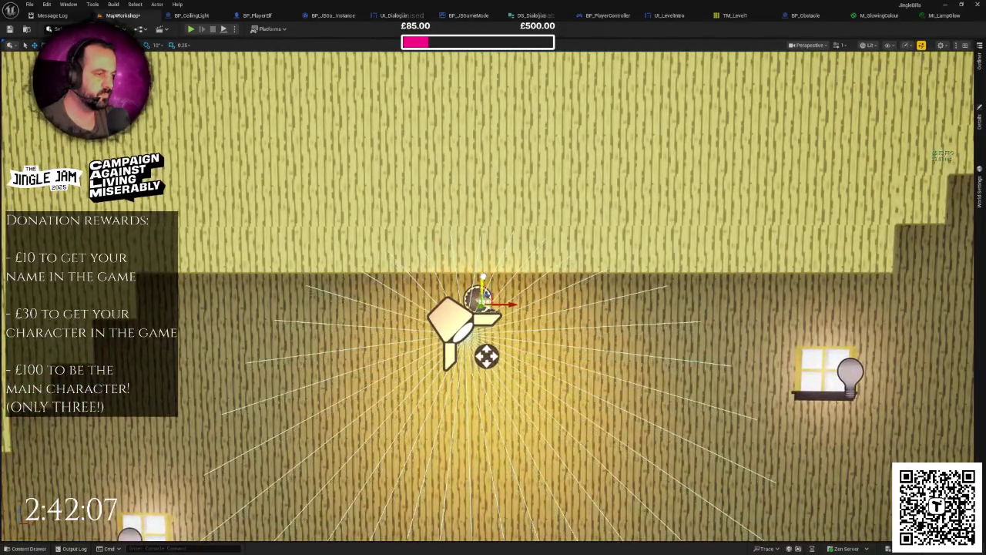
mouse_move(482, 287)
mouse_down()
mouse_move(482, 268)
mouse_move(481, 298)
mouse_up()
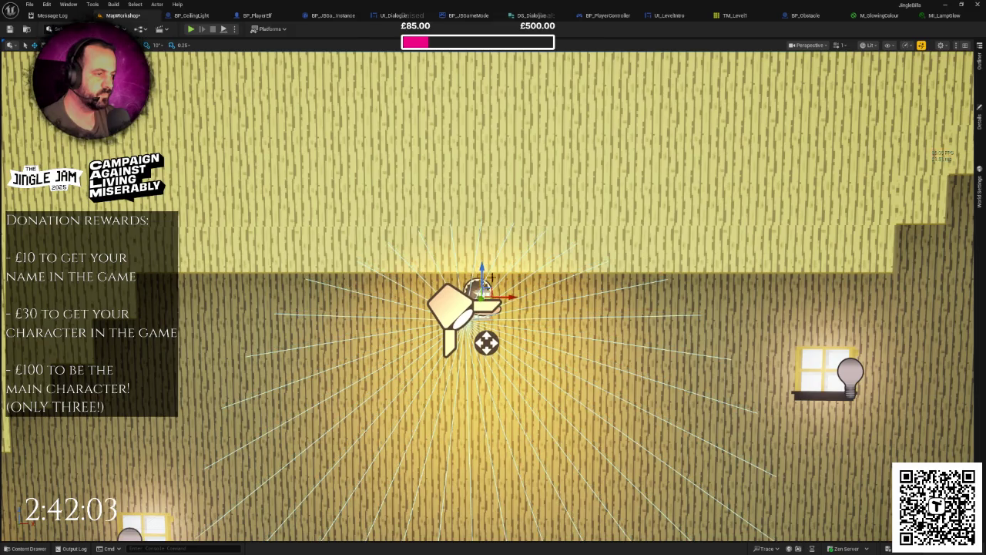
scroll(490, 275, down, 10)
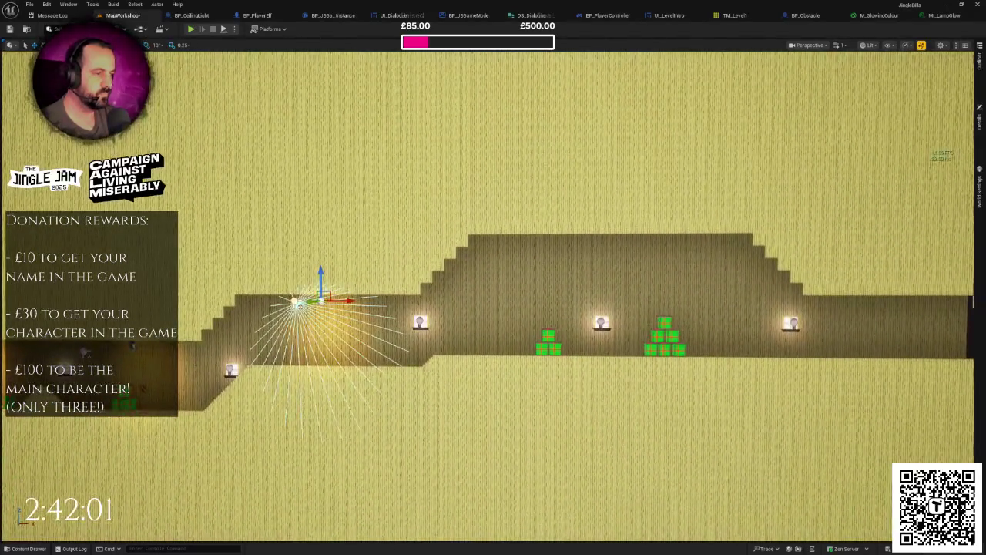
scroll(495, 306, down, 6)
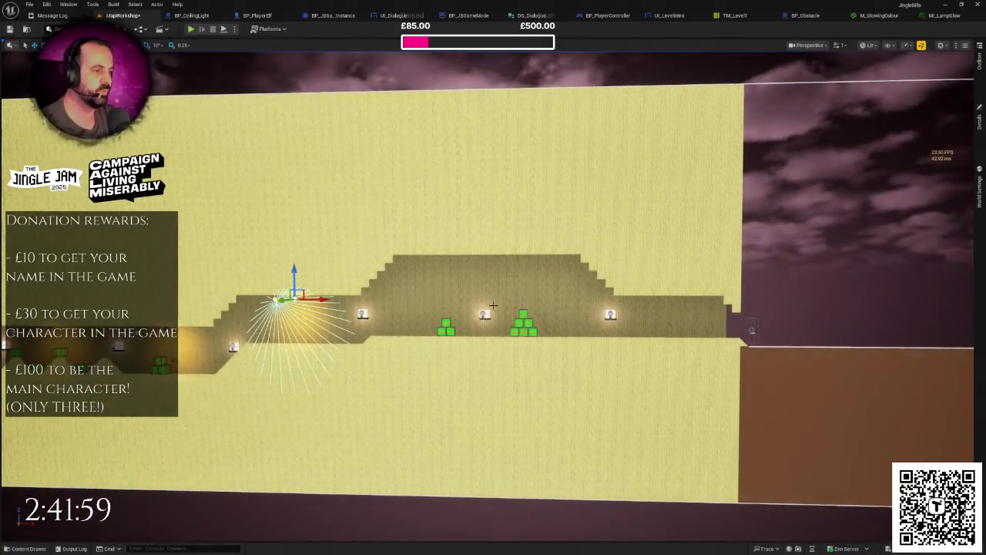
drag(329, 316, 344, 307)
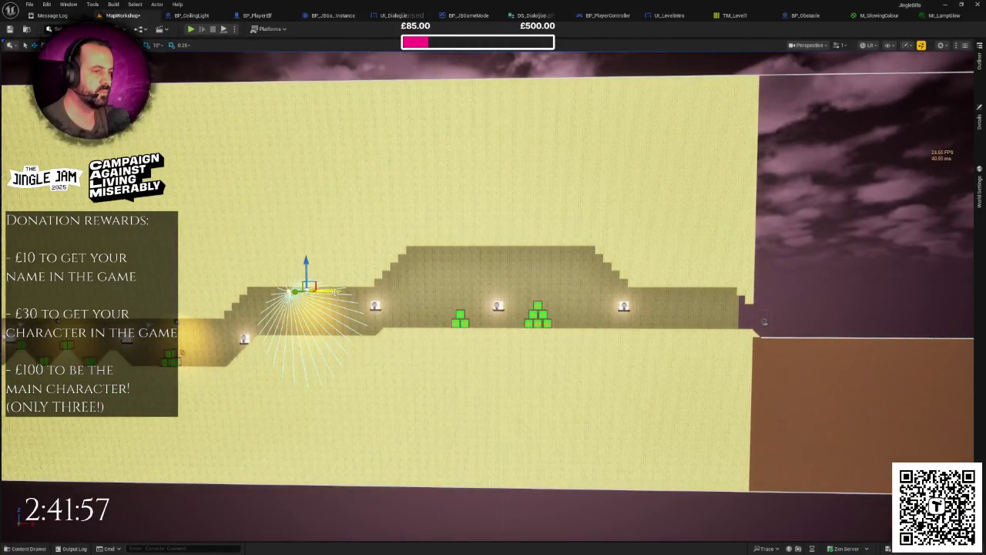
Step: Undo the last move and save the MapWorkshop level
key(ctrl+z)
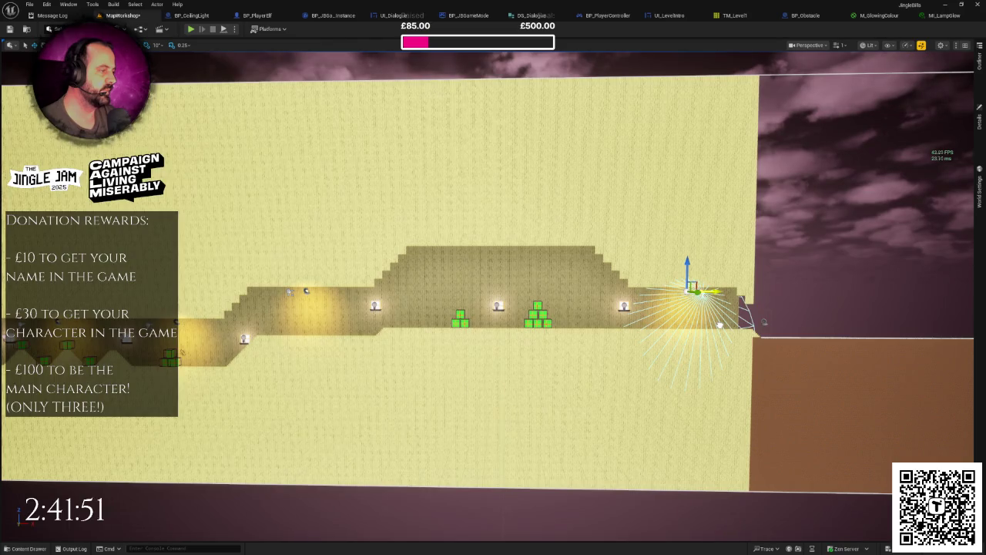
drag(721, 329, 585, 332)
mouse_move(660, 322)
mouse_down()
mouse_move(616, 322)
mouse_move(855, 292)
mouse_move(840, 293)
mouse_move(840, 262)
mouse_up()
key(ctrl+s)
scroll(457, 281, down, 5)
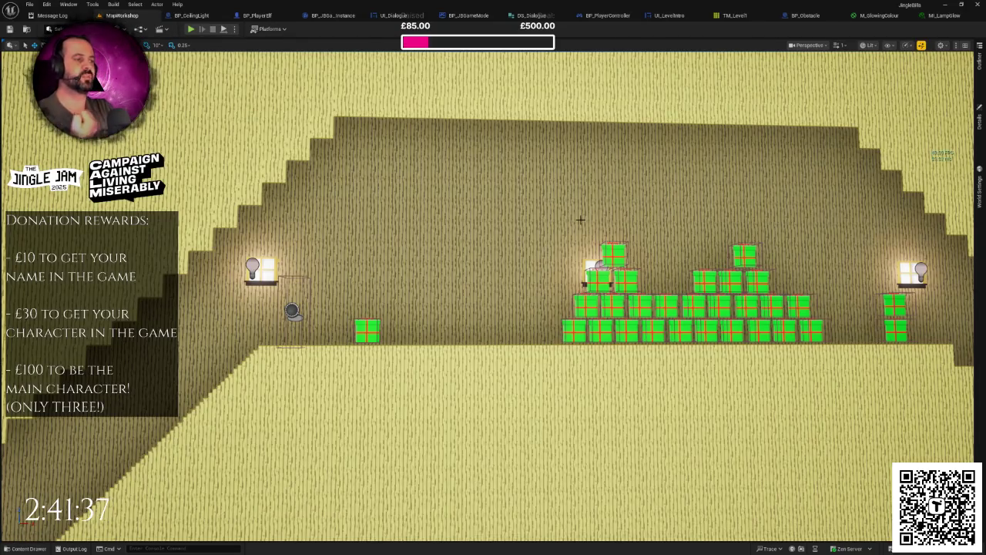
Step: In Blueprints > Level > Lighting, duplicate BP_CeilingLight and name the copy BP_ChristmasTree
scroll(580, 219, down, 5)
key(ctrl+space)
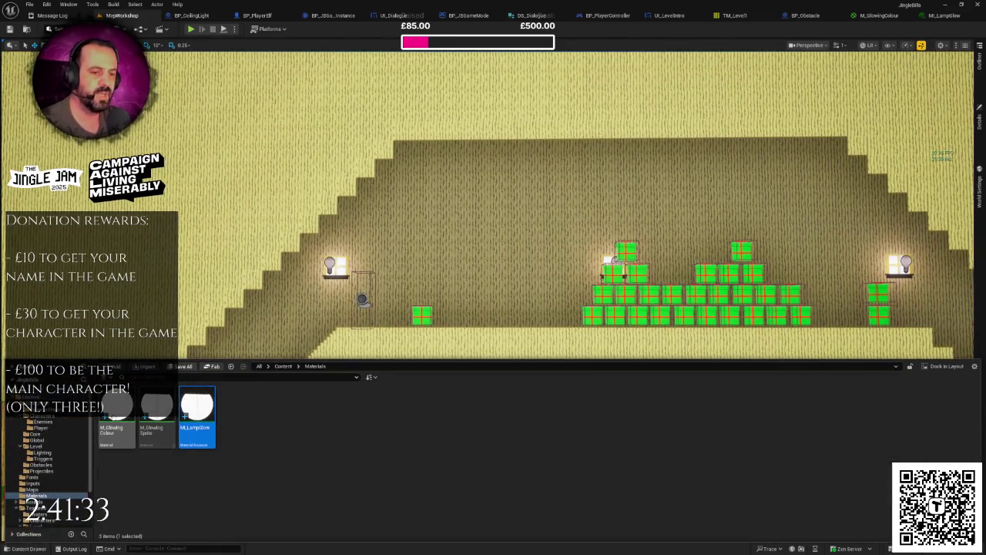
click(32, 403)
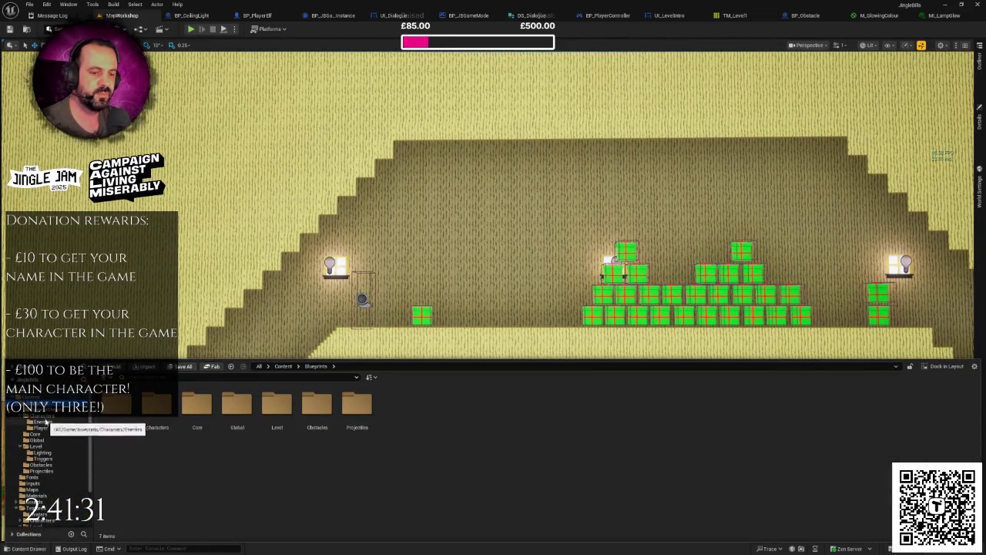
click(42, 416)
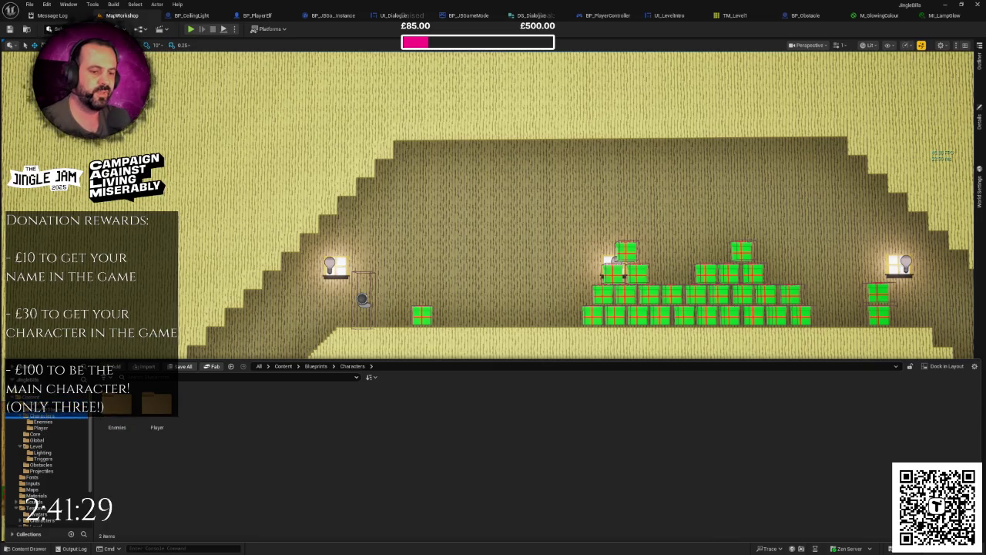
key(alt+Left)
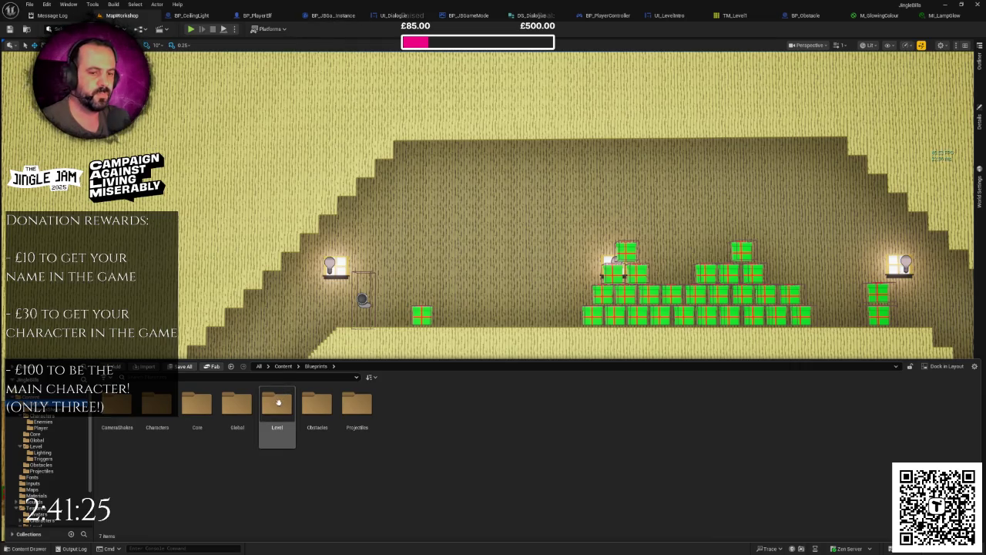
double_click(276, 404)
double_click(117, 403)
right_click(117, 403)
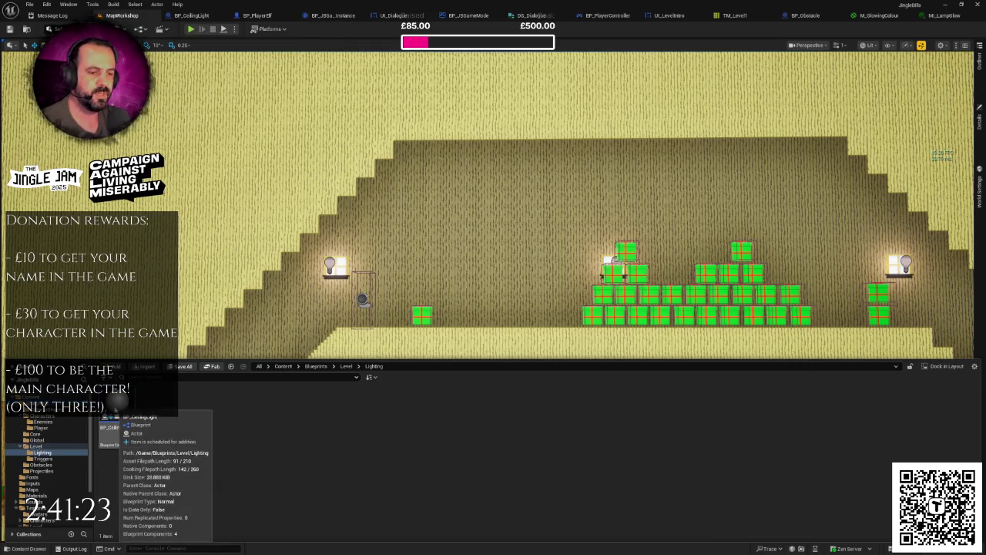
click(155, 235)
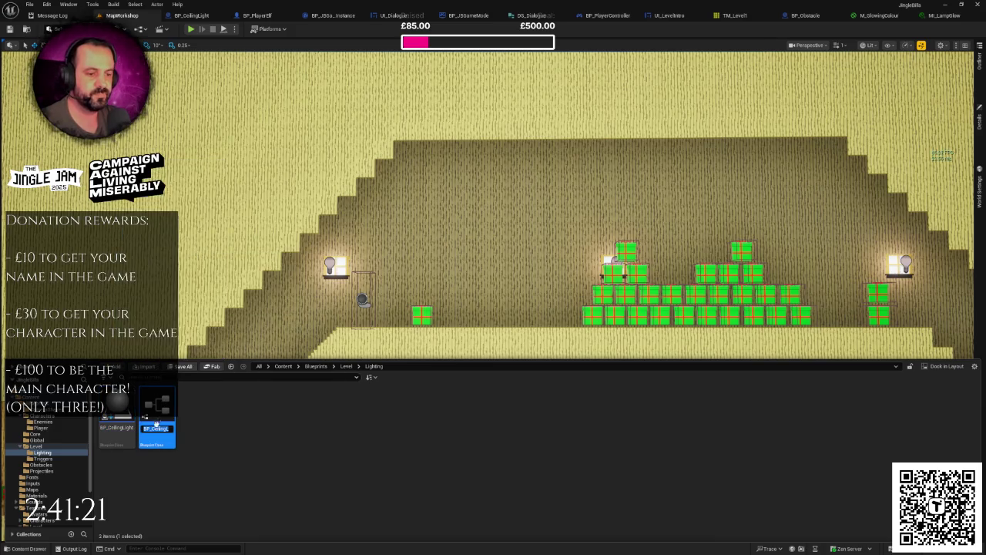
key(End)
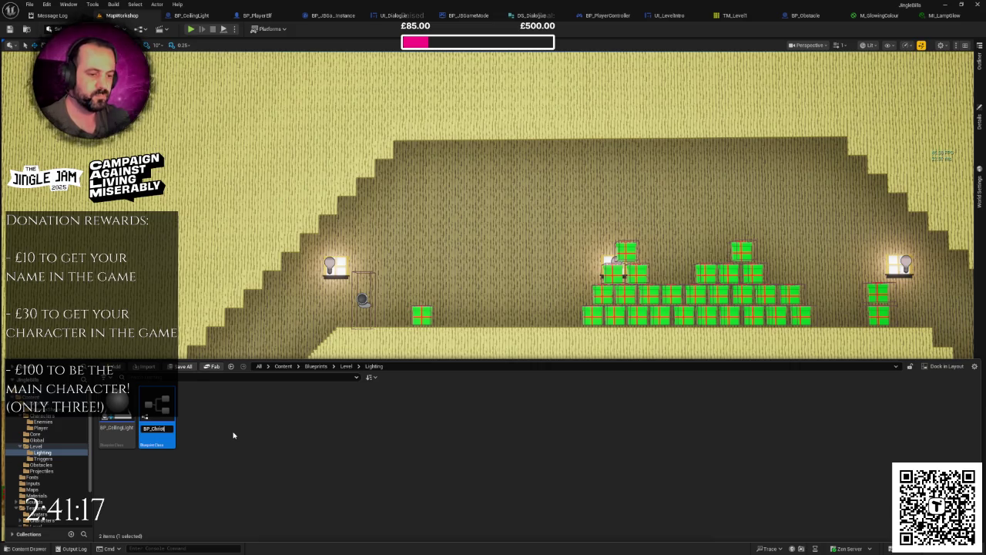
key(Return)
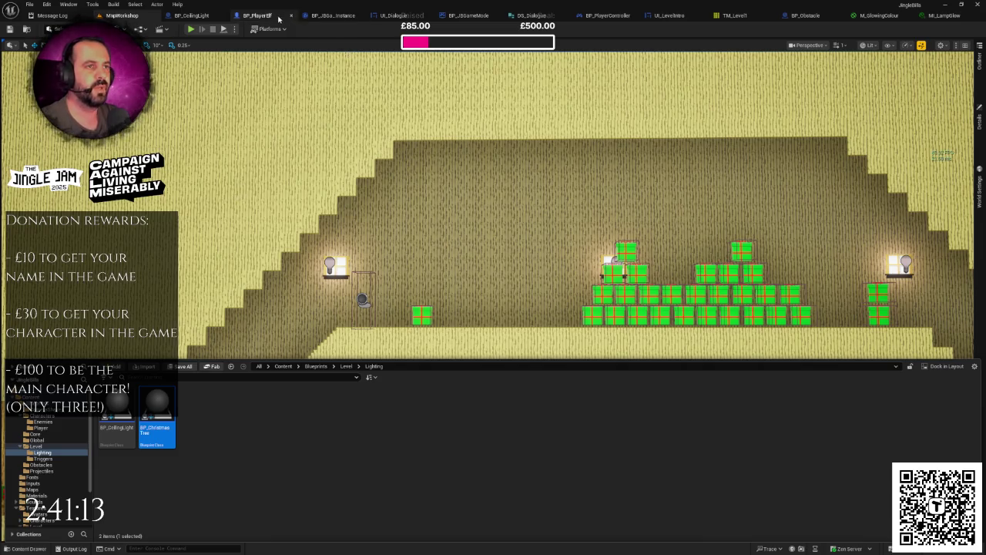
Step: Close the nine extra asset editor tabs, from BP_PlayerElf through MI_LampGlow
click(292, 16)
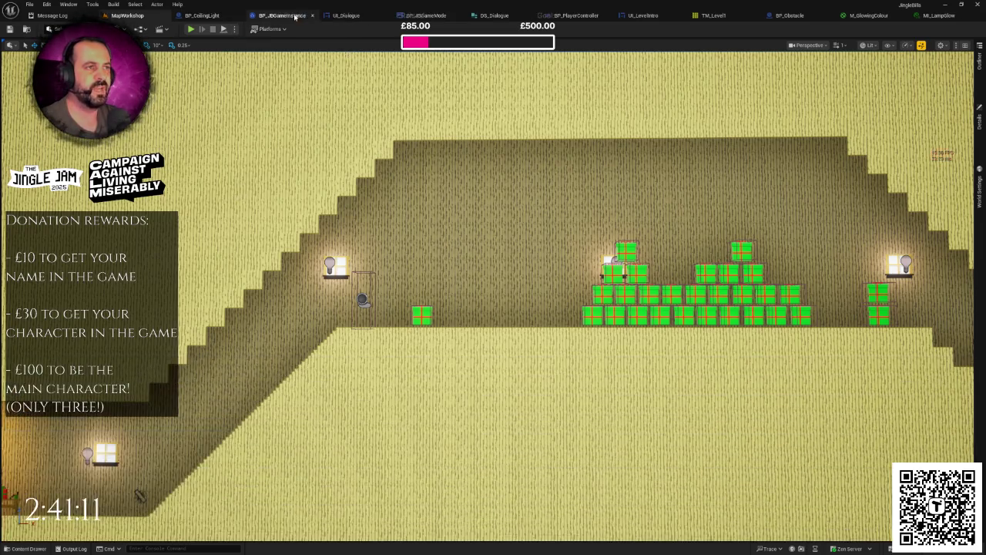
click(313, 16)
click(335, 16)
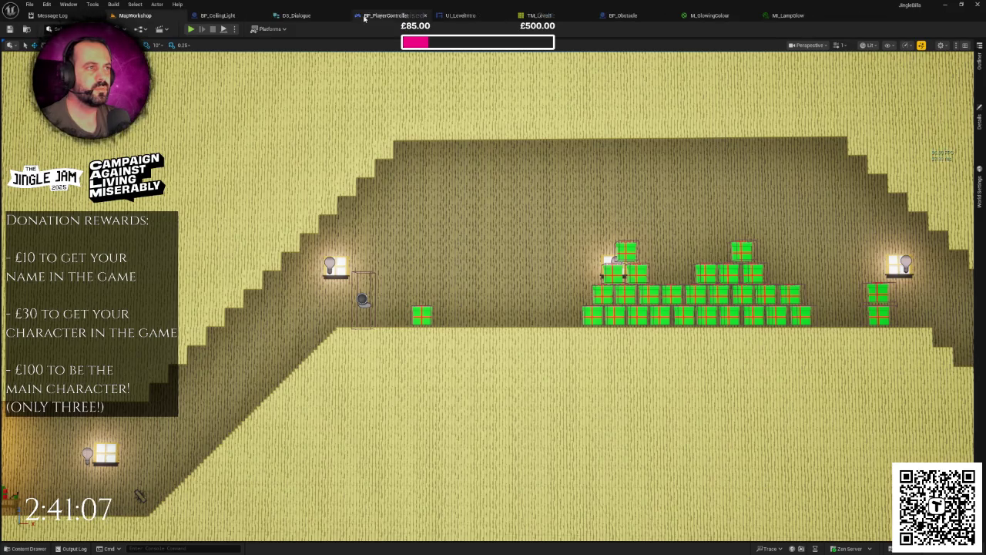
click(346, 16)
click(345, 16)
click(345, 16)
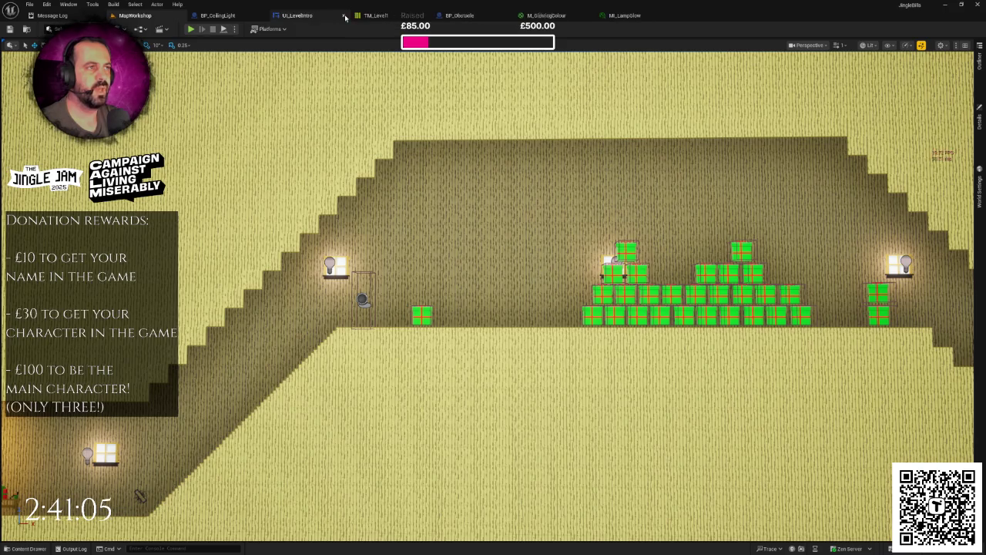
click(345, 16)
click(344, 16)
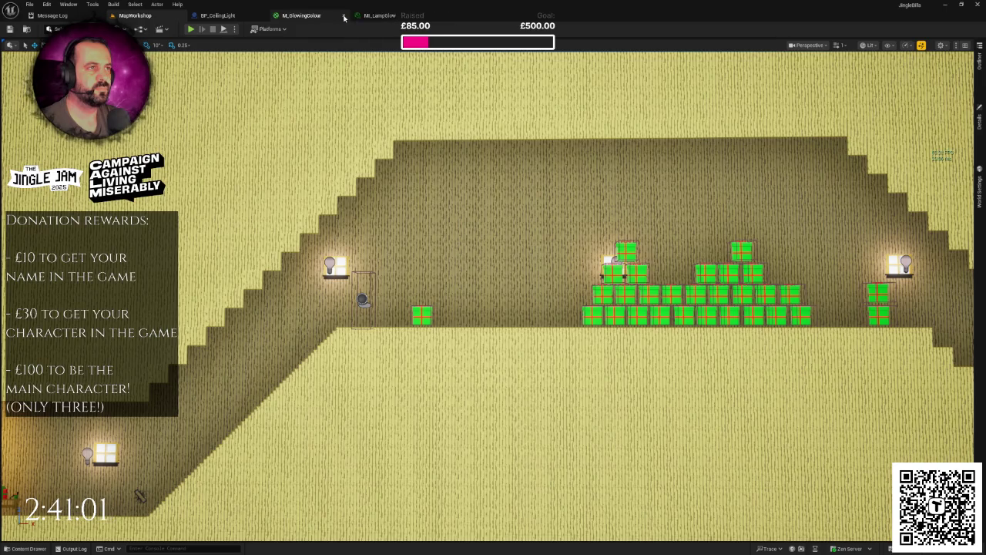
click(344, 16)
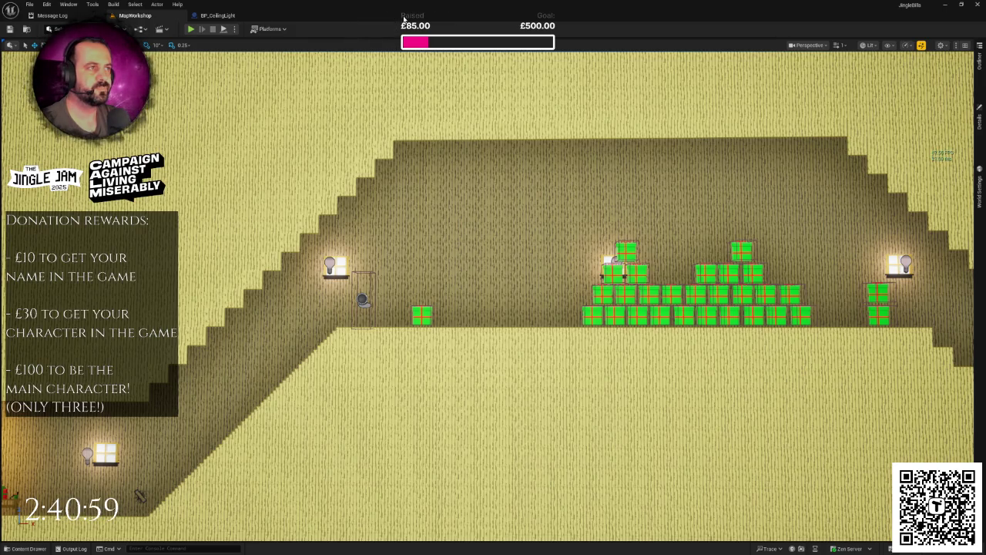
Step: Angle the MapWorkshop view and bring the Content Drawer back up
scroll(395, 69, down, 4)
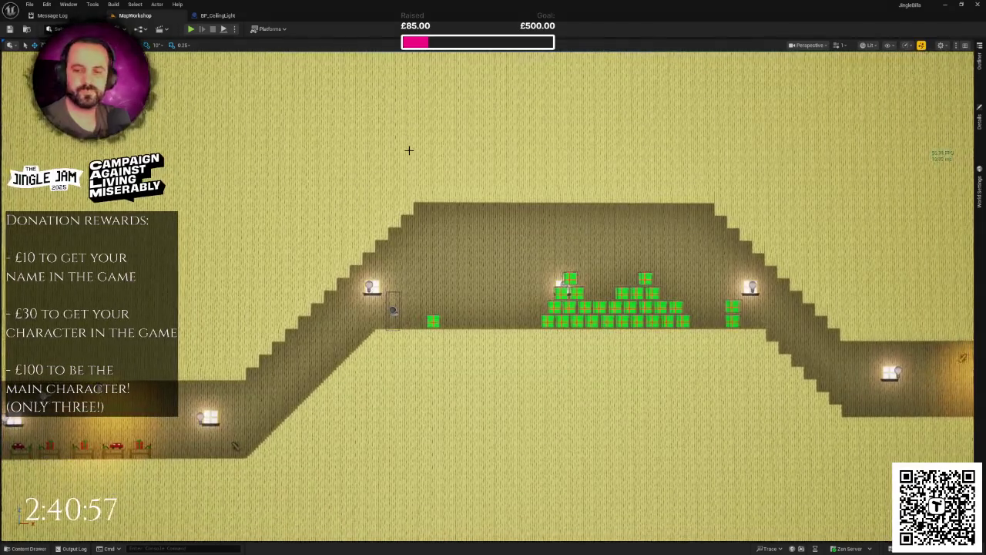
mouse_move(493, 277)
mouse_down()
mouse_move(647, 282)
mouse_move(586, 262)
mouse_move(574, 216)
mouse_up()
scroll(493, 231, down, 5)
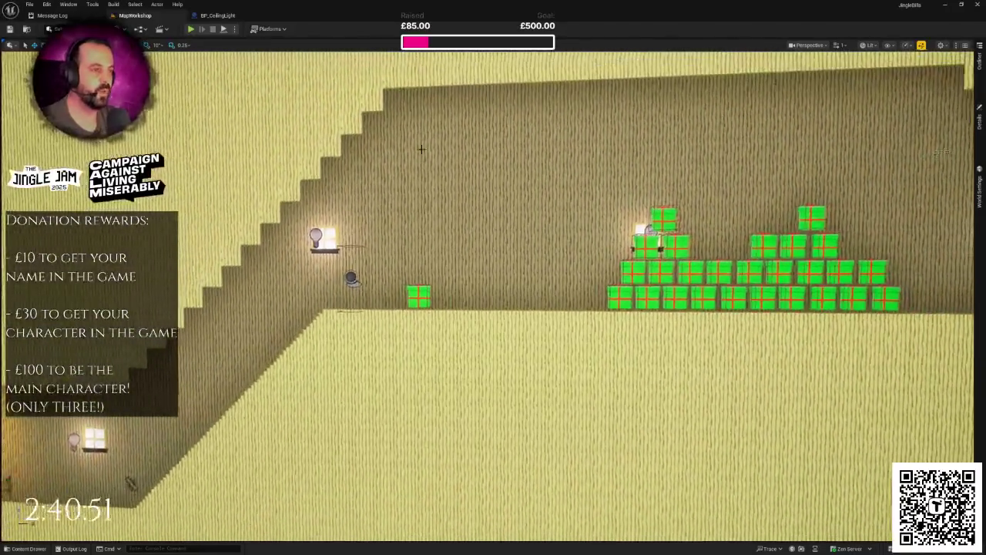
key(ctrl+space)
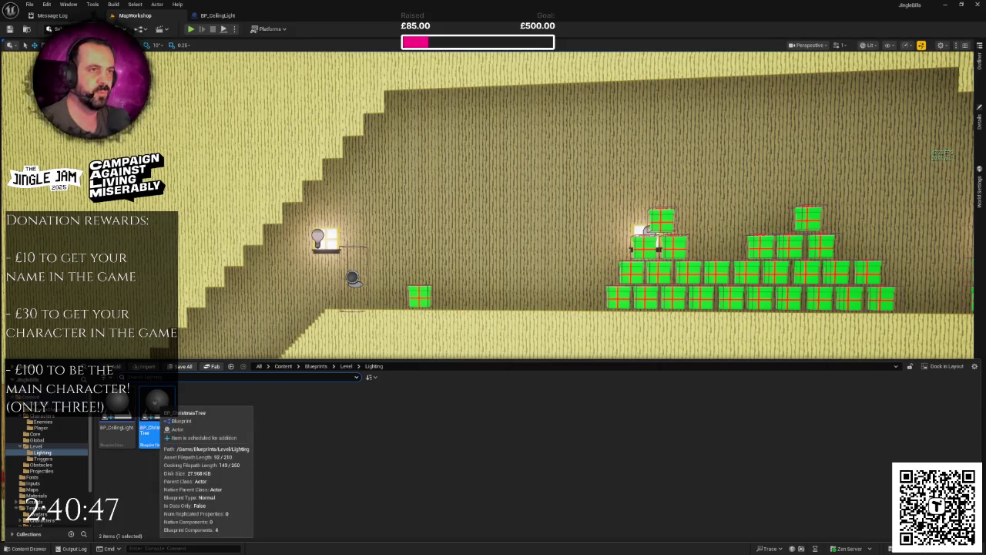
Step: Open BP_ChristmasTree's viewport preview and select its FreeSprite component
double_click(157, 401)
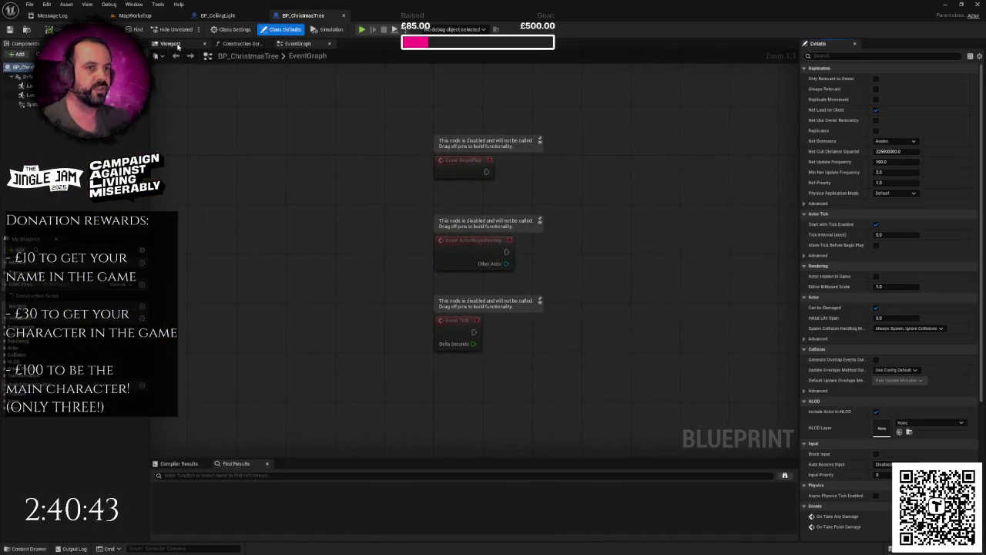
click(171, 43)
scroll(429, 251, up, 5)
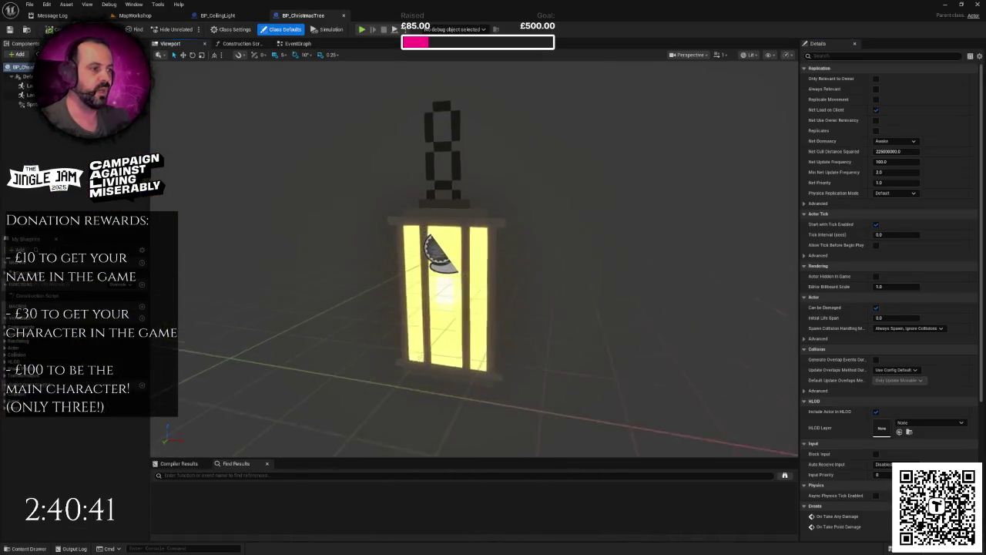
click(443, 257)
scroll(455, 254, down, 5)
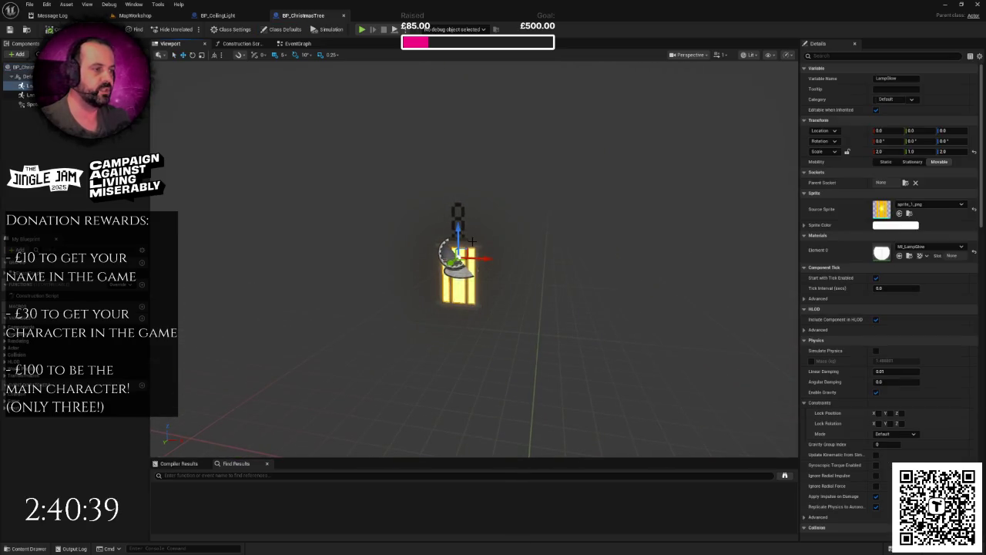
click(466, 240)
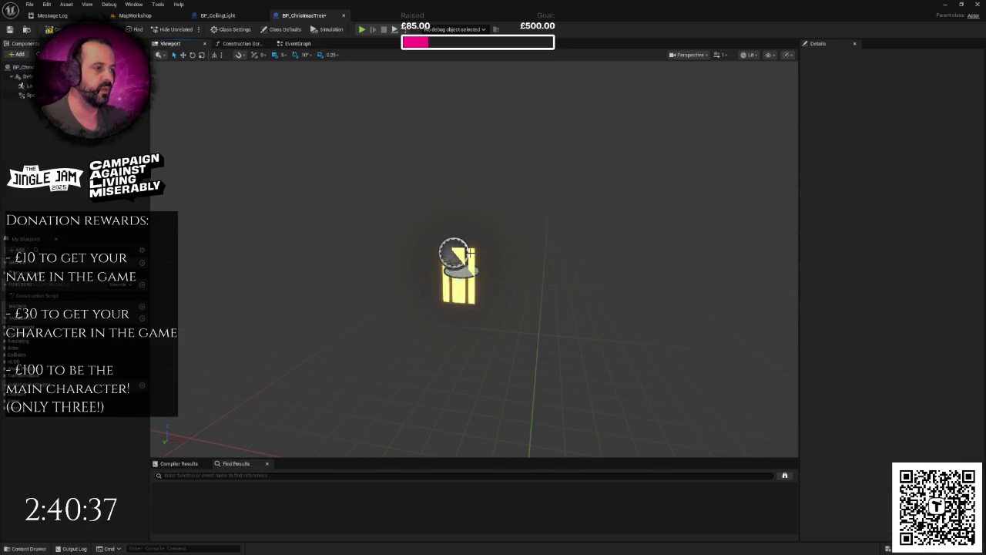
click(455, 254)
Step: Set the Source Sprite to tree1leavessnow.png and scale it to 5 in X and Z
click(914, 205)
text(tre)
scroll(943, 320, up, 1)
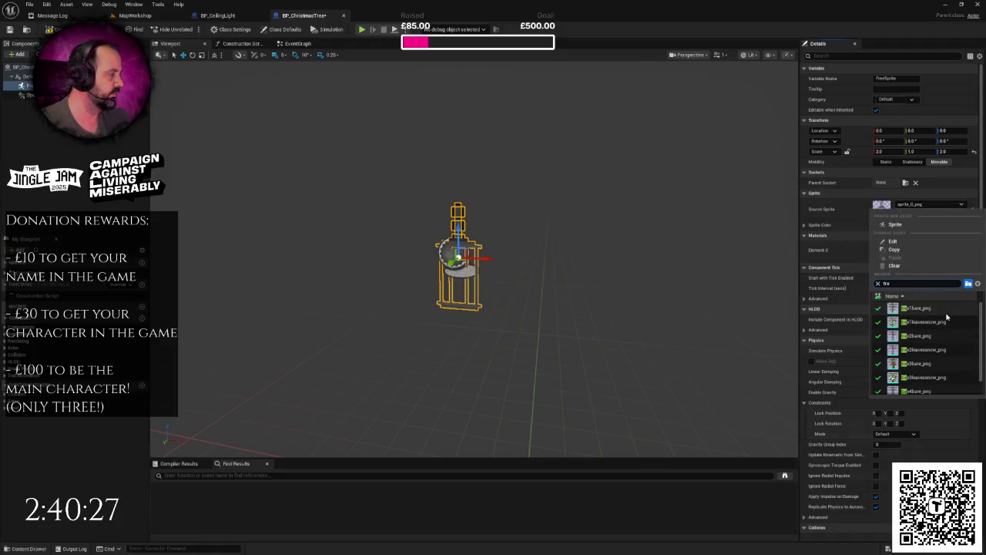
click(938, 324)
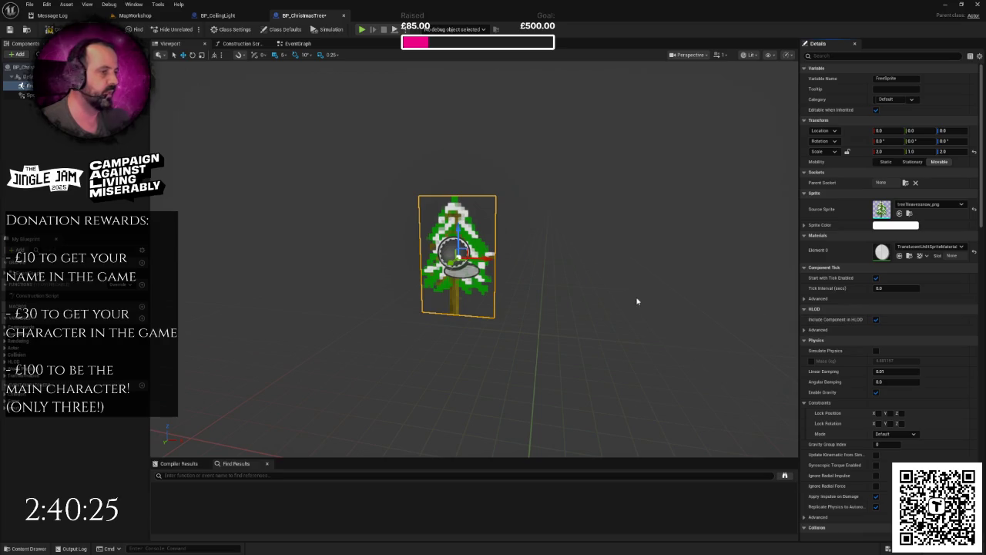
click(889, 151)
text(8)
click(941, 151)
key(Return)
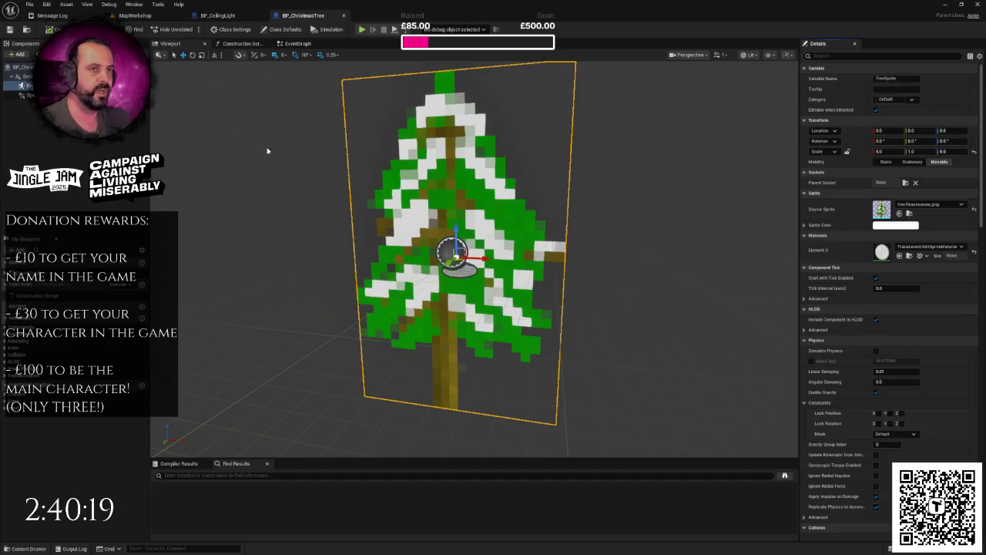
click(127, 15)
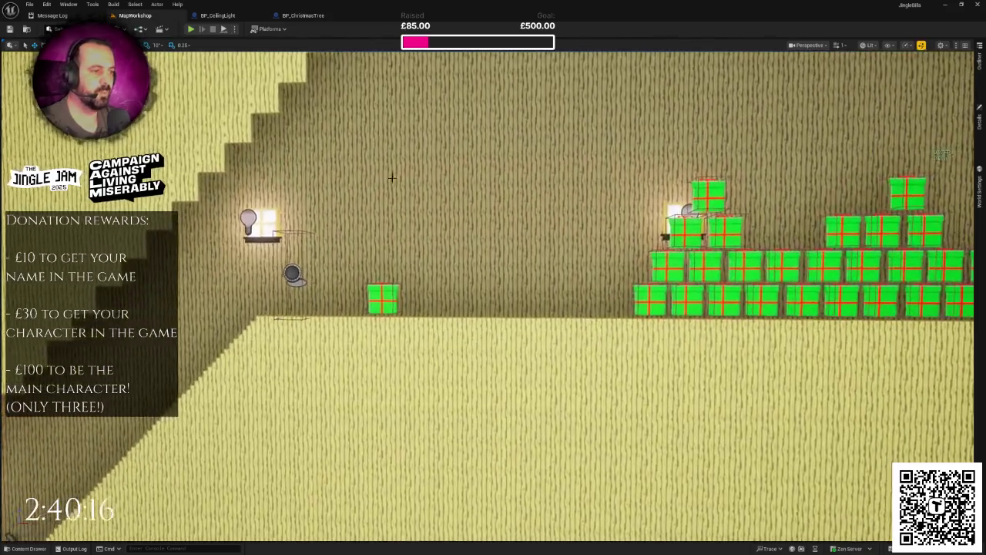
Step: Place BP_ChristmasTree in MapWorkshop and set its location left of the stacked presents
key(ctrl+space)
mouse_move(157, 425)
mouse_down()
mouse_move(414, 368)
mouse_move(423, 348)
mouse_up()
scroll(423, 348, down, 3)
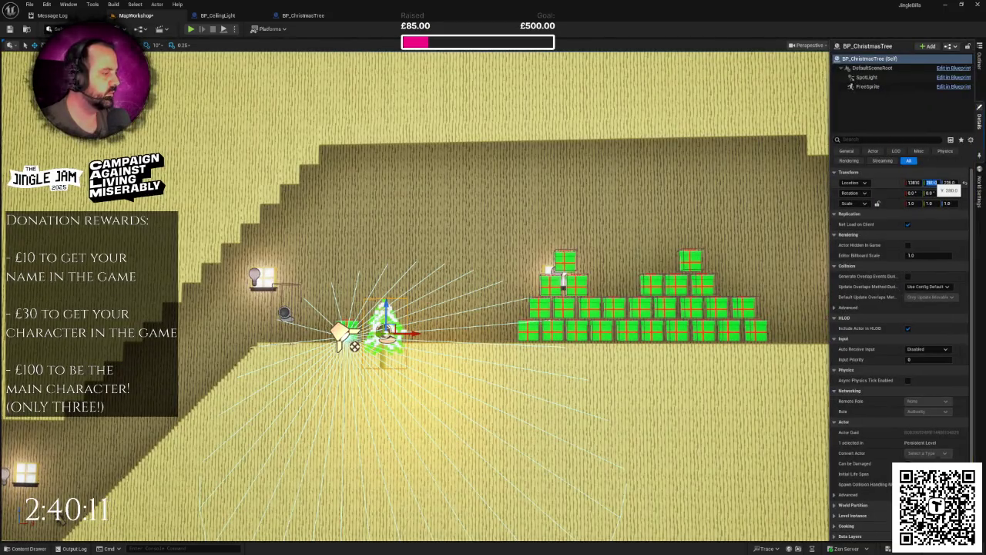
key(Return)
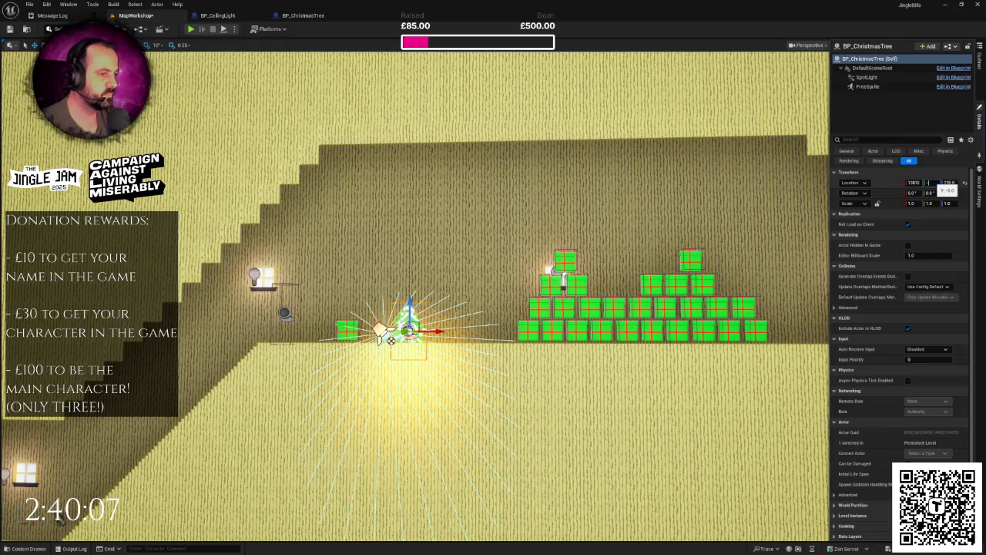
key(Return)
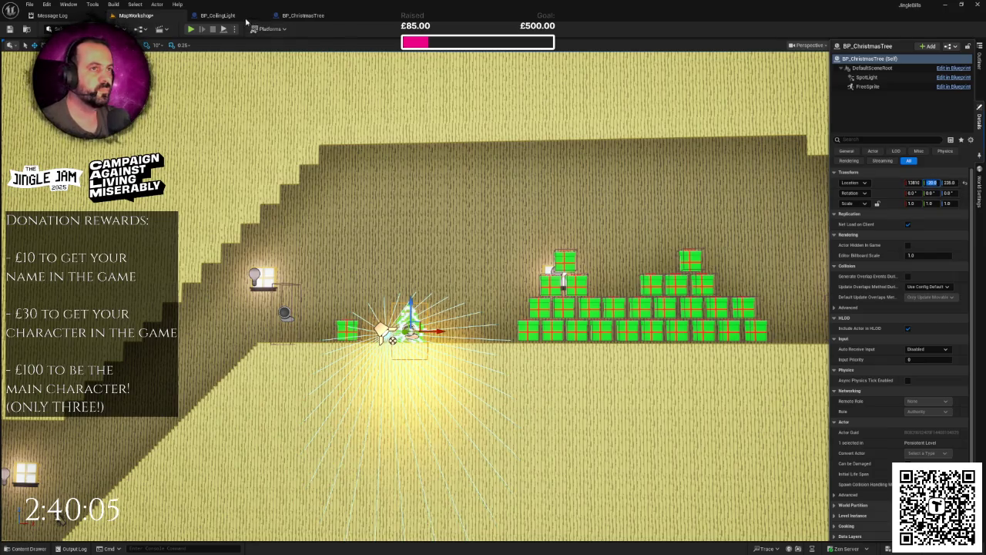
click(299, 15)
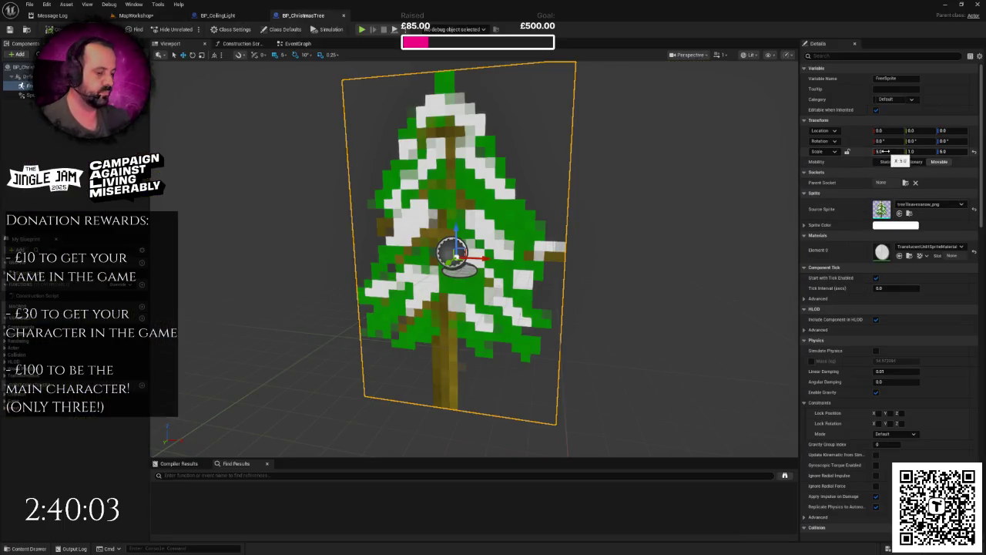
Step: Scale the tree sprite to 10 in X and Z, then lift the placed tree above the floor
text(10)
key(Return)
click(942, 152)
text(10)
key(Return)
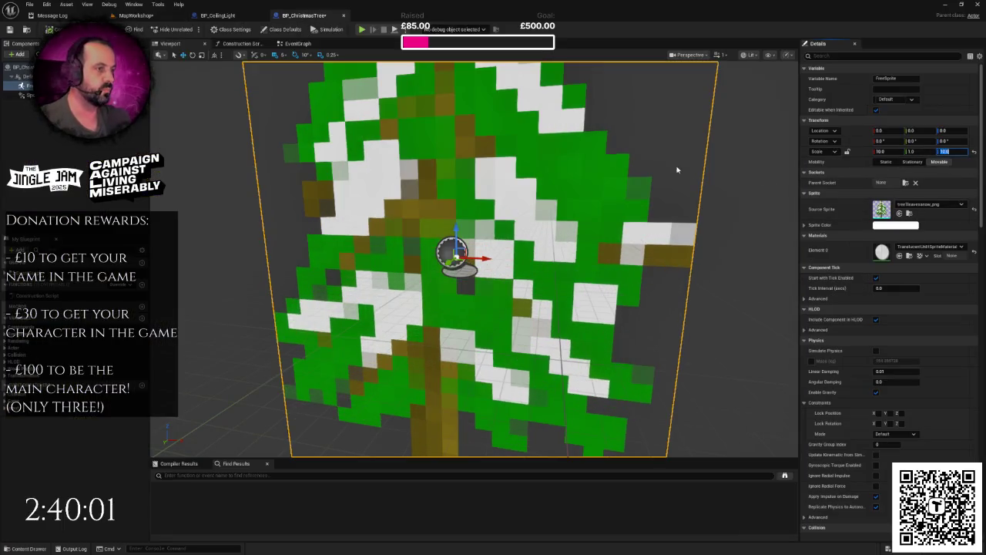
click(137, 16)
scroll(493, 308, up, 3)
mouse_move(390, 316)
mouse_down()
mouse_move(391, 266)
mouse_move(478, 296)
mouse_move(466, 299)
mouse_up()
Step: Select the placed Christmas tree, nudge it slightly right, and centre the view on it
scroll(466, 299, down, 3)
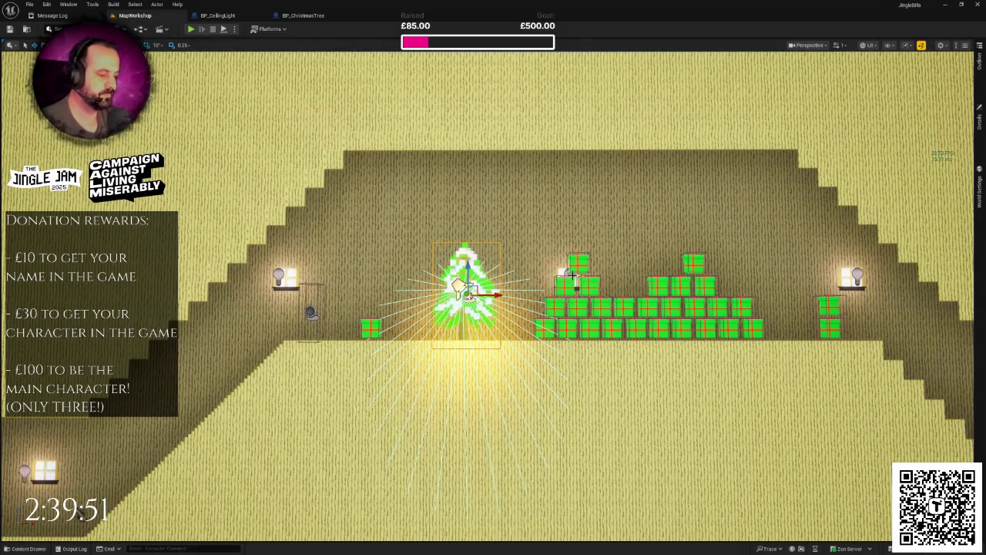
drag(574, 276, 942, 154)
mouse_move(552, 289)
mouse_down()
mouse_move(535, 279)
mouse_move(512, 319)
mouse_up()
key(F11)
key(F11)
click(979, 122)
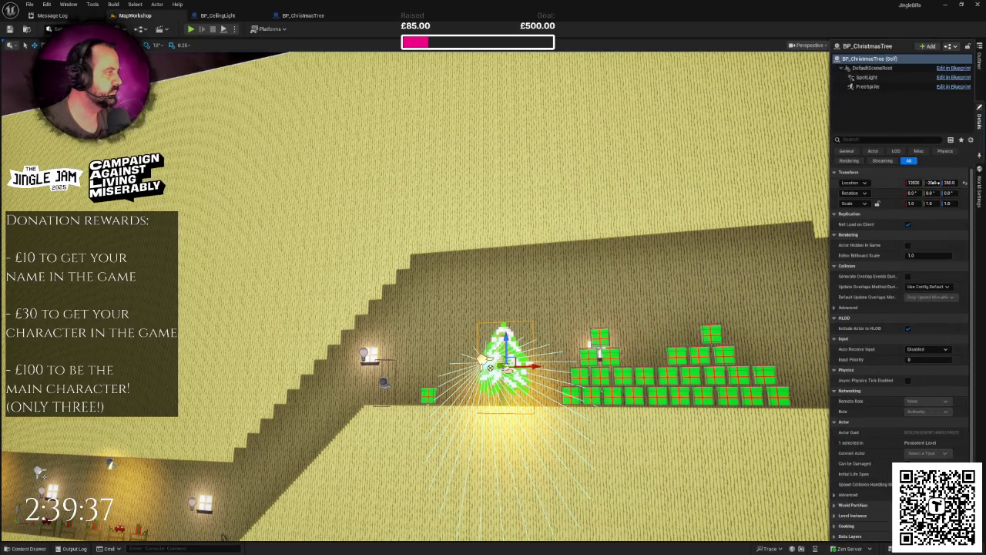
drag(931, 182, 936, 183)
mouse_move(493, 309)
mouse_down()
mouse_move(358, 349)
mouse_move(359, 331)
mouse_up()
key(f)
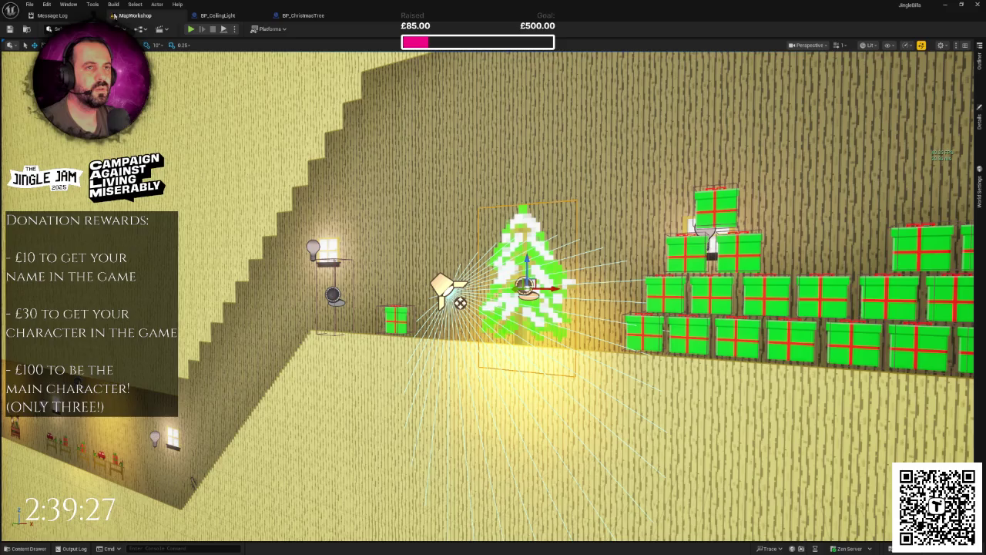
Step: Close the Message Log and reopen the Content Drawer on the Lighting folder
click(98, 16)
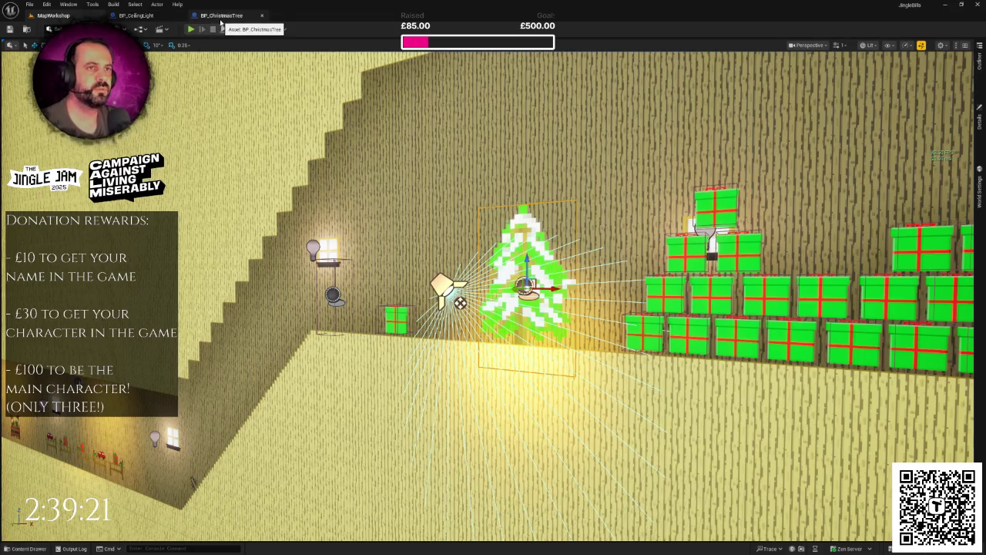
scroll(254, 231, down, 3)
key(ctrl+space)
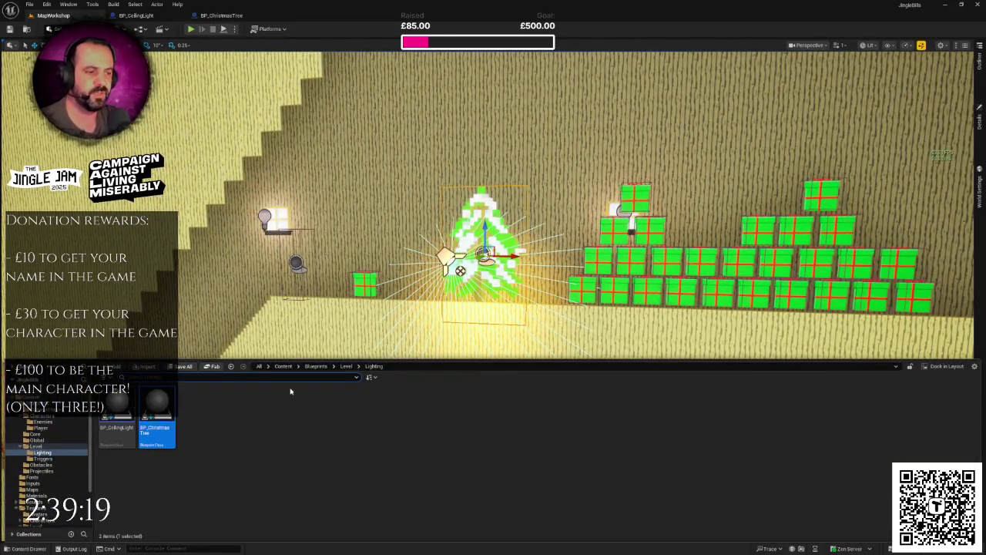
Step: Create a material instance of M_GlowingColour named MI_GlowingBlue in the Materials folder
scroll(57, 474, down, 1)
click(42, 483)
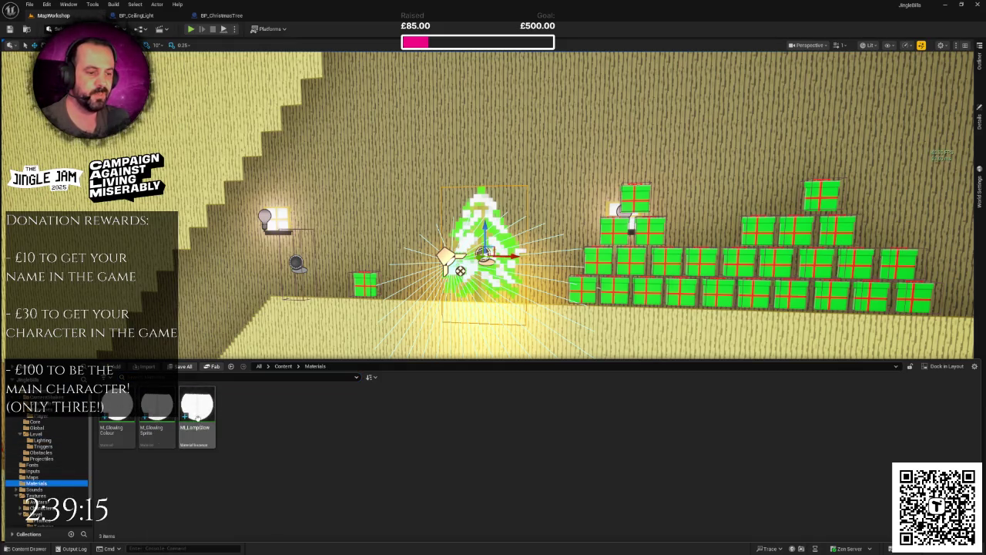
right_click(119, 410)
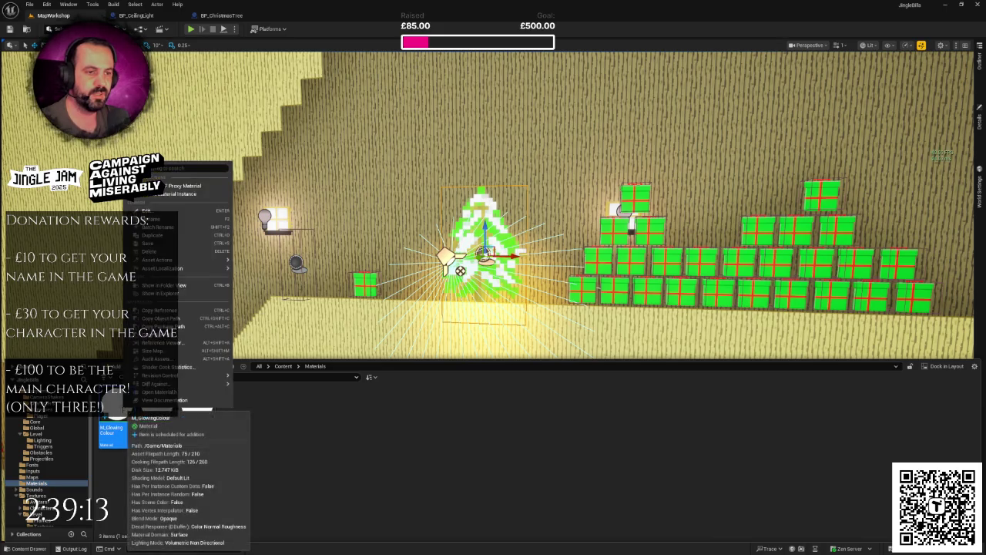
click(185, 193)
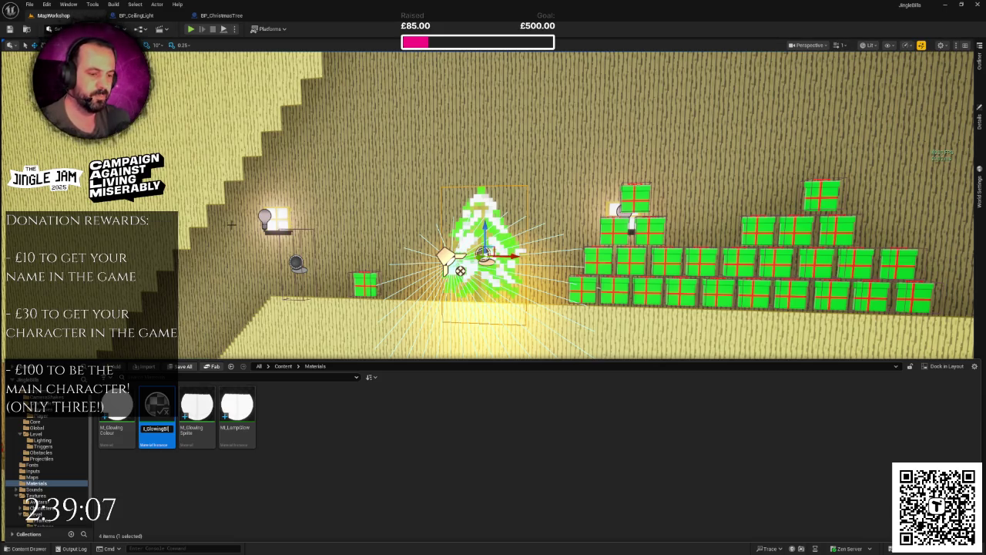
key(Return)
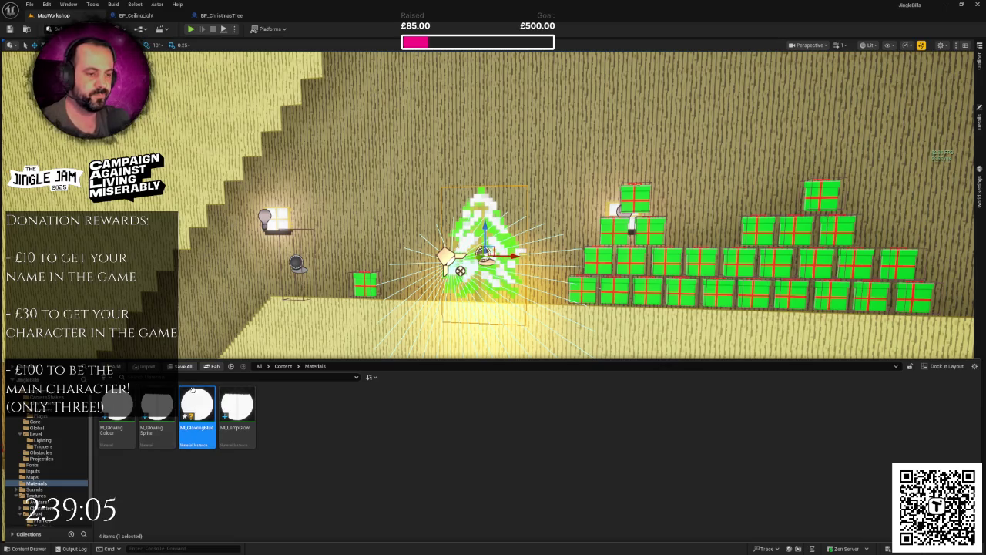
Step: Give MI_GlowingBlue a blue GlowColour and a GlowIntensity of 10
right_click(194, 403)
click(195, 402)
double_click(197, 404)
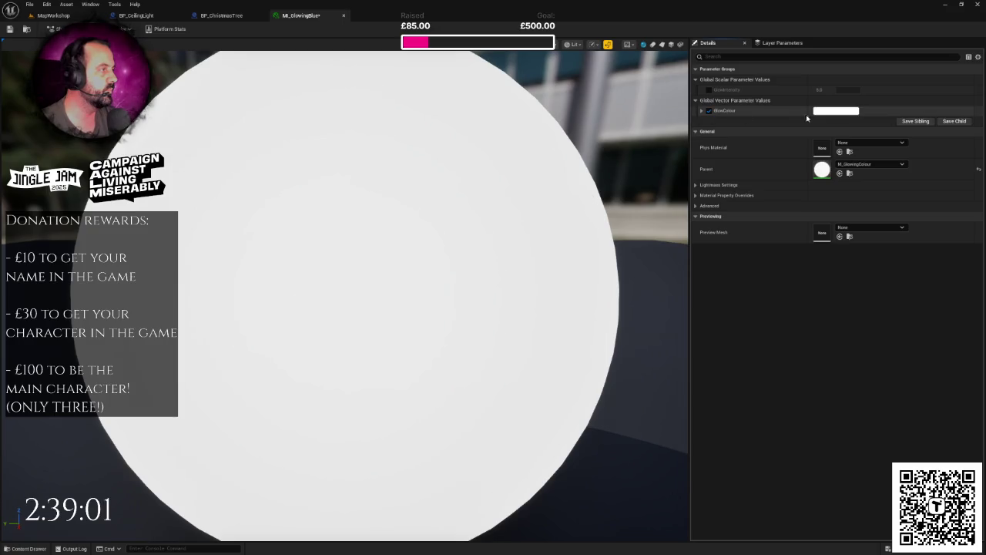
click(836, 110)
click(699, 166)
mouse_move(686, 154)
mouse_down()
mouse_move(661, 150)
mouse_move(654, 165)
mouse_move(671, 137)
mouse_up()
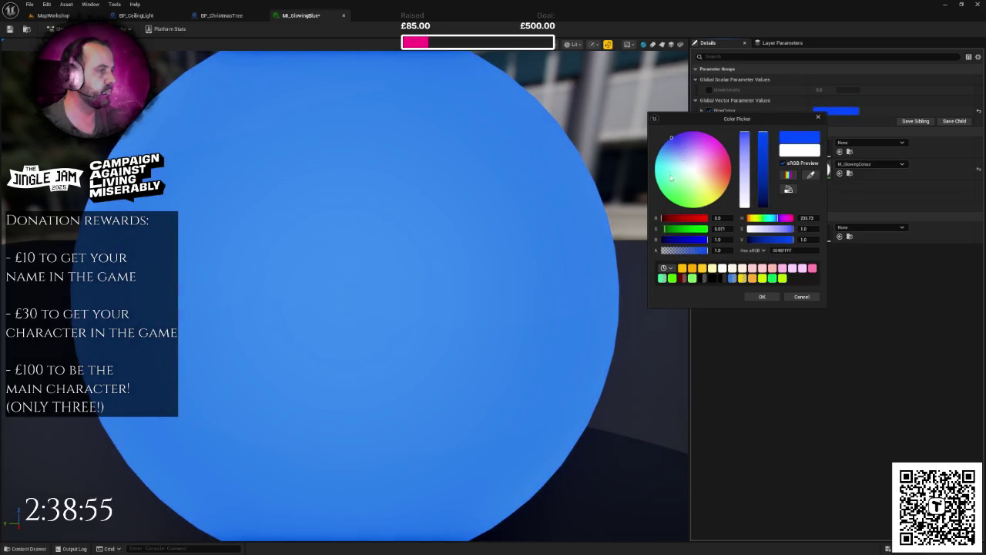
click(762, 297)
scroll(579, 260, down, 5)
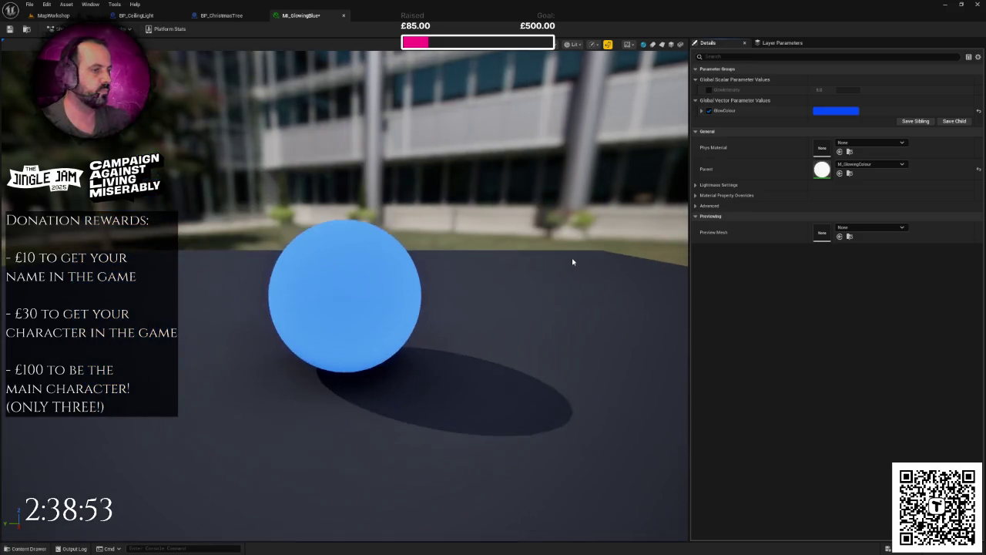
click(709, 89)
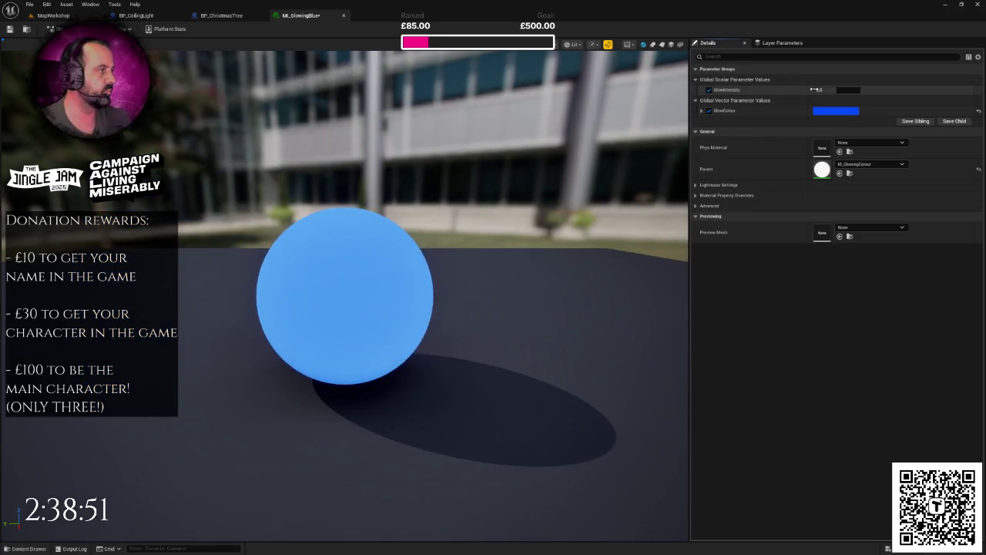
text(10)
key(Return)
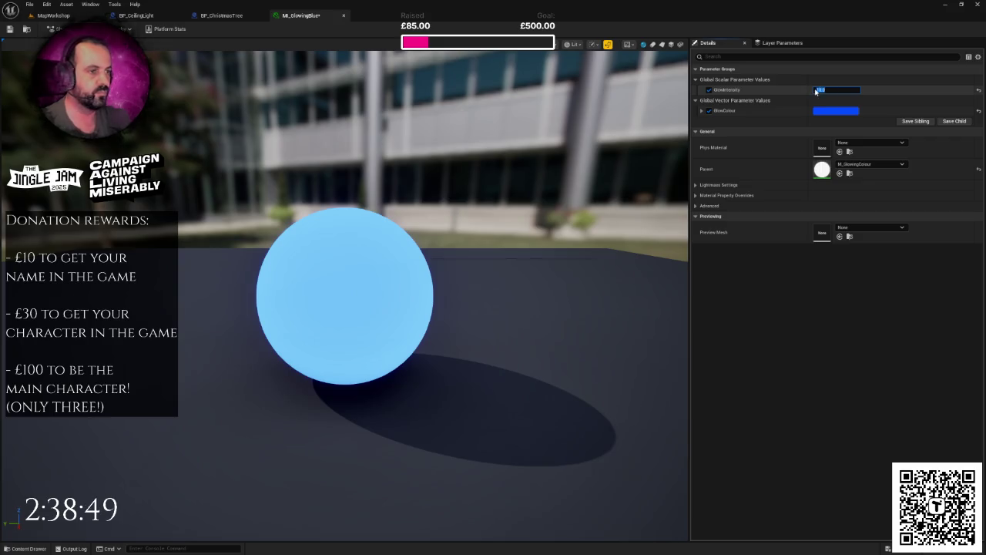
click(77, 16)
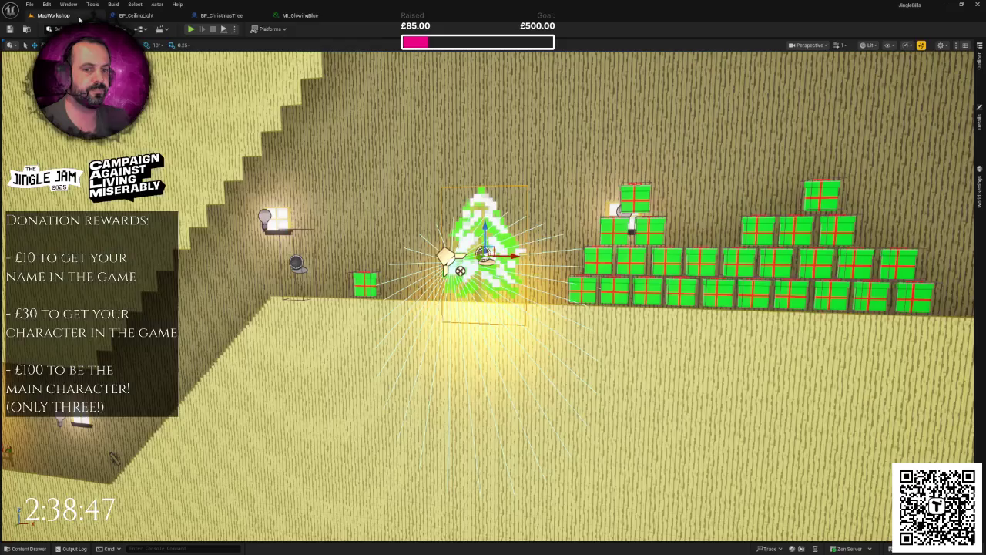
Step: Duplicate MI_GlowingBlue and rename the copy MI_GlowingGreen
key(ctrl+space)
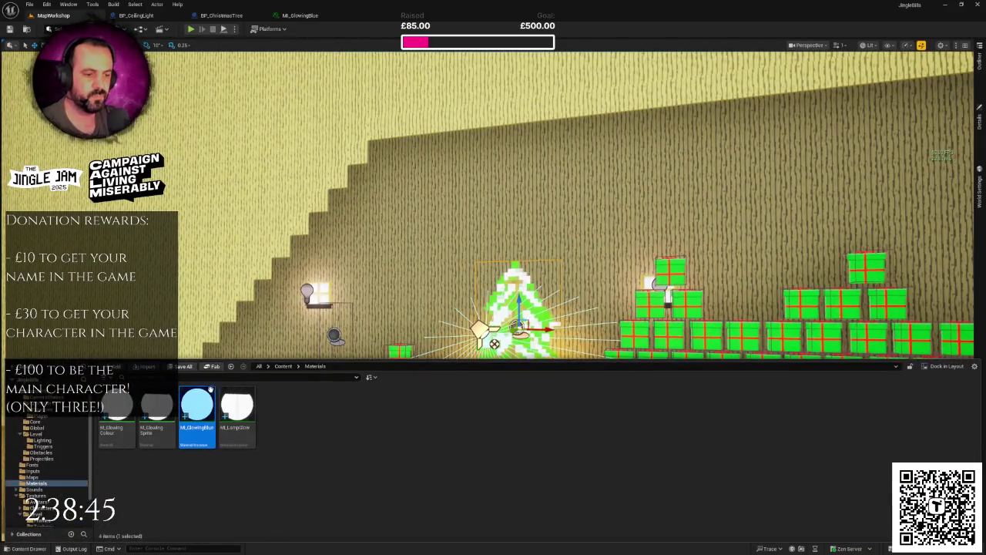
right_click(202, 420)
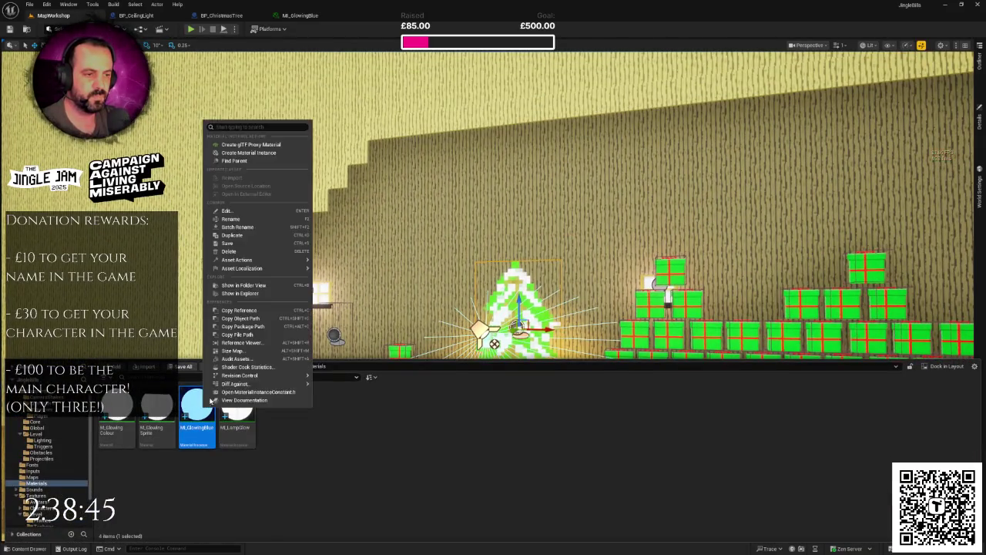
click(248, 234)
key(BackSpace)
key(BackSpace)
key(BackSpace)
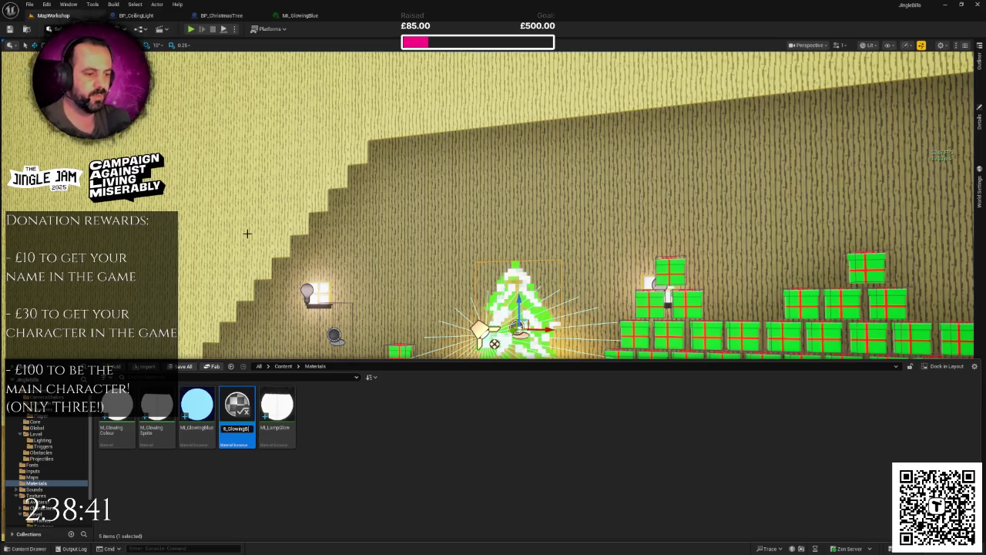
text(owingGreen)
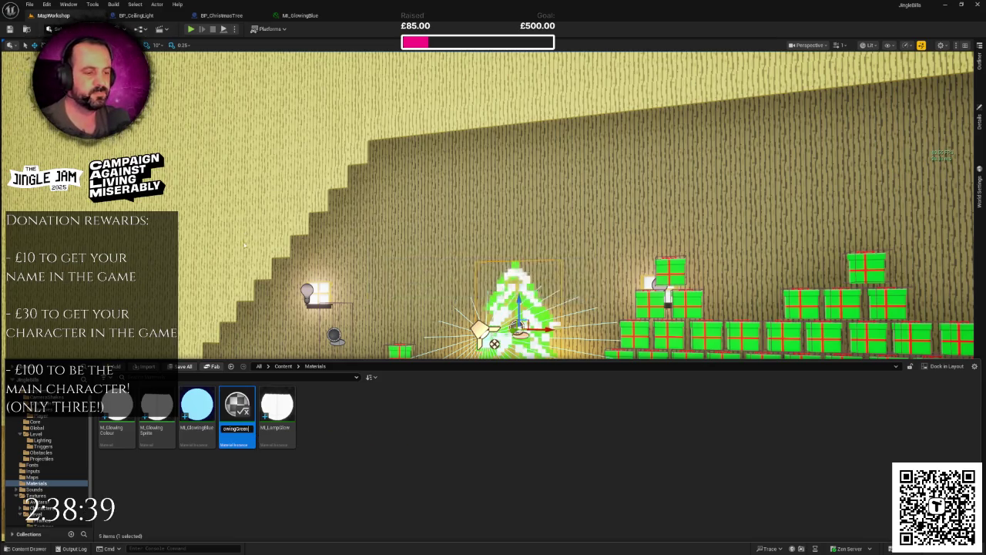
key(Return)
Step: Set MI_GlowingGreen's GlowColour to green
double_click(236, 408)
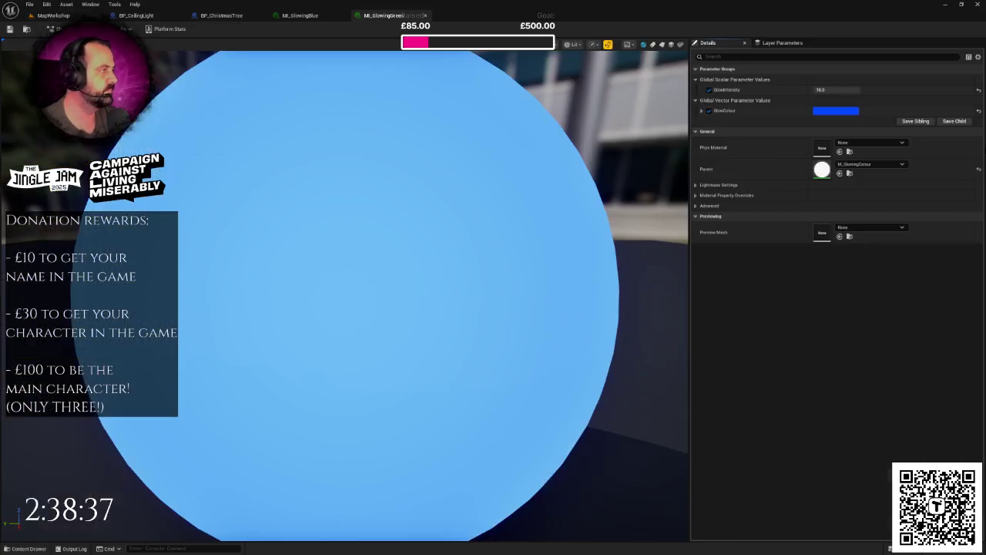
click(837, 110)
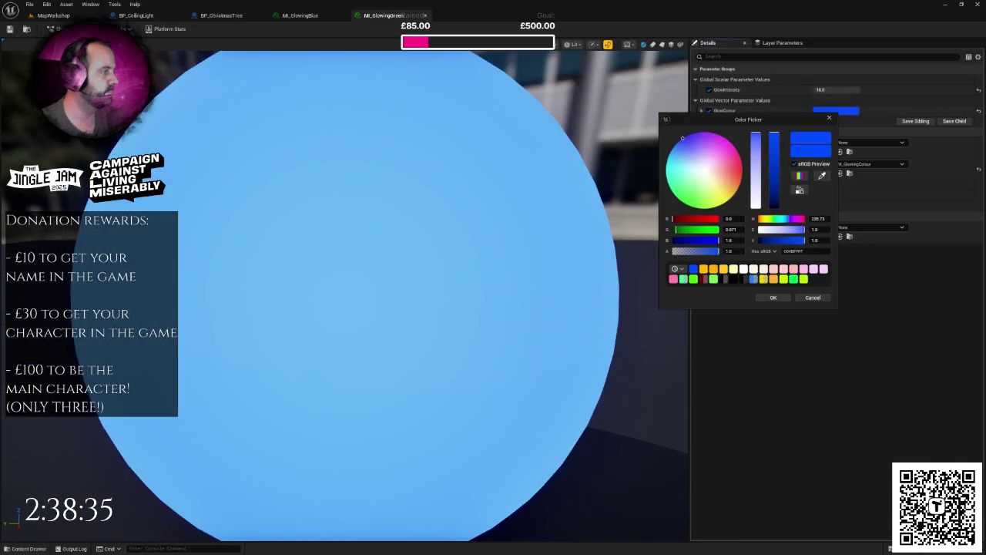
click(688, 204)
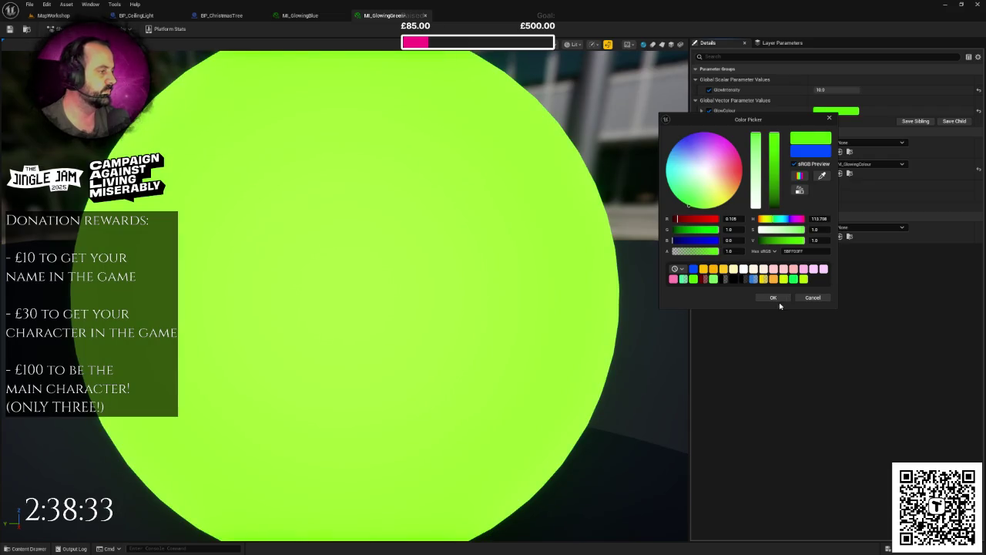
click(775, 298)
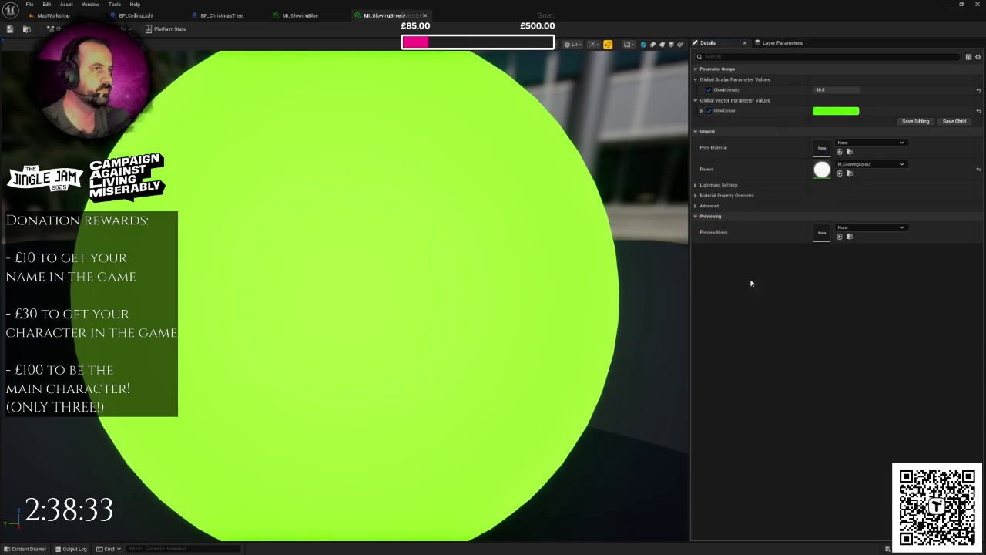
click(87, 17)
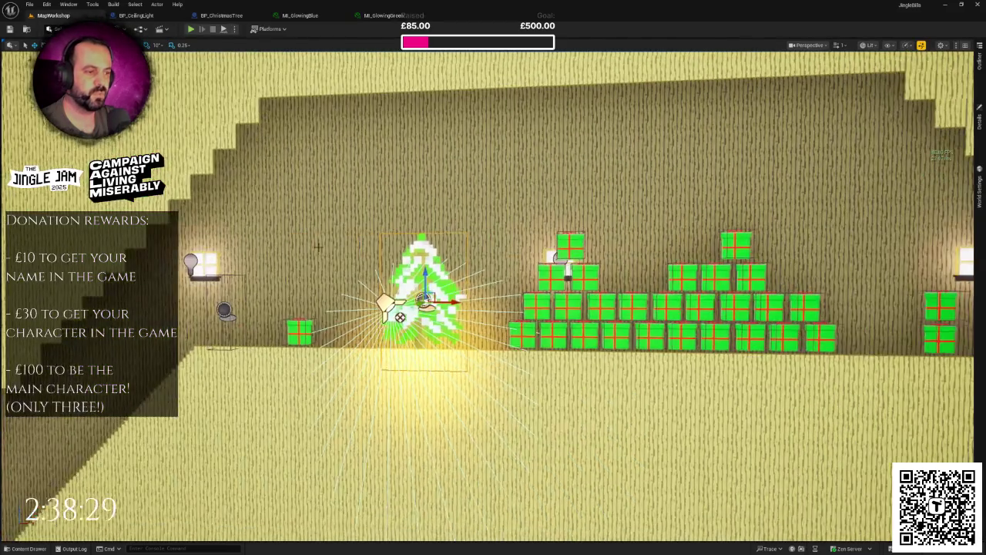
Step: Duplicate MI_GlowingGreen and rename the copy MI_GlowingRed
key(ctrl+space)
right_click(243, 398)
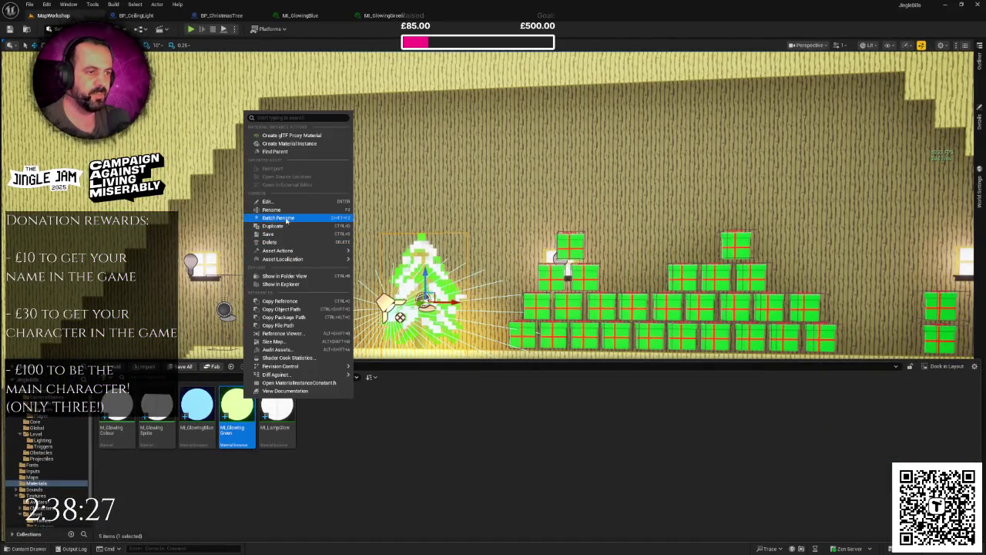
click(285, 224)
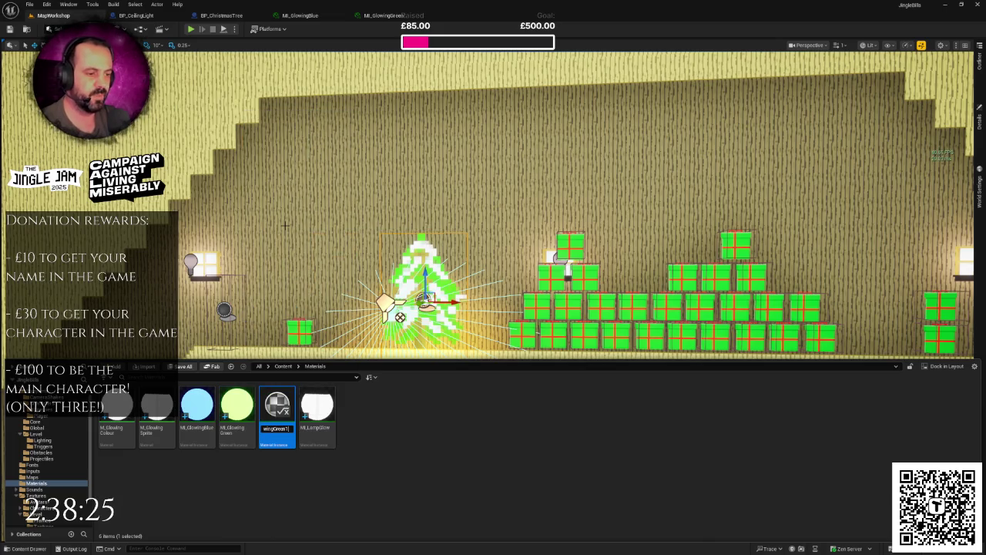
key(BackSpace)
key(BackSpace)
key(BackSpace)
key(BackSpace)
text(Red)
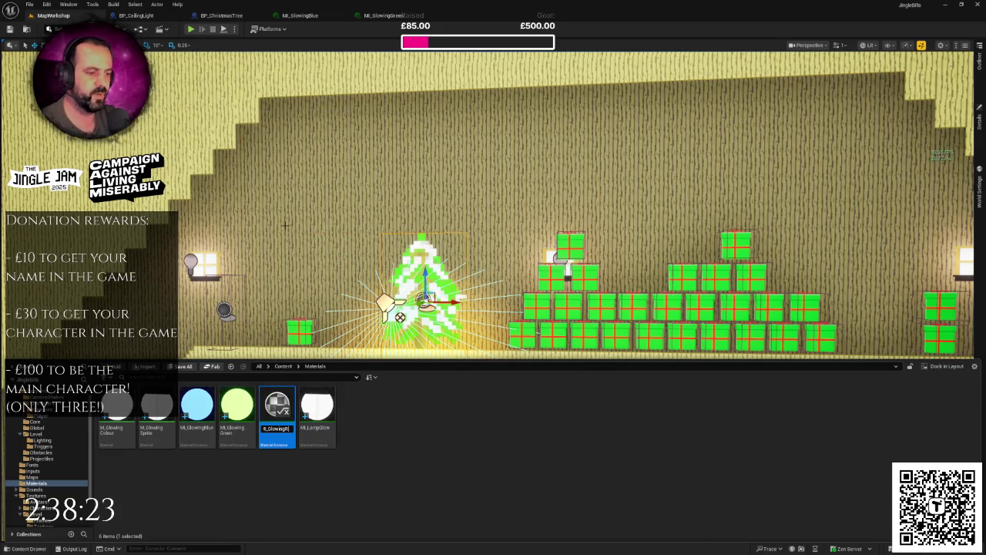
key(Return)
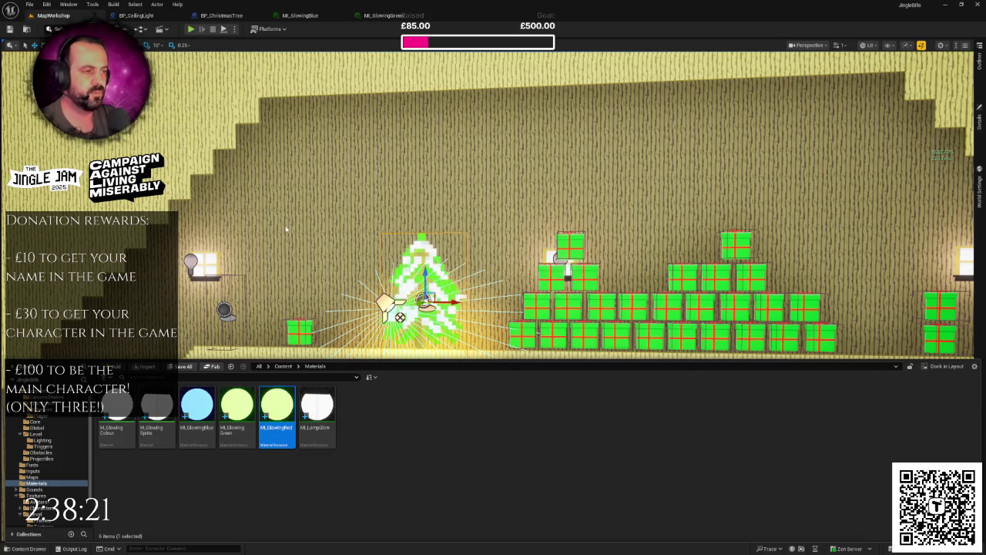
Step: Set MI_GlowingRed's GlowColour to red and save it
key(Return)
click(836, 110)
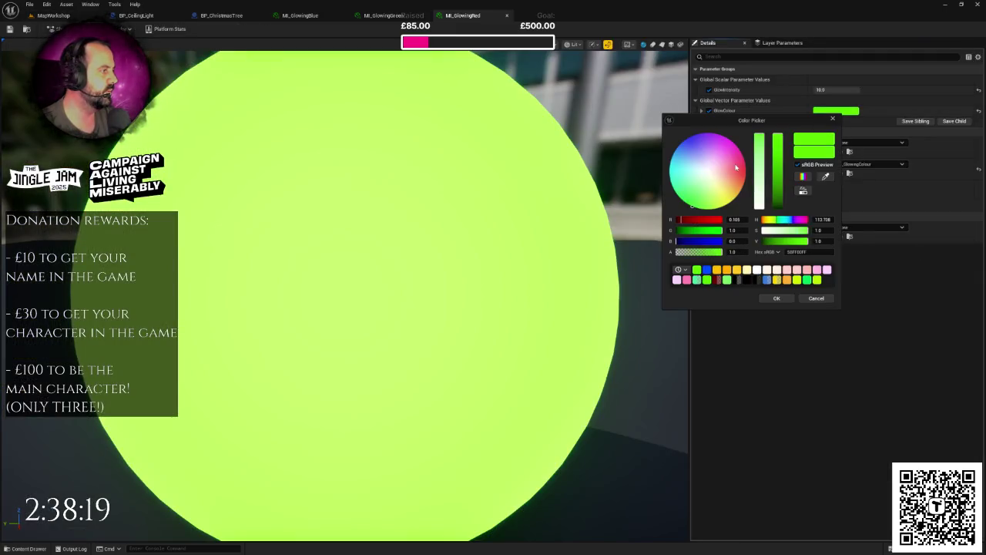
click(745, 171)
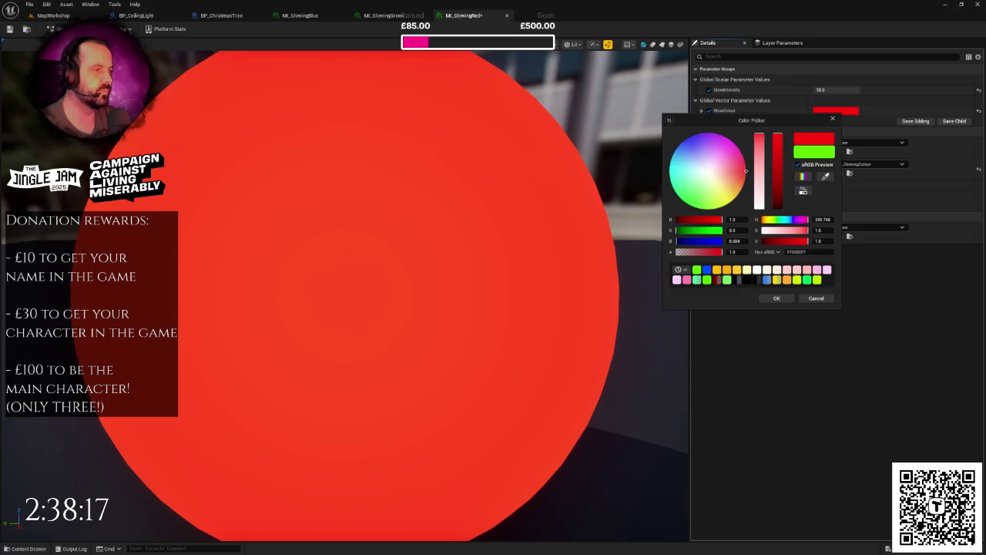
click(776, 298)
scroll(530, 257, down, 5)
key(ctrl+s)
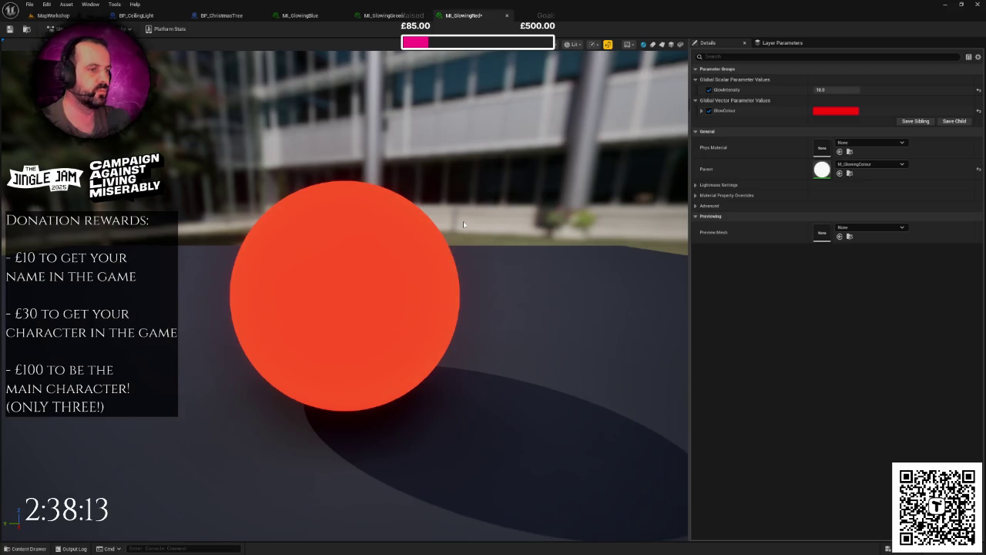
click(67, 17)
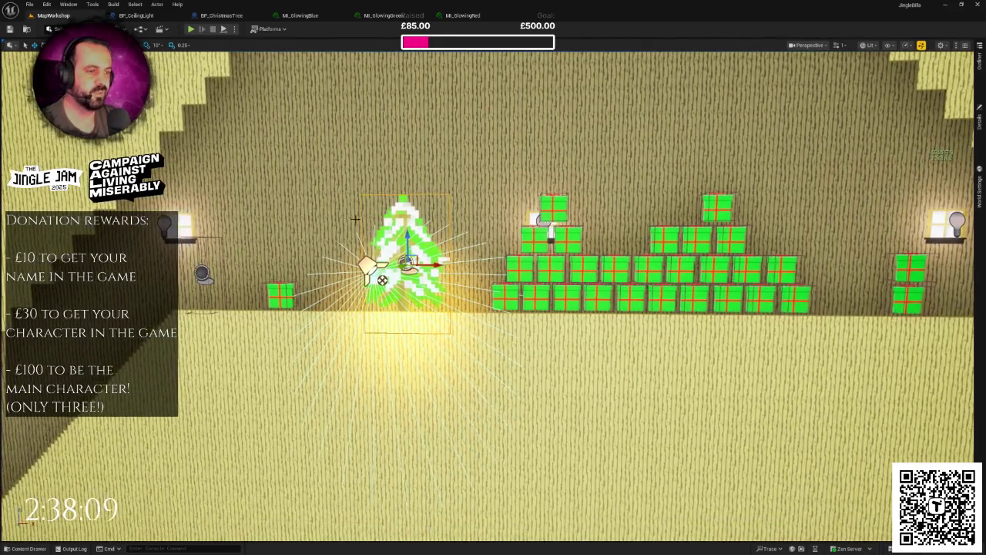
Step: Duplicate MI_GlowingRed and rename the copy MI_GlowingYellow
key(ctrl+space)
right_click(275, 407)
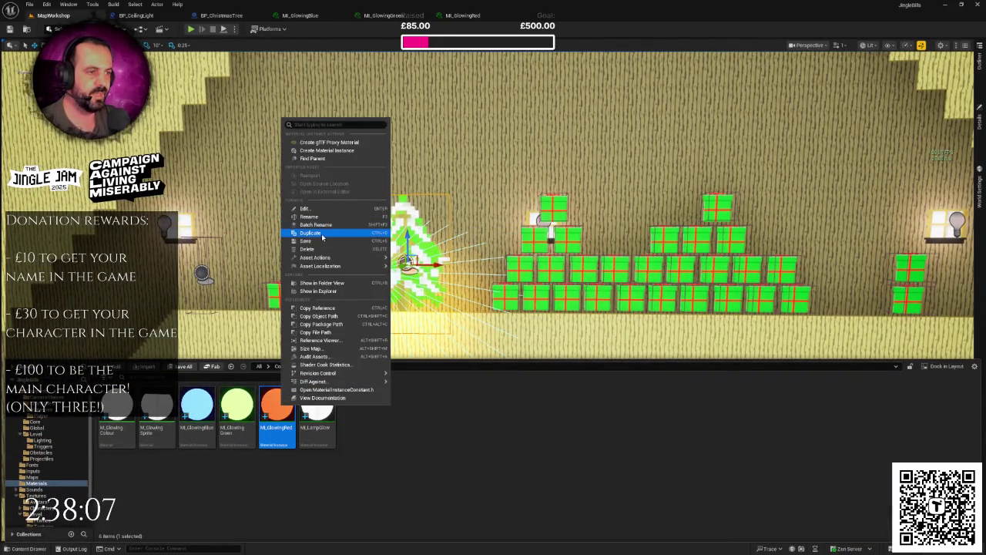
click(320, 234)
key(BackSpace)
key(BackSpace)
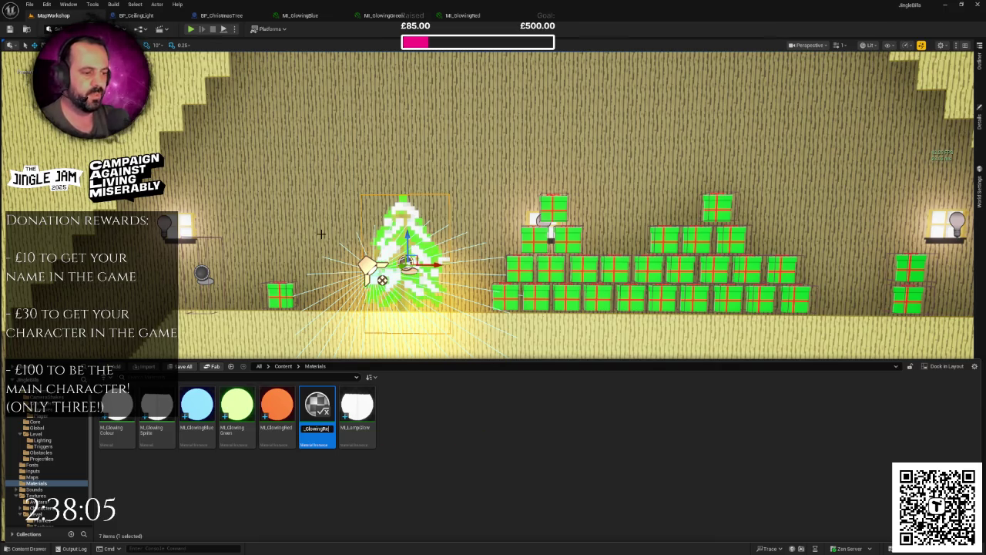
text(Yellow)
key(Return)
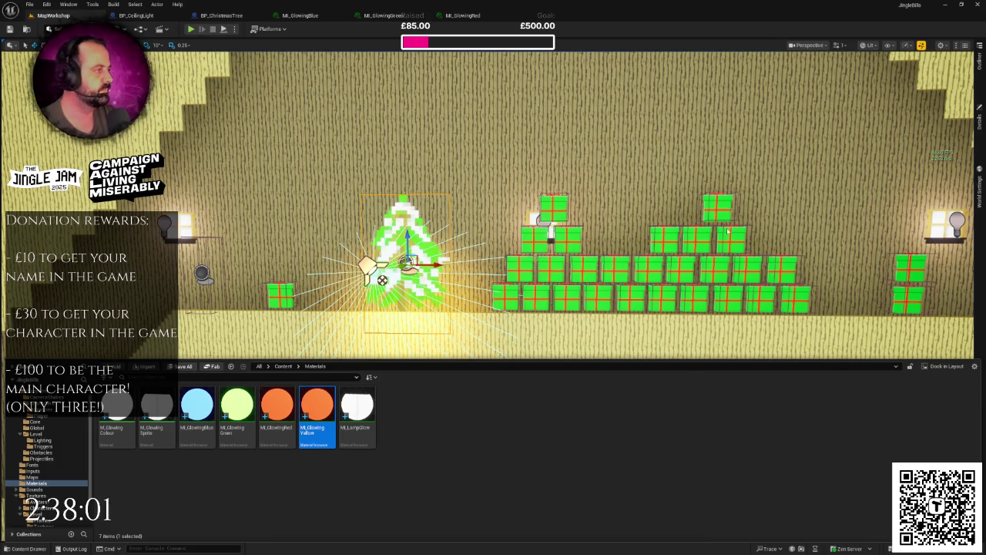
Step: Set MI_GlowingYellow's GlowColour to yellow and save it
double_click(317, 408)
click(836, 111)
click(717, 199)
click(761, 298)
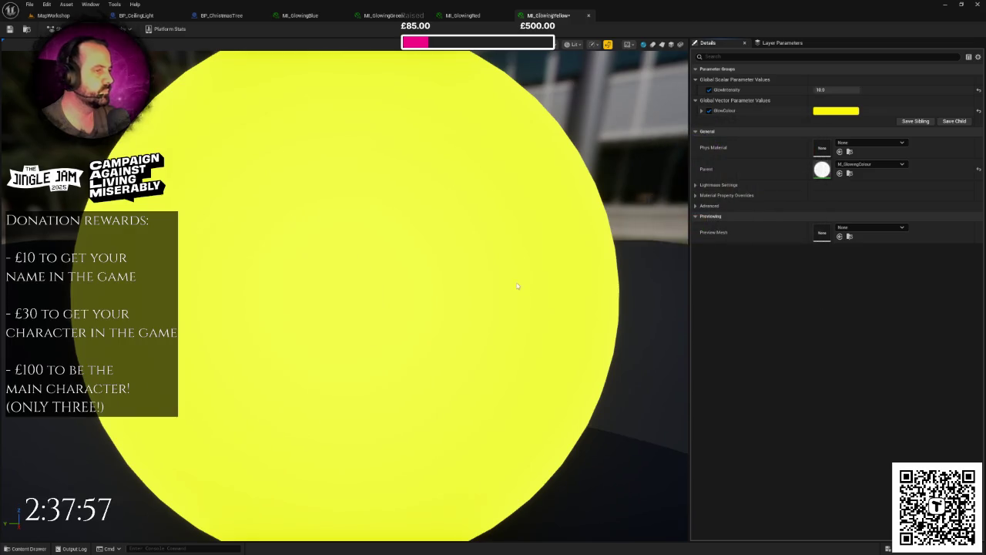
scroll(517, 283, down, 5)
key(ctrl+s)
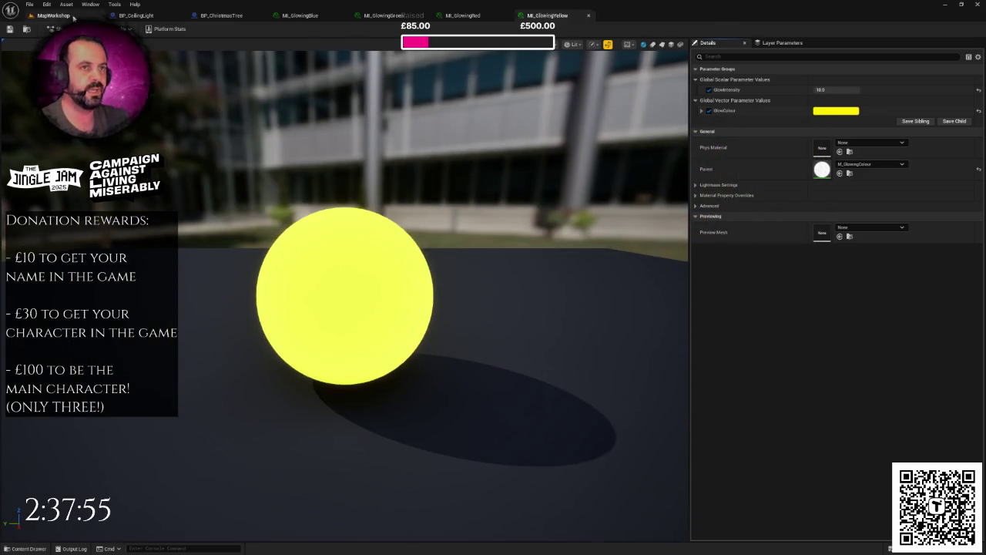
click(73, 16)
key(ctrl+space)
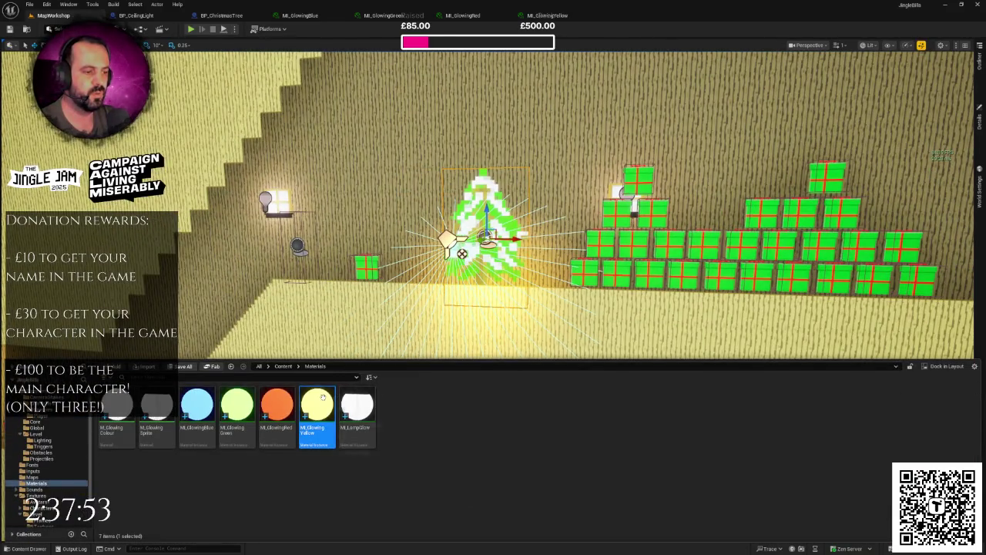
Step: Duplicate MI_GlowingYellow and rename the copy to MI_GlowingPurple
right_click(325, 400)
click(368, 225)
key(BackSpace)
key(BackSpace)
key(BackSpace)
key(BackSpace)
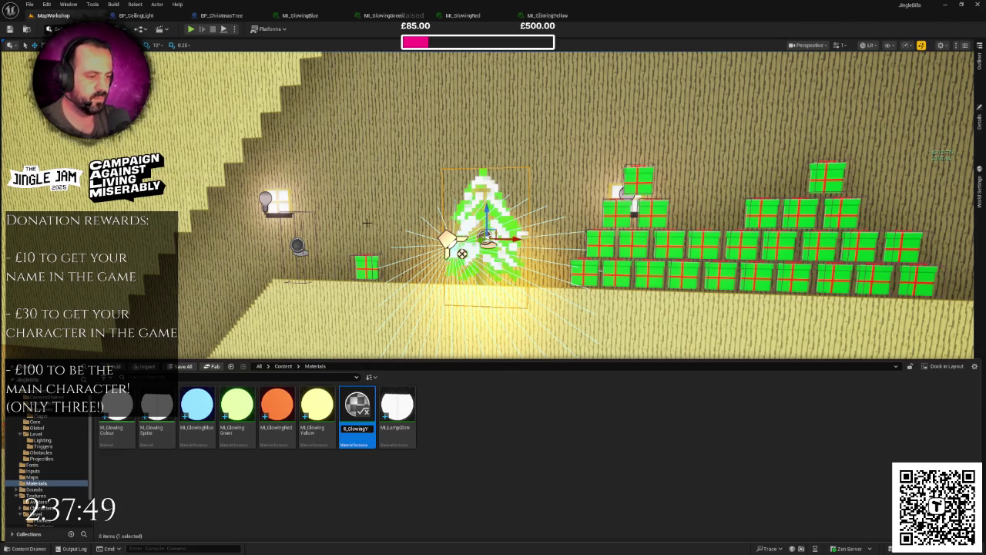
text(Purple)
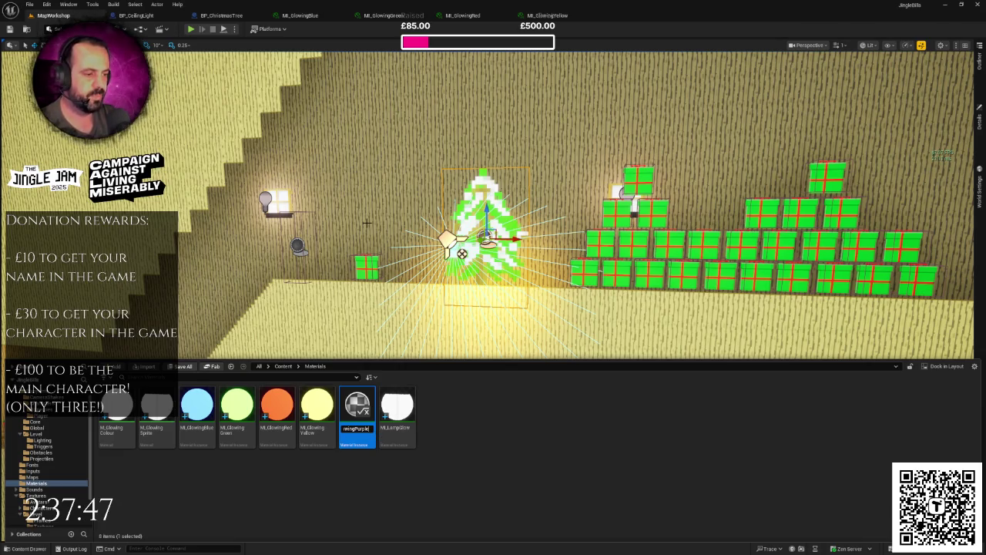
key(Return)
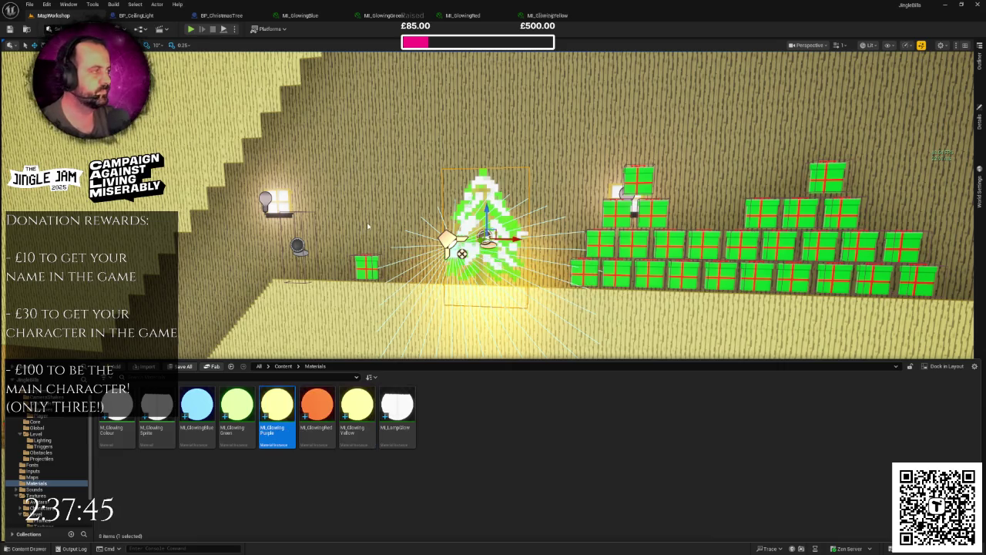
Step: Open MI_GlowingPurple and set its GlowColour to purple
key(Return)
click(818, 112)
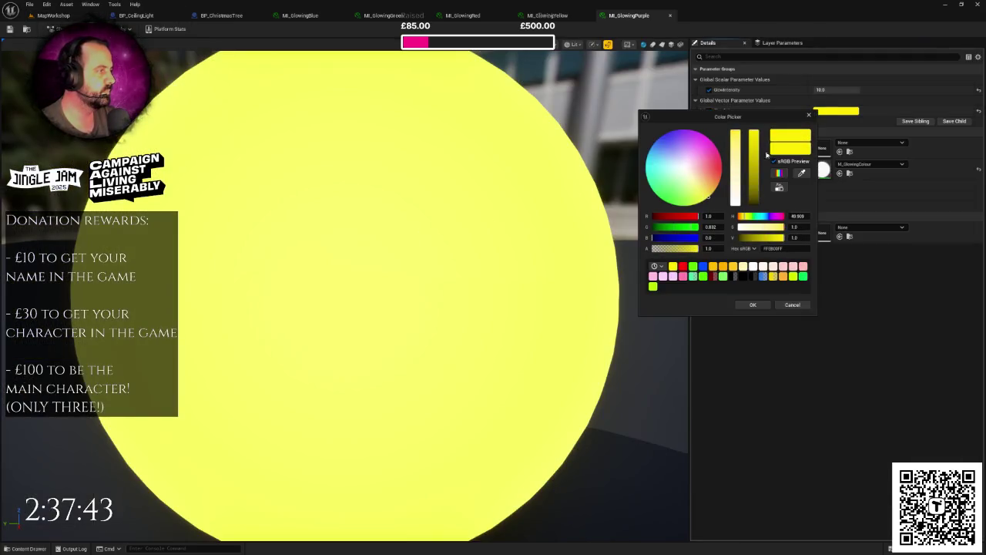
mouse_move(690, 158)
mouse_down()
mouse_move(711, 140)
mouse_move(678, 129)
mouse_up()
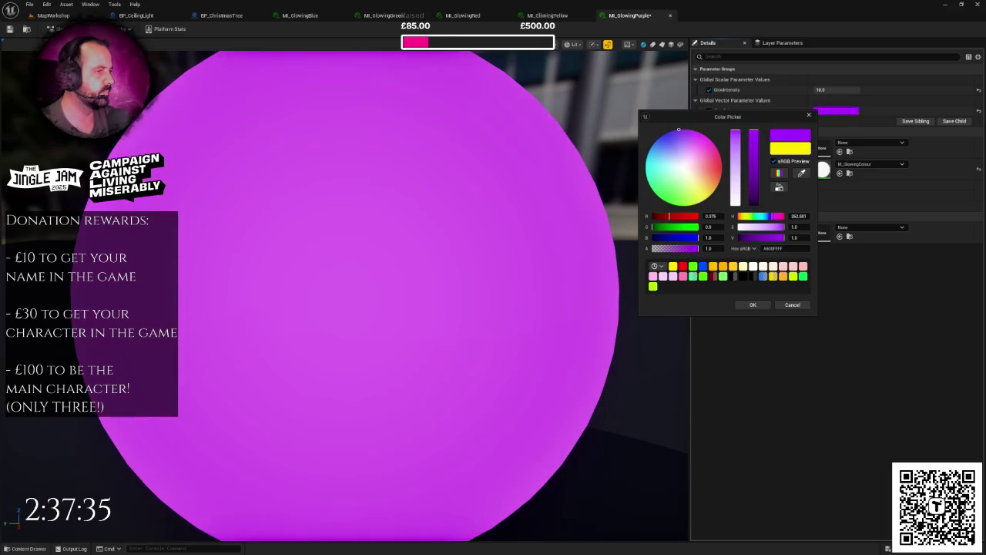
click(752, 306)
scroll(555, 291, down, 5)
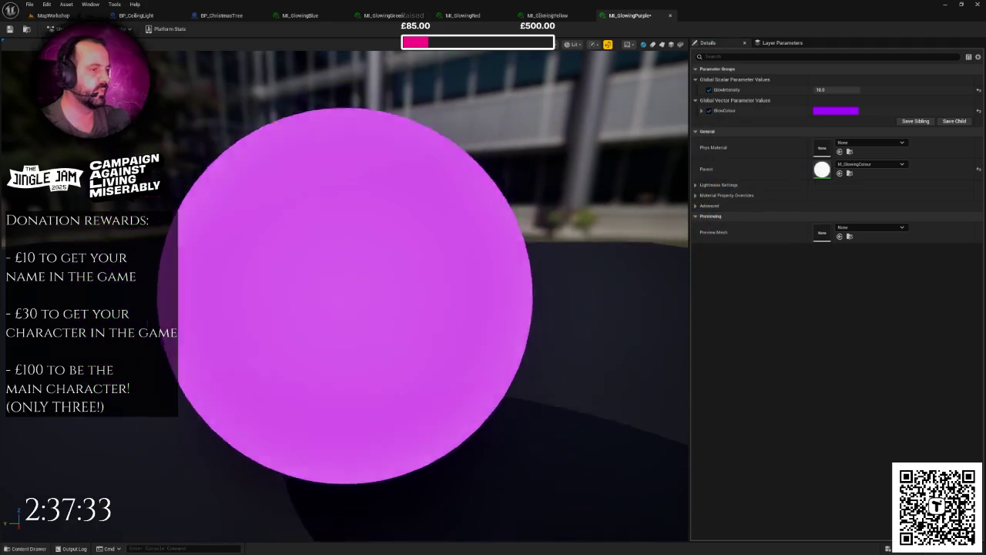
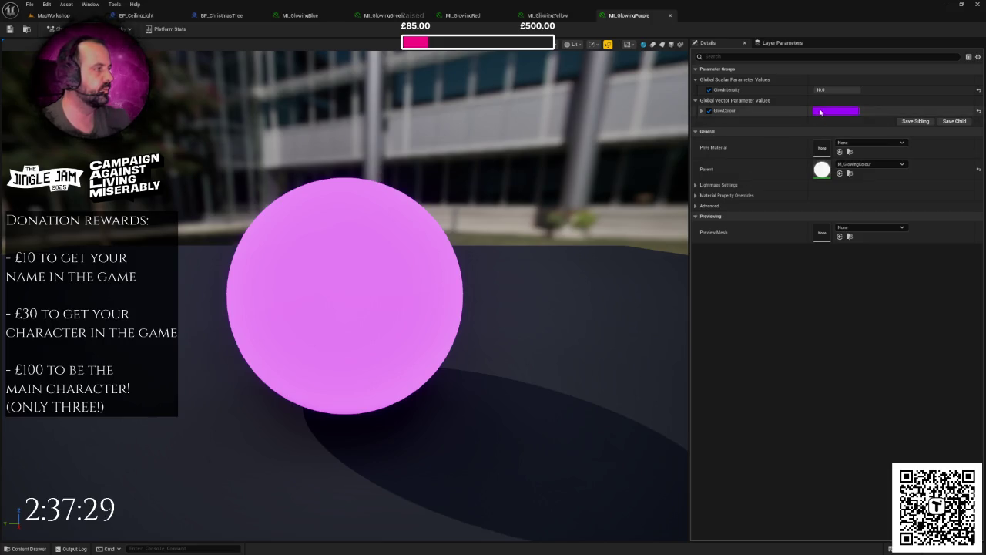
Step: Cancel the GlowColour picker to keep the purple glow, then switch to the BP_ChristmasTree blueprint
click(822, 112)
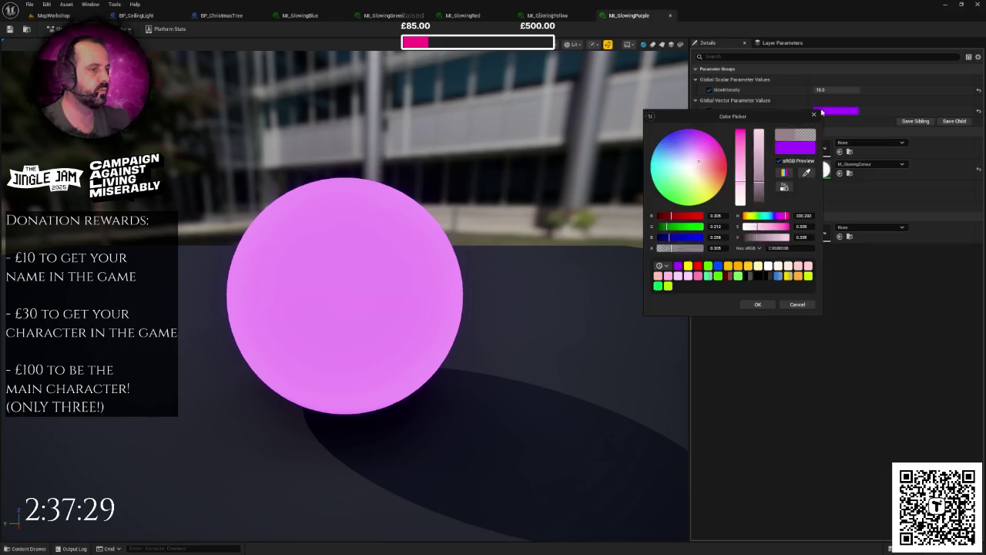
click(798, 304)
click(221, 15)
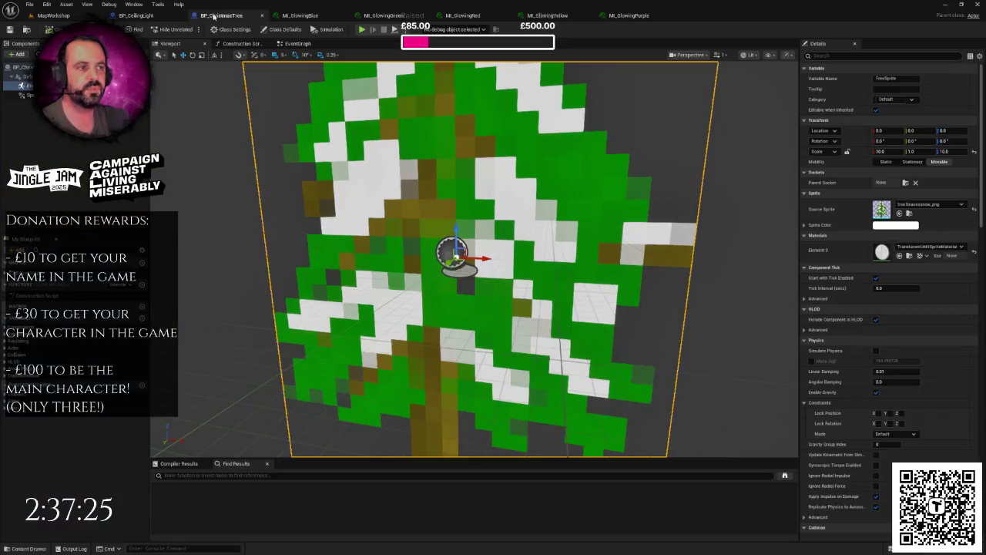
Step: Add a Sphere component to the tree and set its Collision Presets to NoCollision
click(18, 54)
click(22, 158)
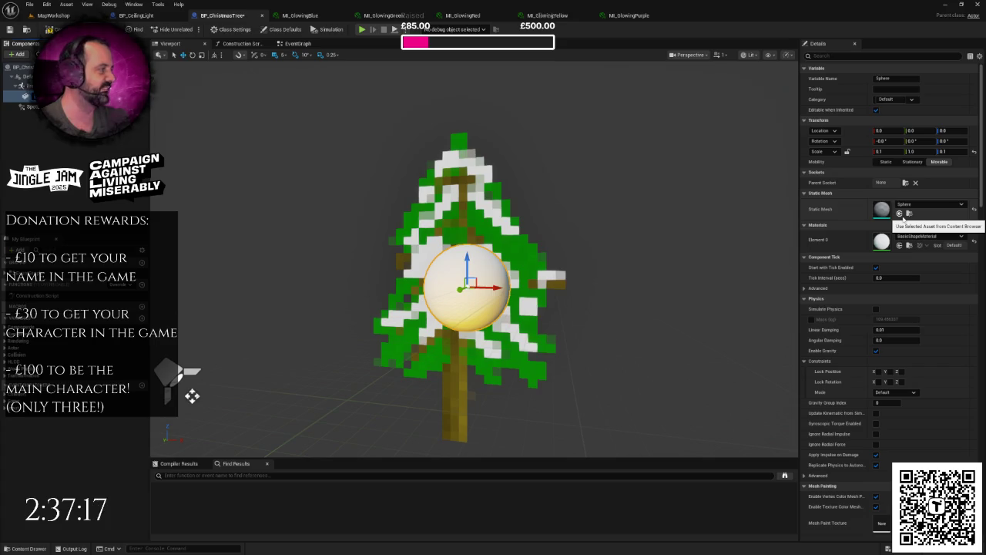
click(833, 58)
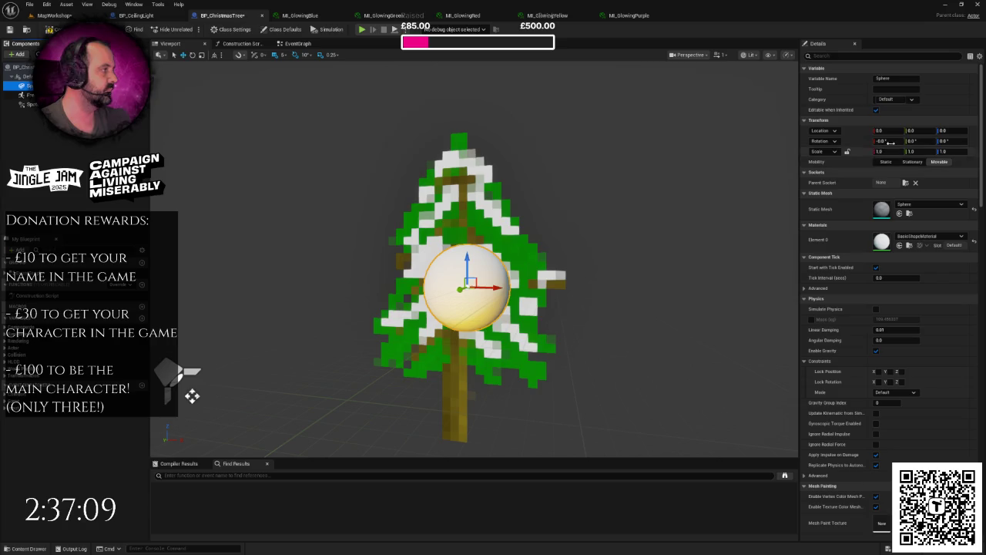
click(848, 56)
text(coll)
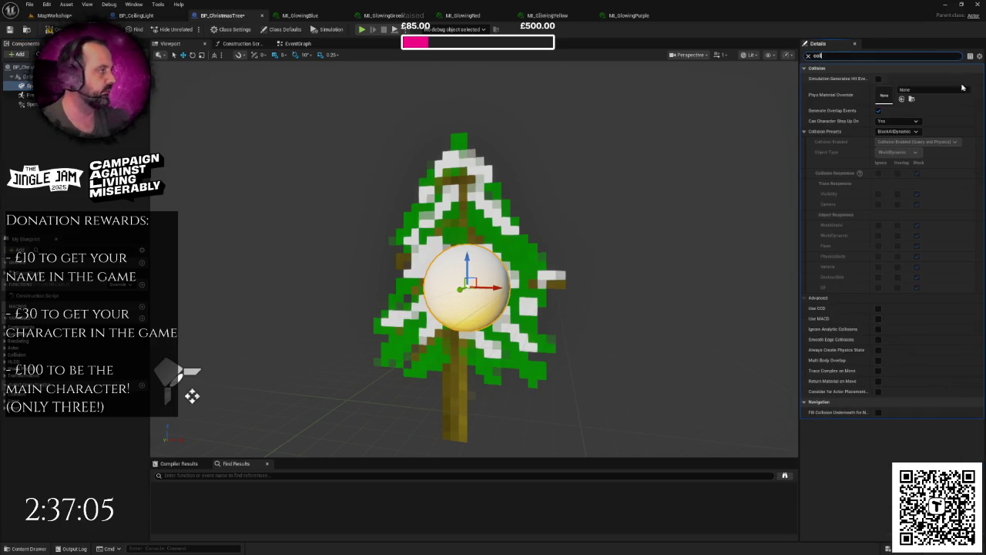
click(898, 131)
click(889, 154)
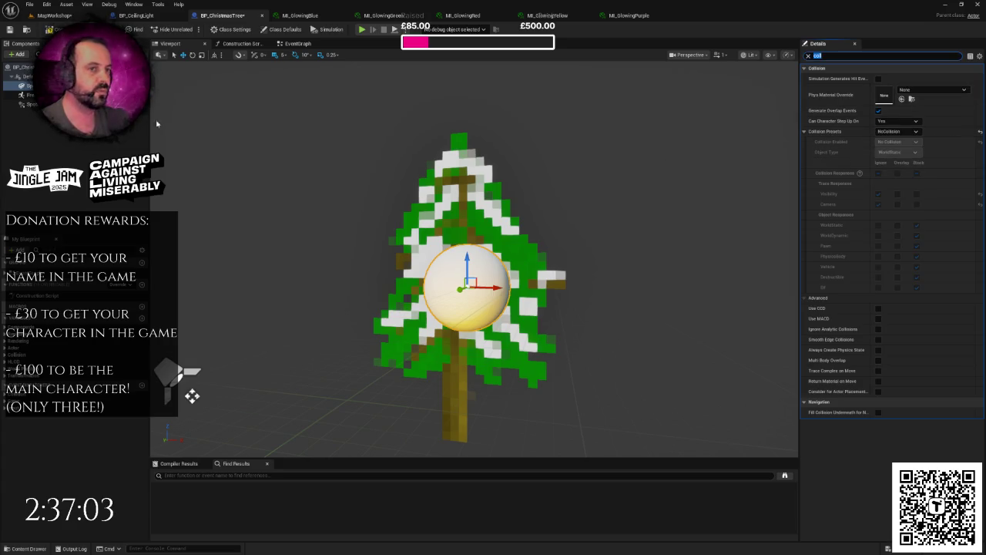
click(23, 85)
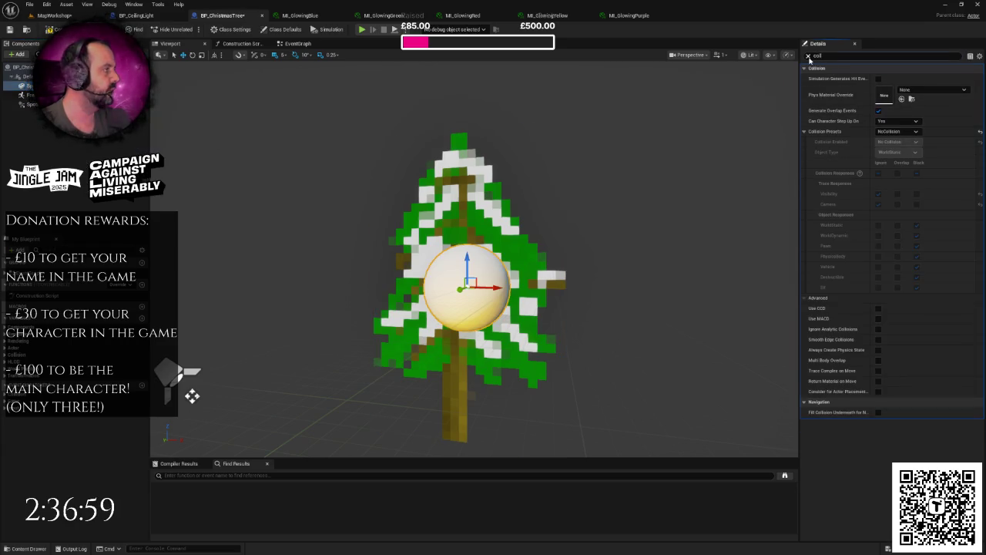
Step: Clear the Details filter and scale the sphere to 0.1, 0.1, 0.2
click(809, 56)
click(885, 151)
text(0.1)
key(Tab)
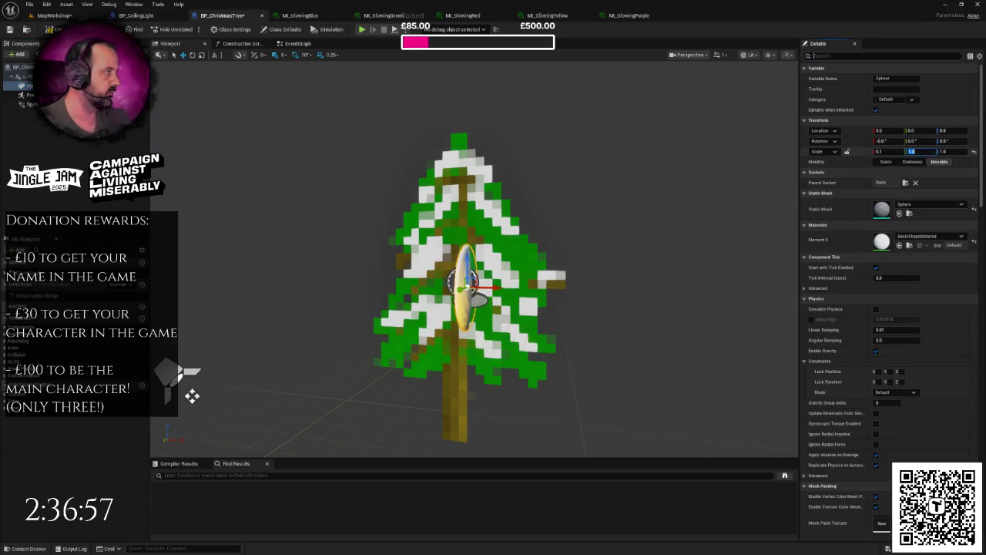
text(0.1)
key(Tab)
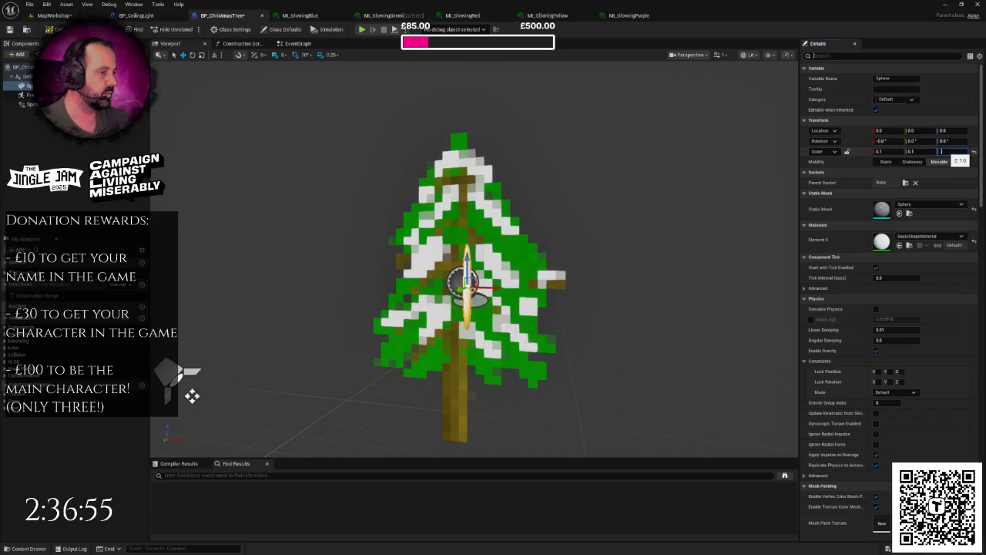
key(Return)
scroll(192, 396, up, 5)
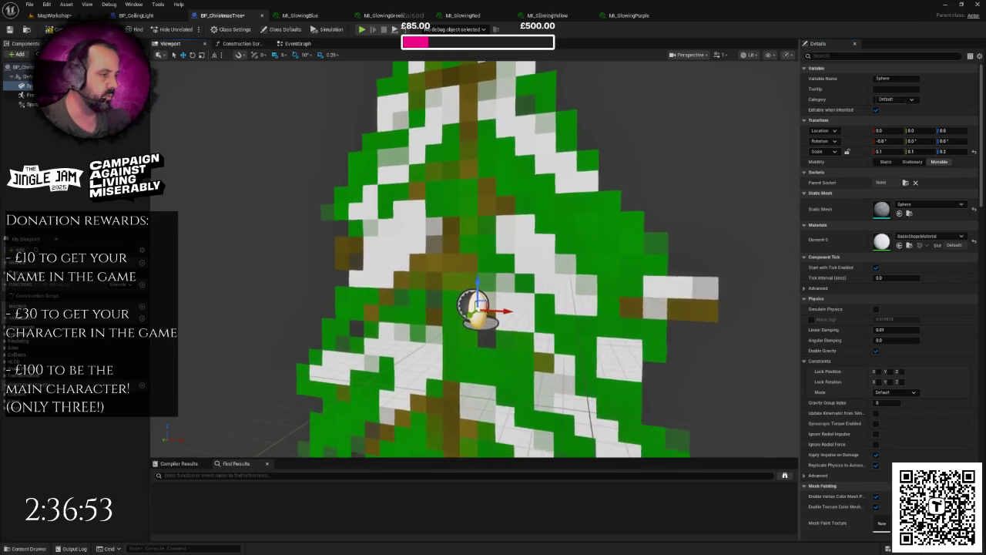
scroll(701, 127, down, 5)
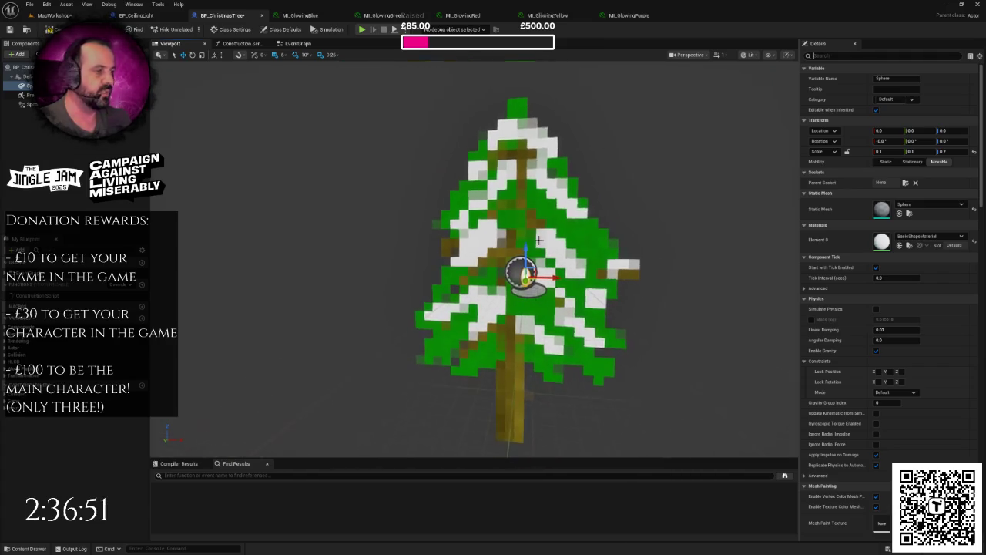
click(808, 55)
Step: Tilt the sphere -30° on Y and move it in world space to the tree's upper left
click(193, 56)
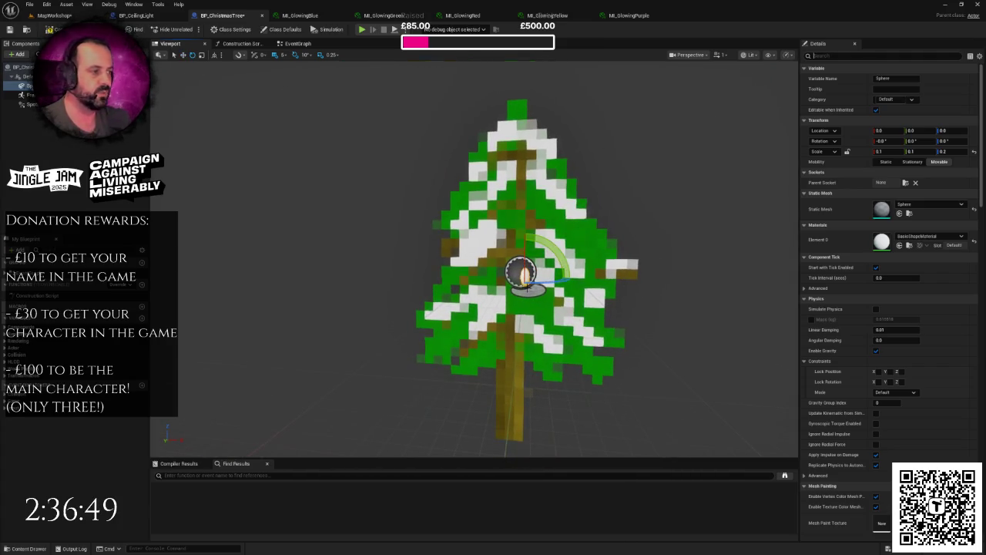
drag(546, 256, 575, 304)
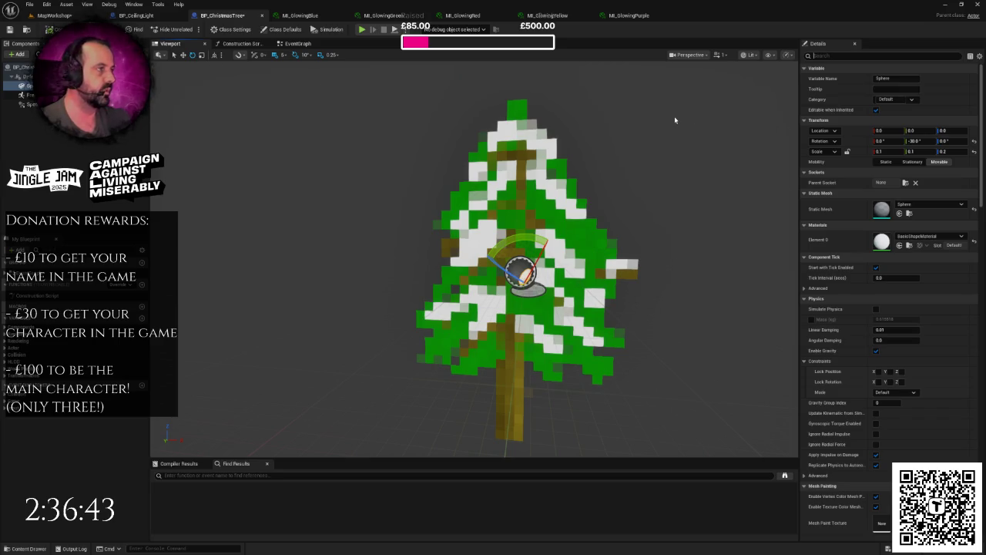
scroll(493, 363, down, 2)
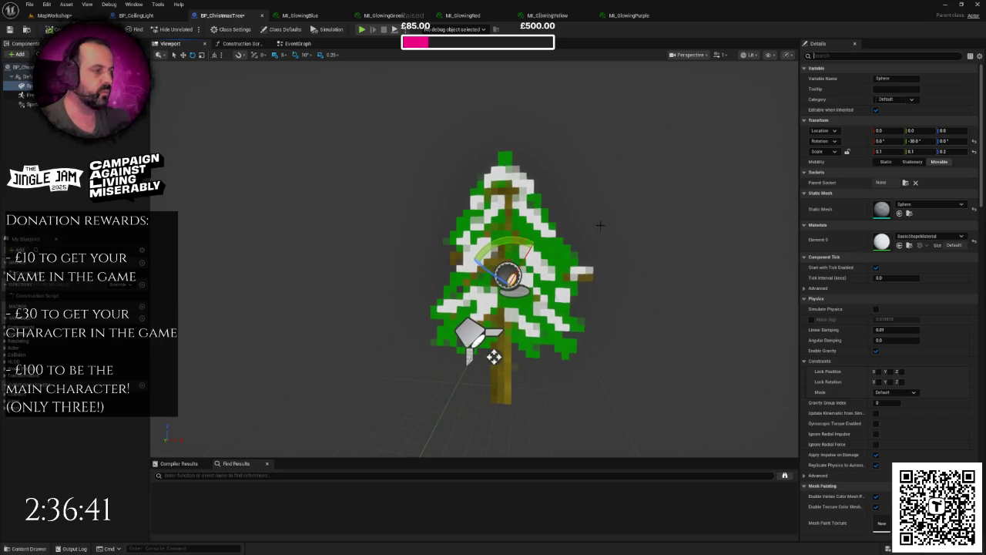
click(184, 55)
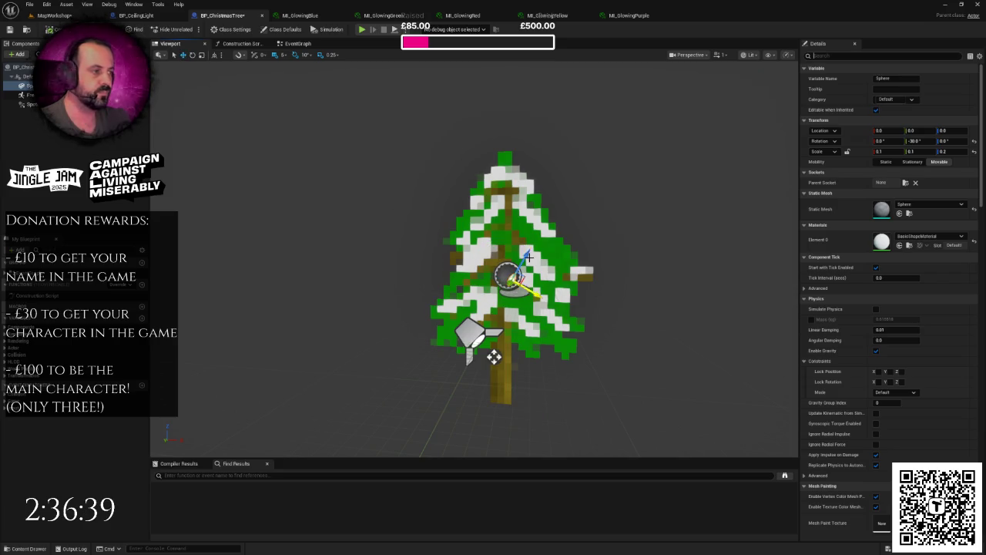
click(215, 55)
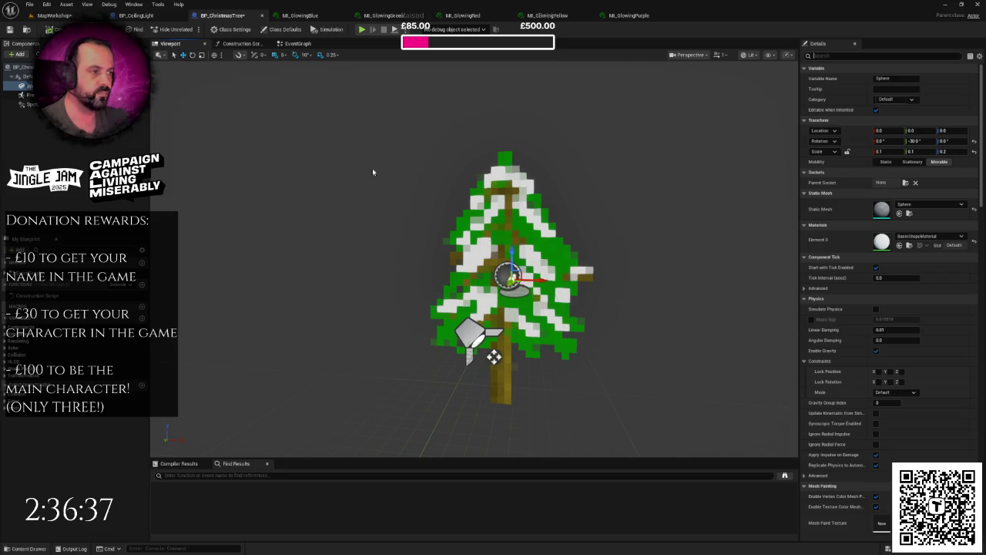
scroll(494, 356, up, 5)
mouse_move(607, 302)
mouse_down()
mouse_move(596, 165)
mouse_move(510, 201)
mouse_up()
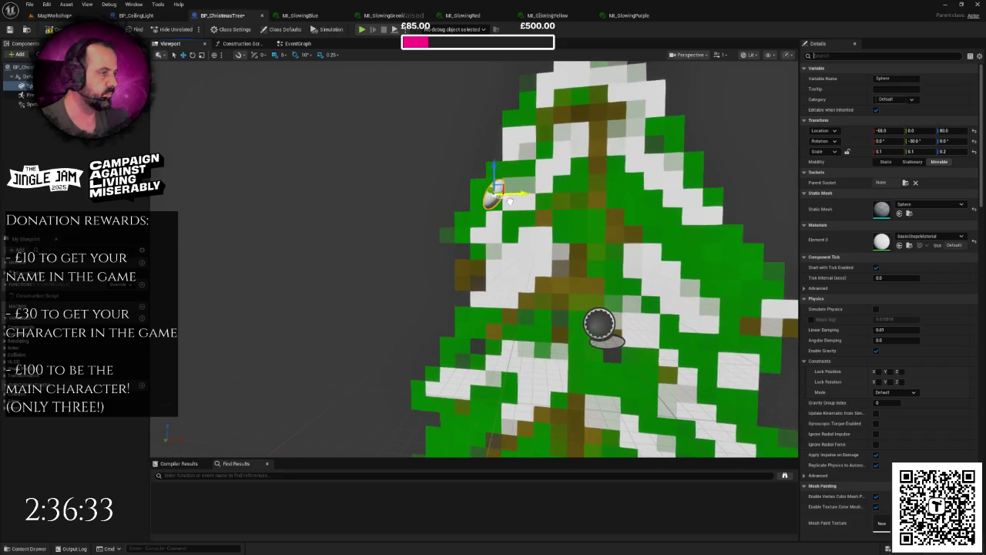
scroll(510, 202, down, 5)
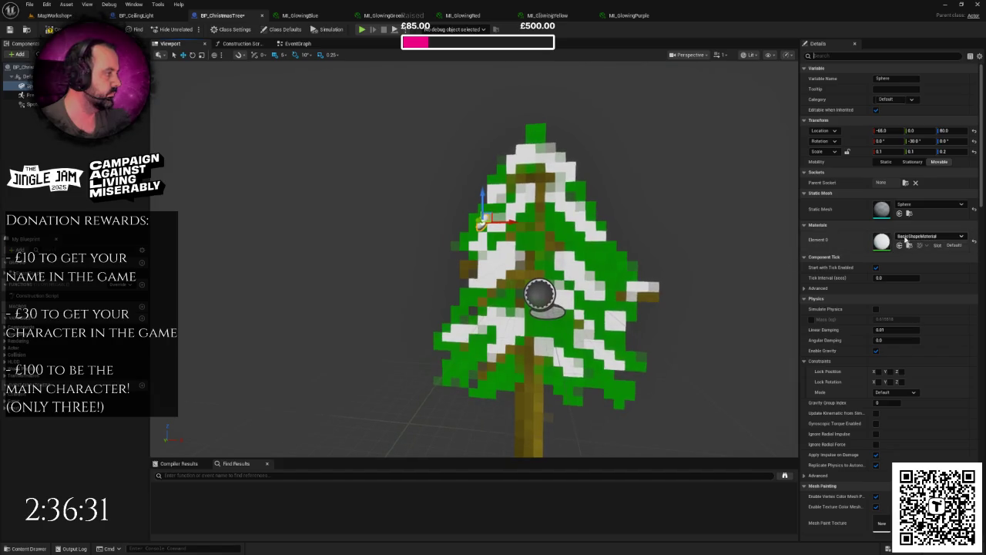
Step: Give the sphere MI_GlowingBlue and Alt-drag a copy, Sphere1, to the lower right
click(909, 237)
text(ow)
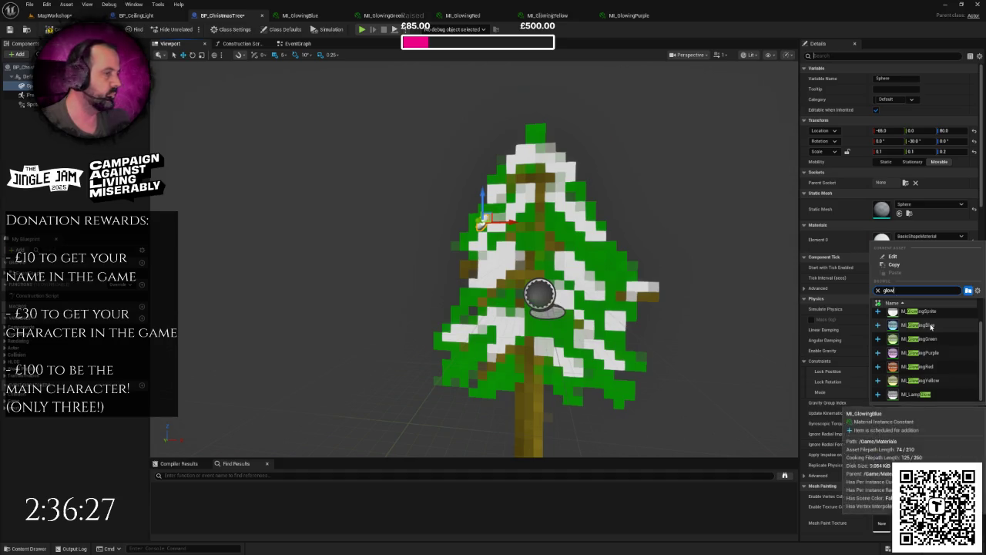
click(929, 326)
scroll(735, 298, up, 3)
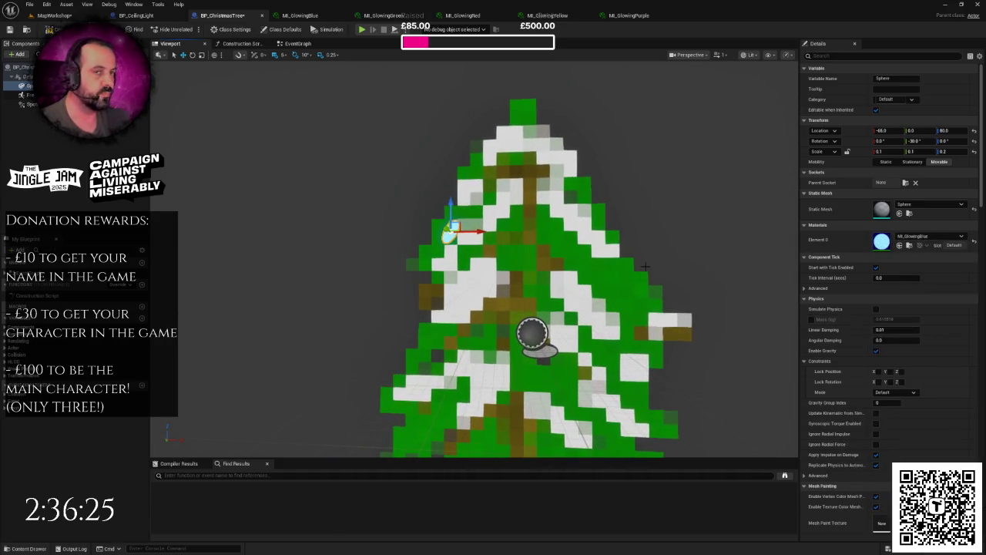
scroll(645, 266, down, 5)
click(31, 85)
mouse_move(461, 254)
mouse_down()
mouse_move(501, 266)
mouse_move(501, 258)
mouse_up()
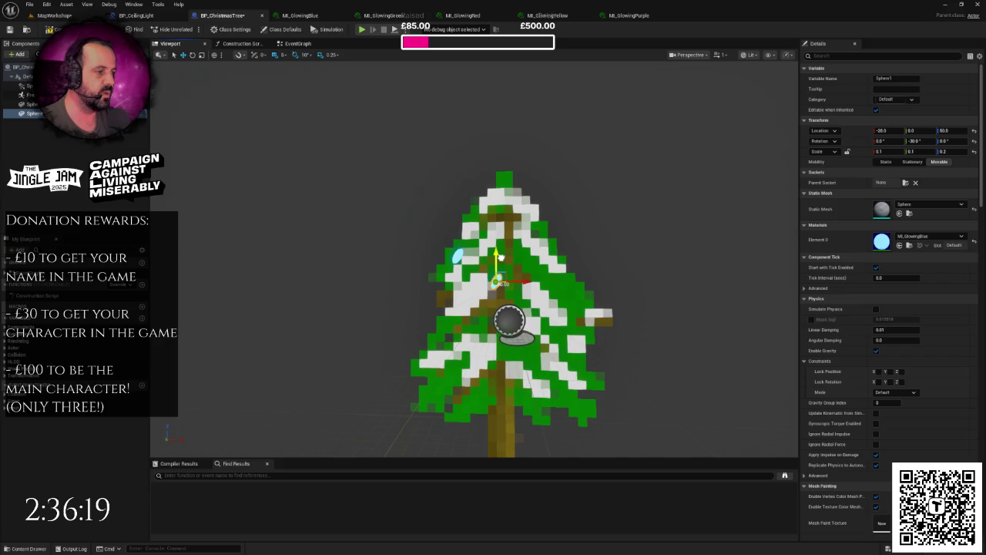
Step: Give Sphere1 MI_GlowingGreen and tilt it the opposite way
click(929, 236)
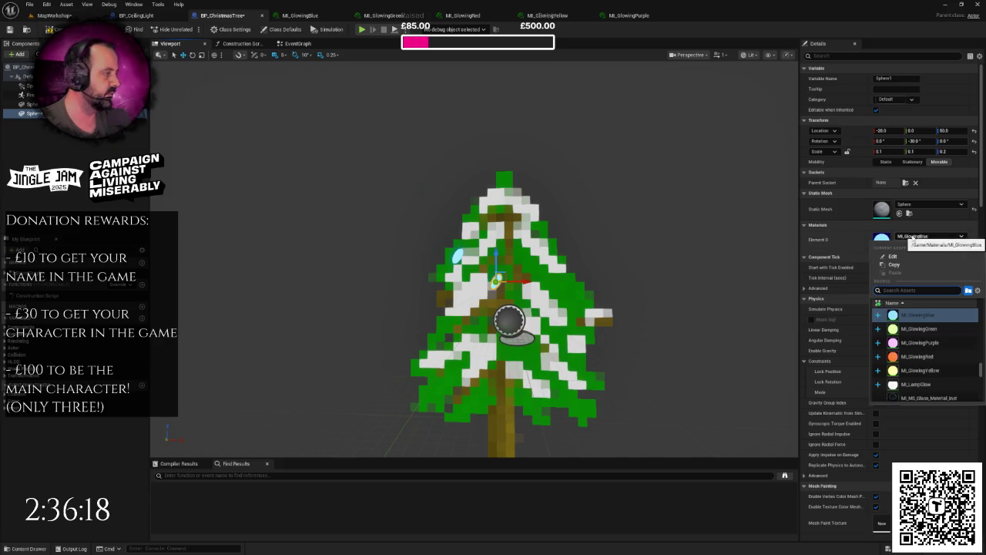
click(936, 324)
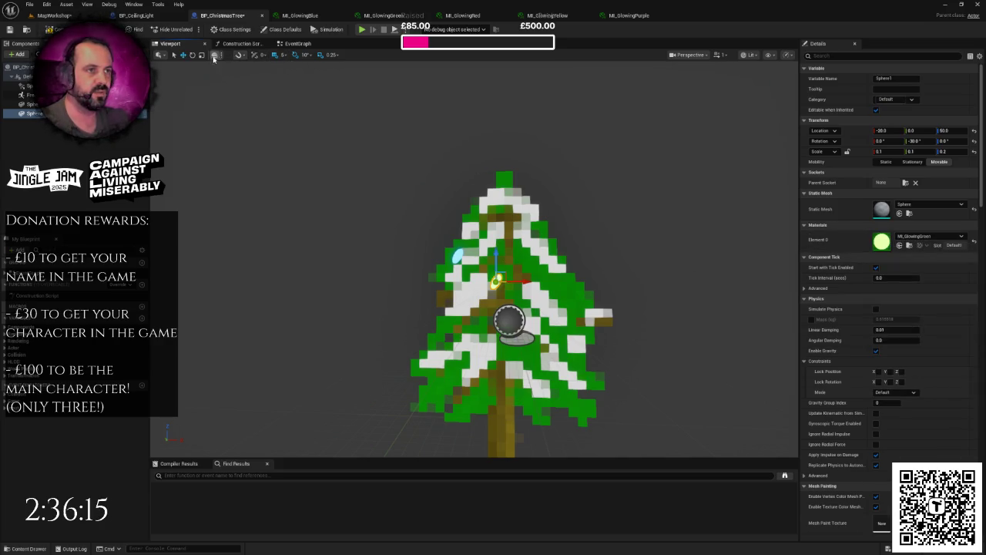
click(191, 54)
mouse_move(573, 282)
mouse_down()
mouse_move(572, 265)
mouse_move(570, 279)
mouse_up()
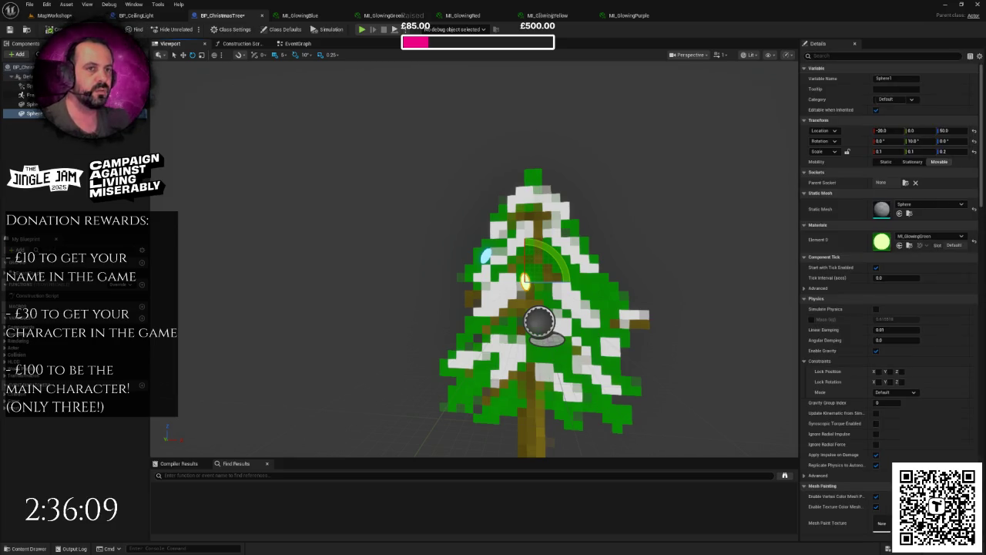
click(182, 55)
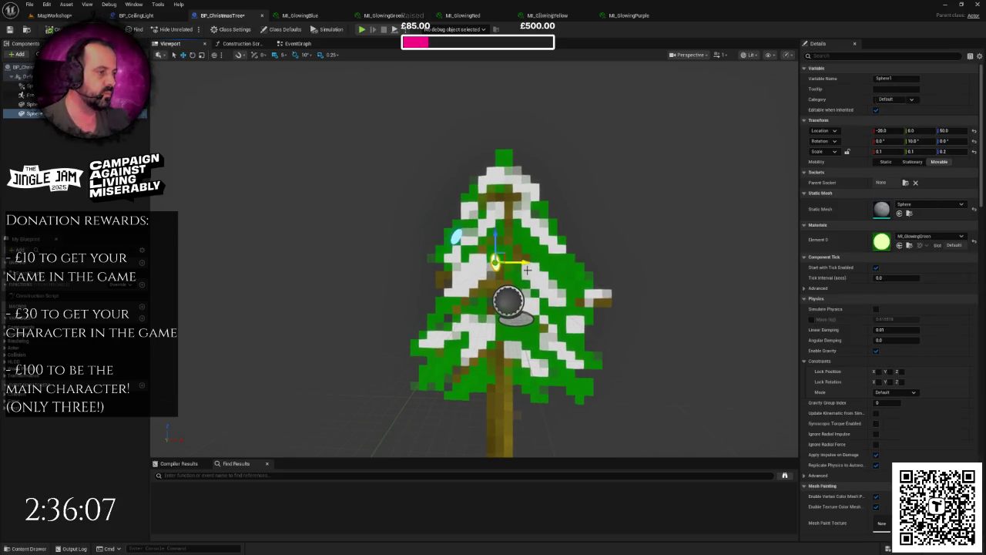
Step: Duplicate Sphere1 as Sphere2, slide it right, keep MI_GlowingPurple and tilt it to 30°
key(ctrl+d)
mouse_move(524, 262)
mouse_down()
mouse_move(568, 266)
mouse_move(546, 233)
mouse_up()
click(937, 239)
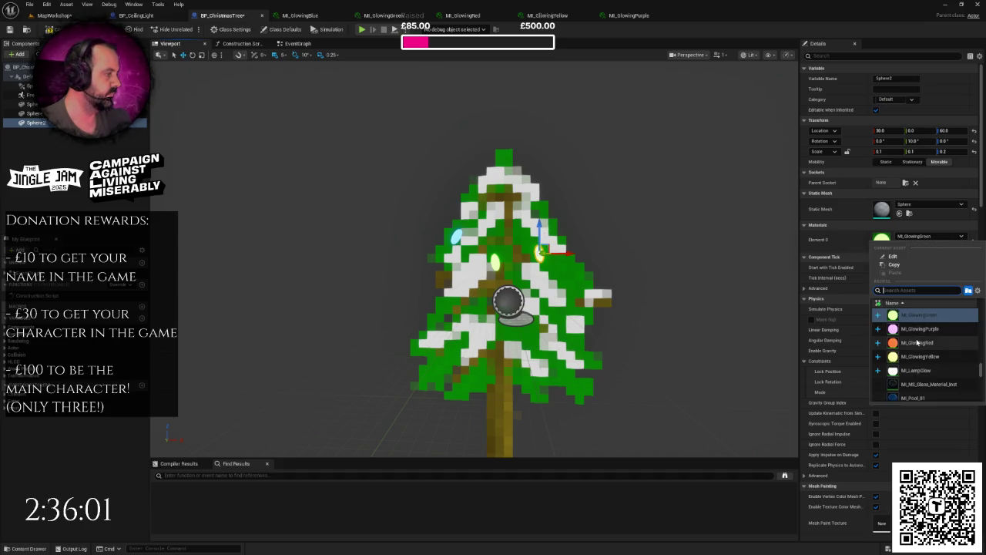
key(Escape)
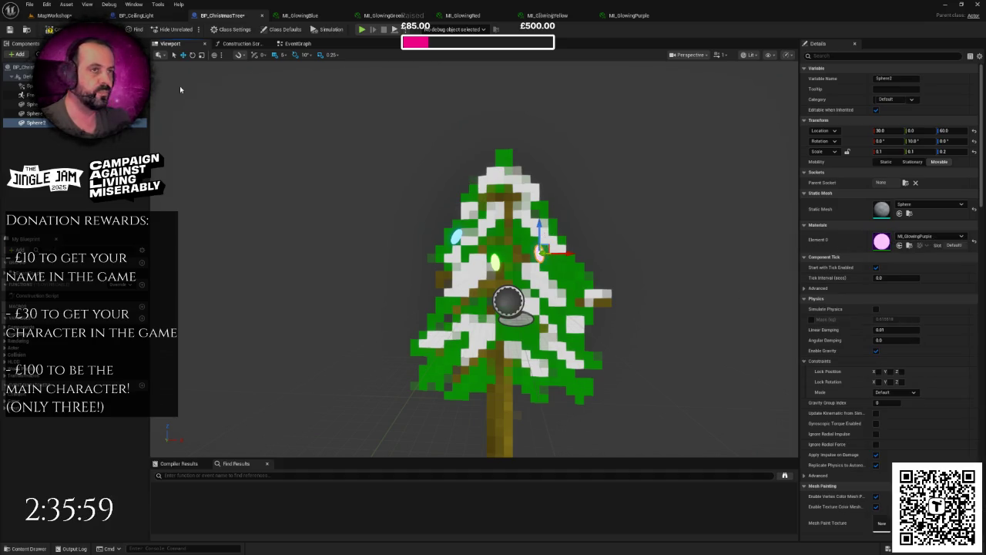
key(e)
key(f)
mouse_move(511, 266)
mouse_down()
mouse_move(510, 228)
mouse_move(513, 274)
mouse_move(490, 232)
mouse_move(440, 220)
mouse_move(462, 214)
mouse_move(432, 201)
mouse_move(446, 215)
mouse_move(428, 223)
mouse_up()
Step: Tilt Sphere3 near the tree top the opposite way
key(w)
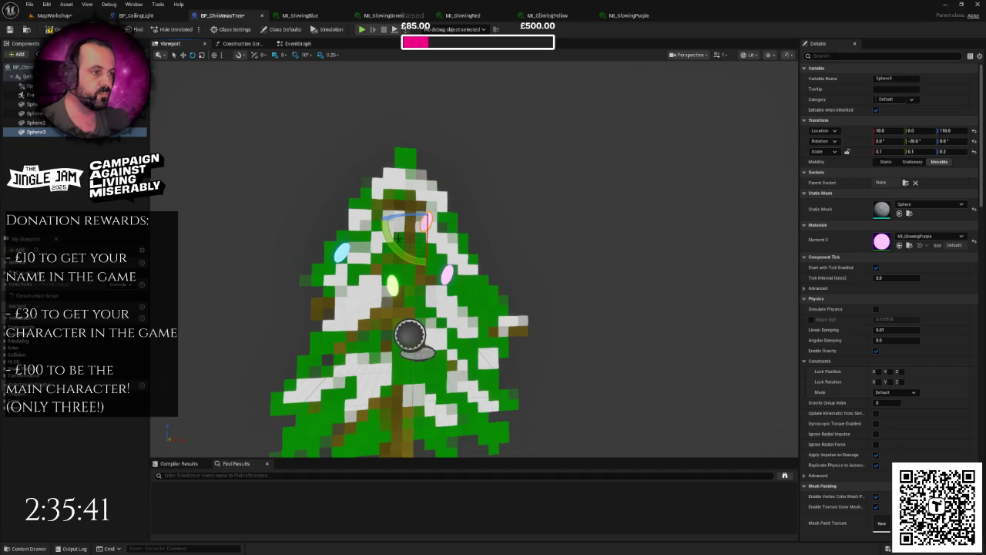
drag(400, 228, 391, 194)
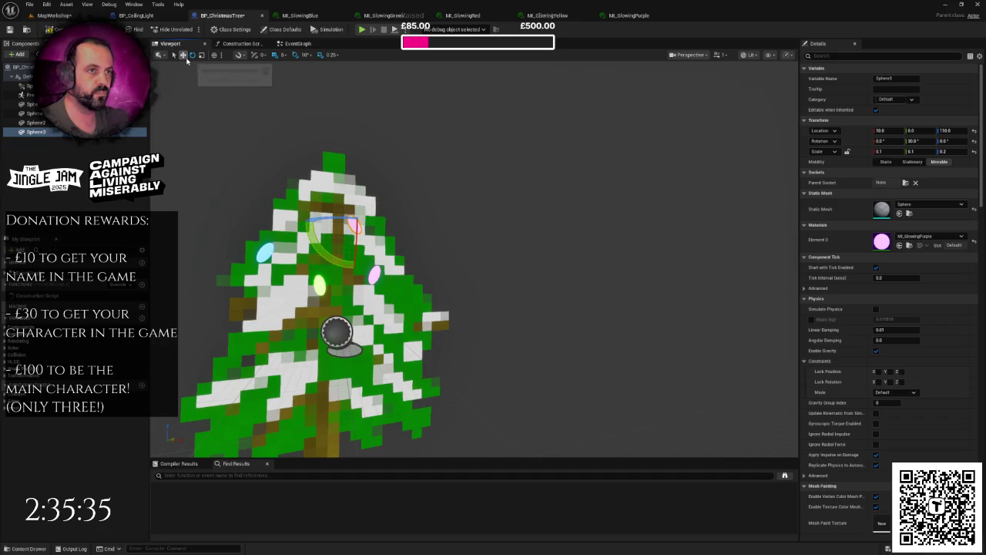
click(182, 54)
Step: Change the selected bulb's material from purple to the red glowing material
click(907, 237)
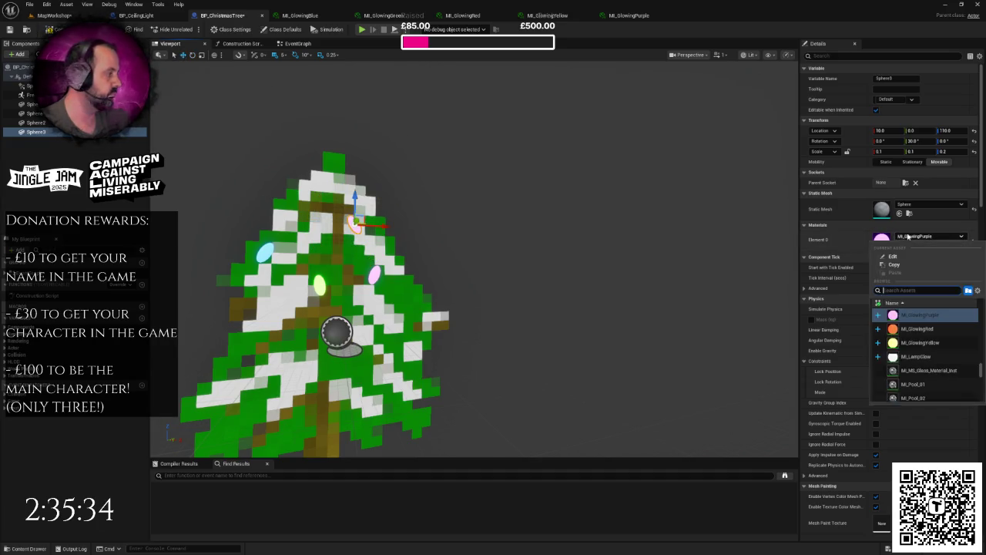
click(917, 328)
scroll(540, 293, up, 2)
scroll(518, 293, down, 2)
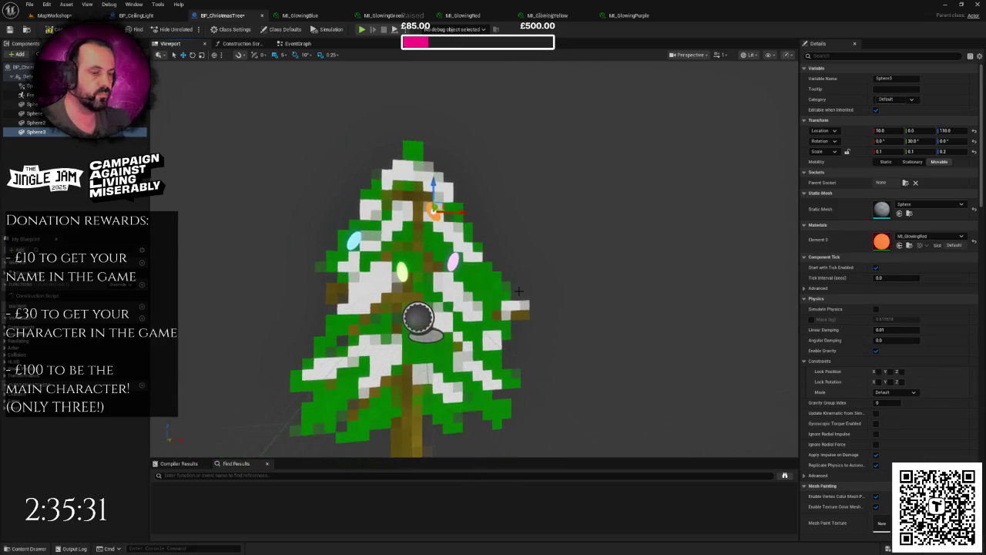
scroll(468, 396, down, 2)
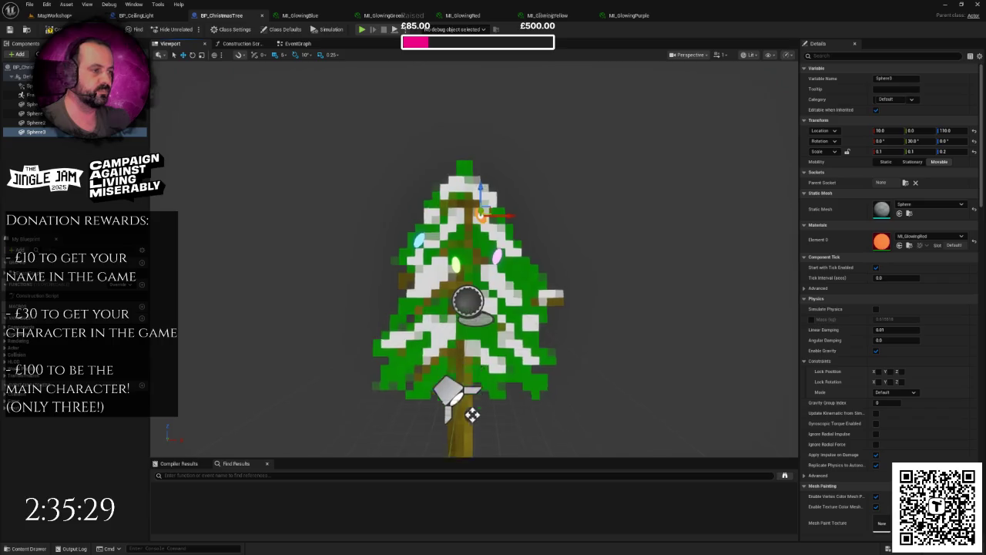
scroll(493, 323, up, 3)
scroll(515, 287, down, 3)
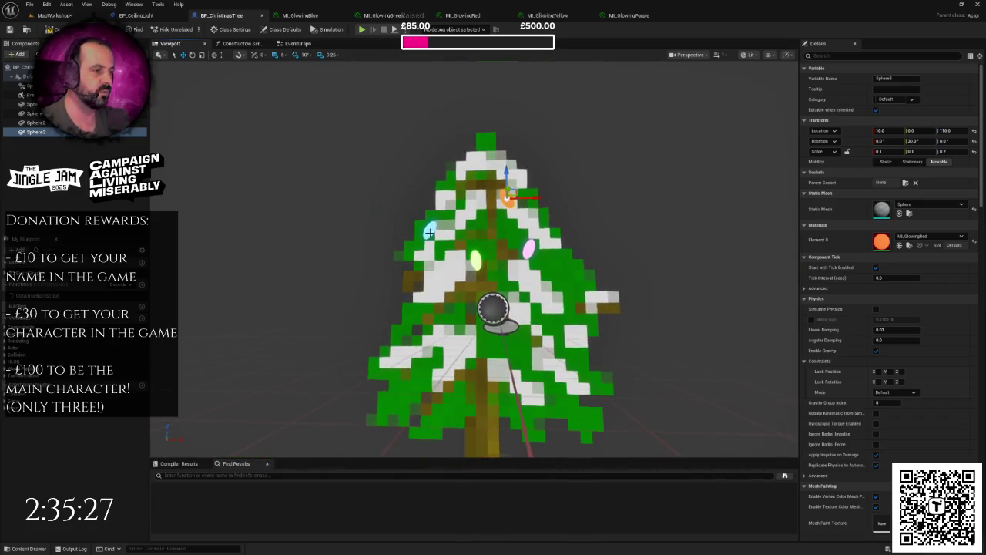
Step: Duplicate the blue bulb and move the copy lower on the tree
click(428, 228)
scroll(493, 293, down, 2)
drag(439, 223, 439, 293)
scroll(492, 293, up, 4)
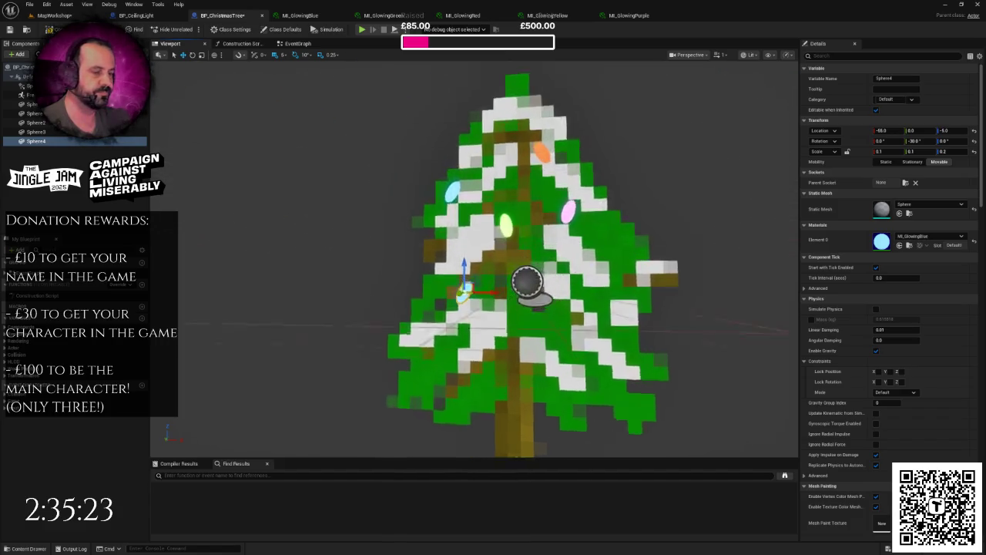
scroll(492, 293, down, 4)
scroll(493, 293, up, 5)
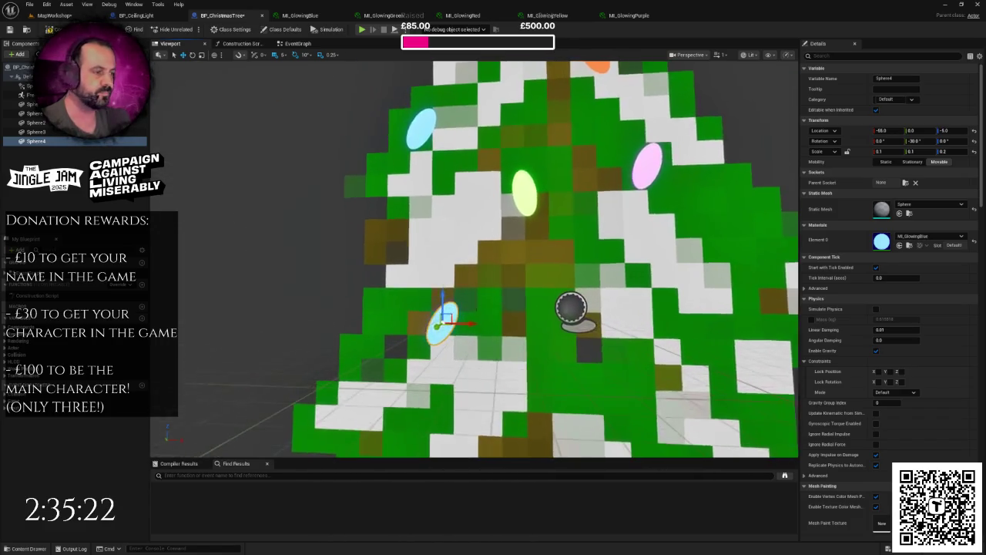
scroll(356, 66, up, 1)
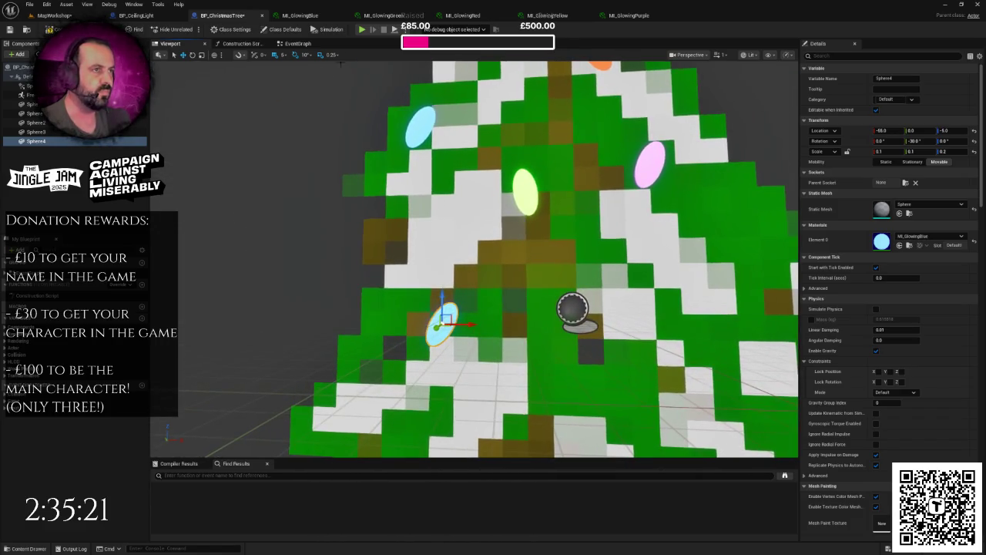
Step: Make the new bulb glow yellow and tilt it by 30 degrees
click(930, 236)
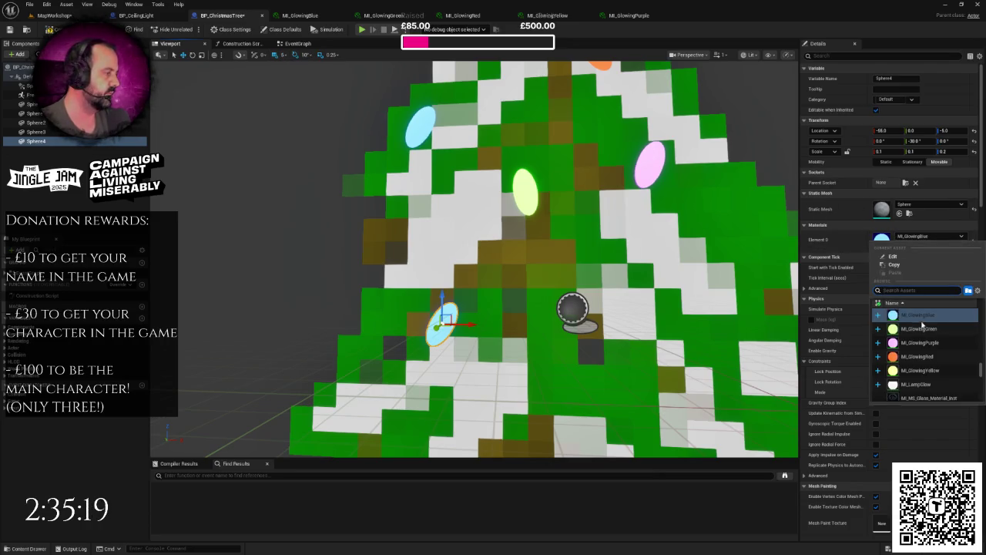
click(928, 371)
scroll(472, 132, down, 5)
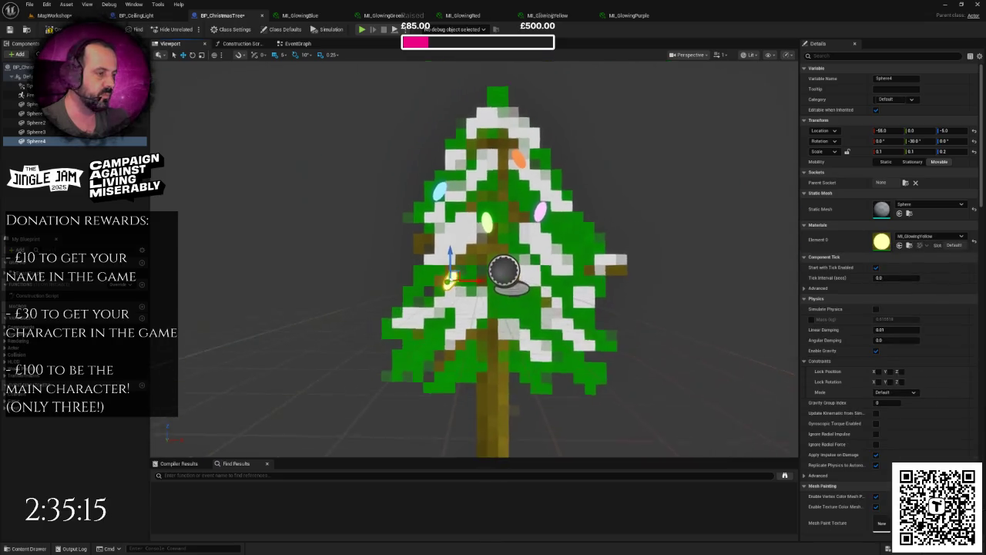
scroll(472, 133, up, 4)
click(194, 56)
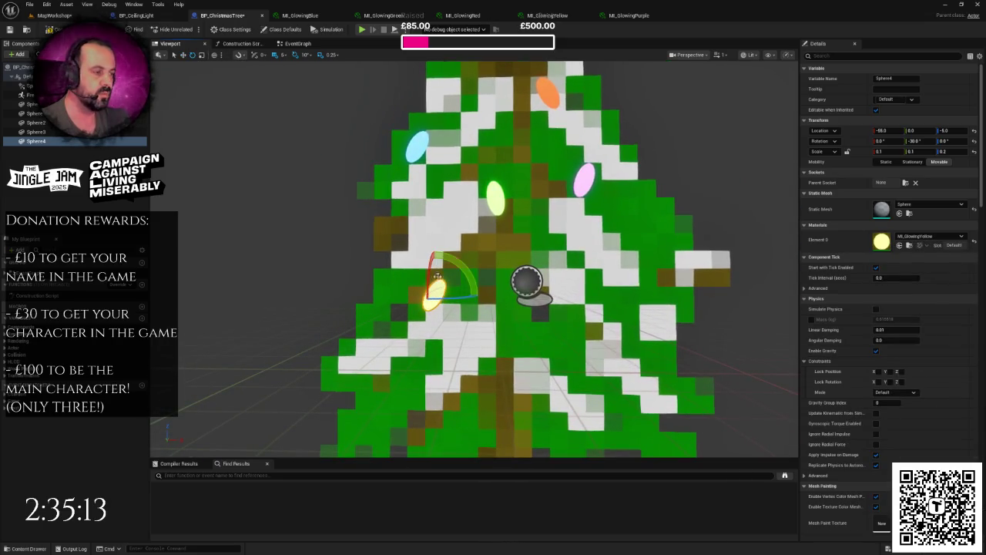
drag(457, 274, 478, 293)
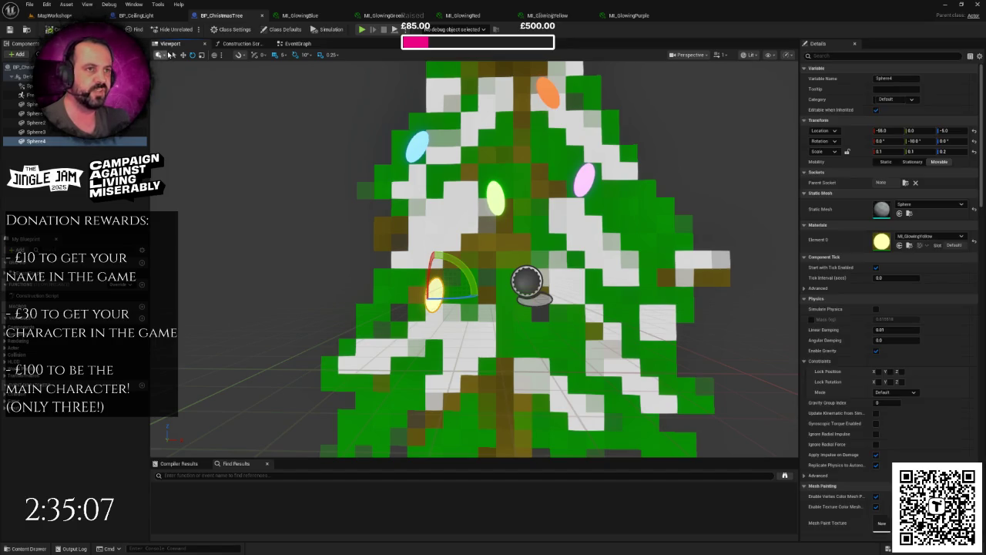
click(183, 55)
scroll(794, 238, down, 5)
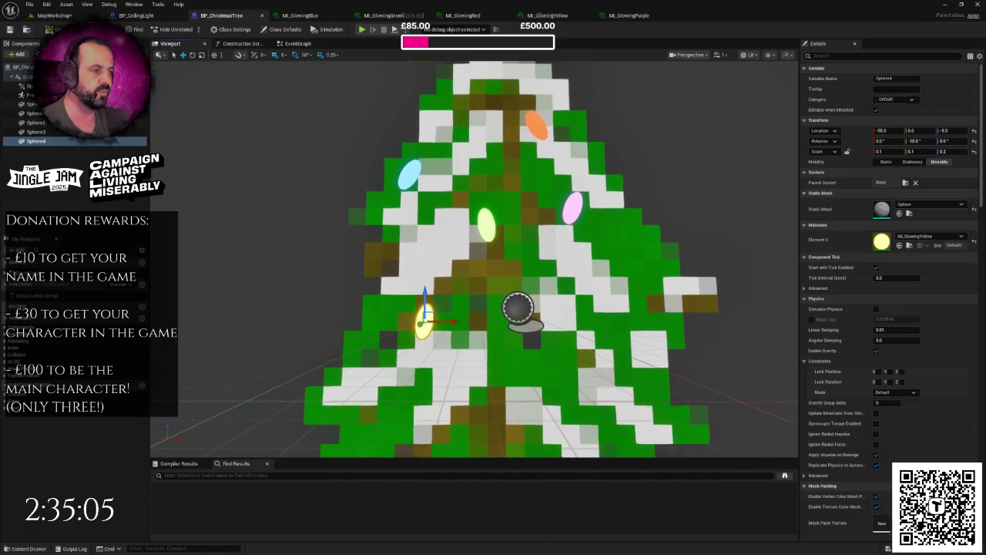
Step: Duplicate the yellow bulb onto the tree's right side, tilt it the opposite way and make it blue
key(ctrl+d)
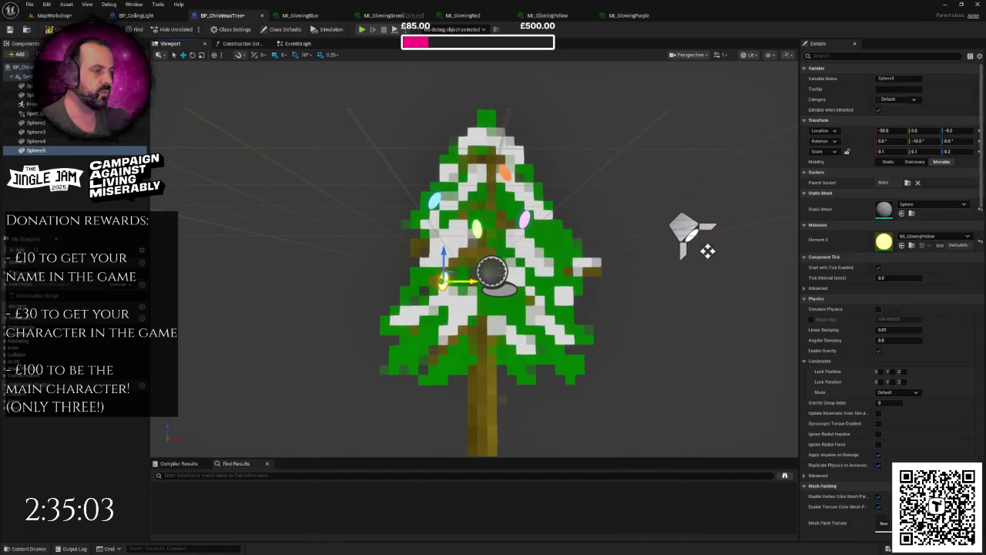
drag(559, 284, 578, 282)
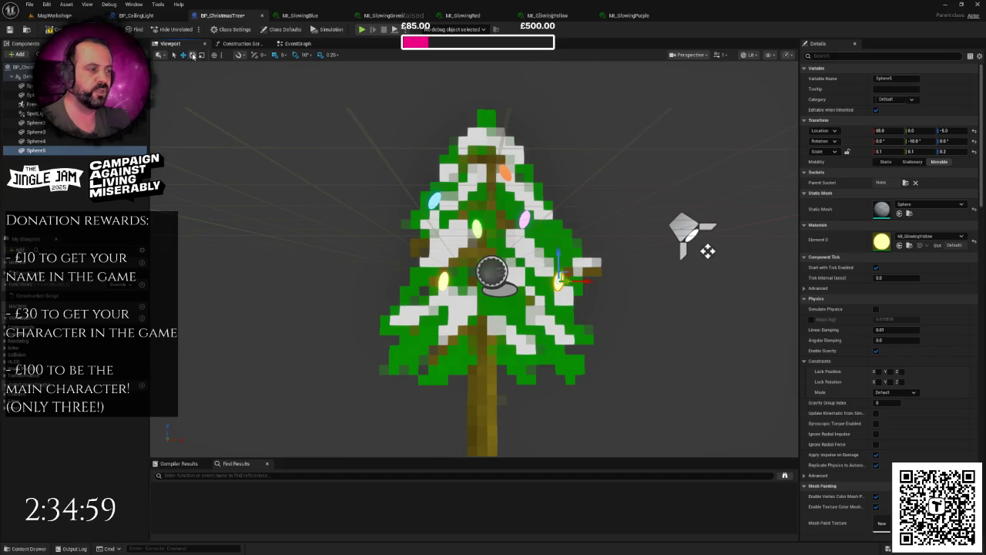
key(e)
scroll(707, 251, up, 3)
drag(609, 254, 622, 281)
scroll(621, 279, down, 4)
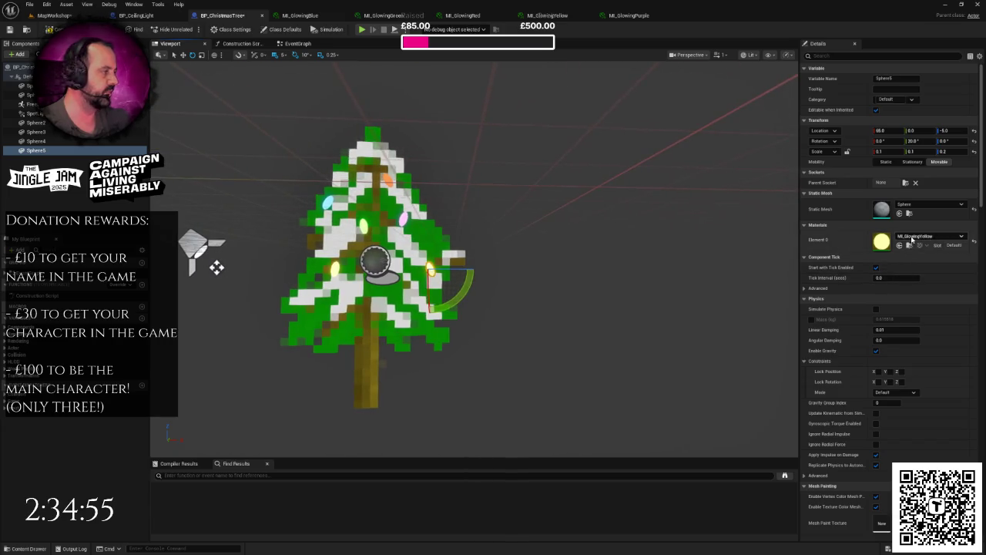
click(913, 241)
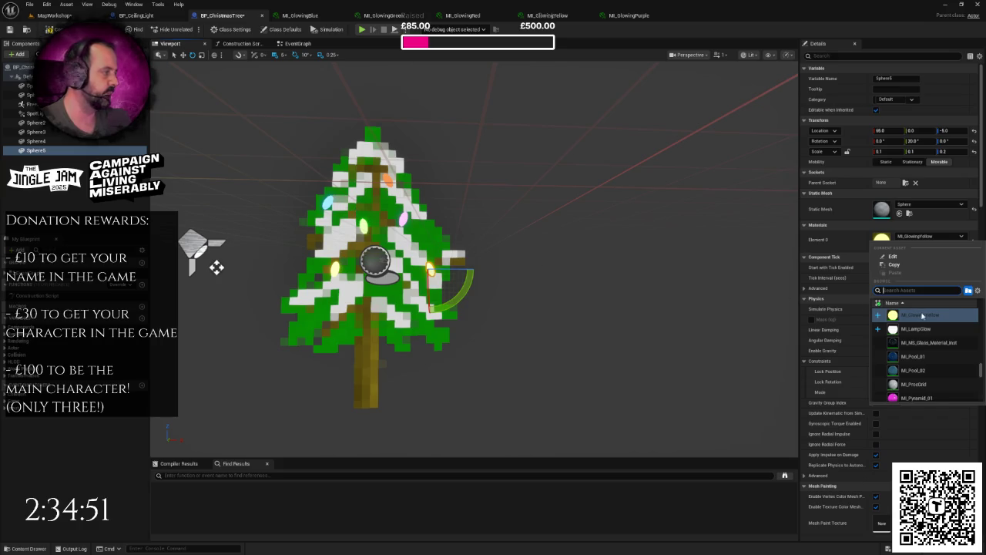
scroll(922, 316, up, 2)
click(920, 316)
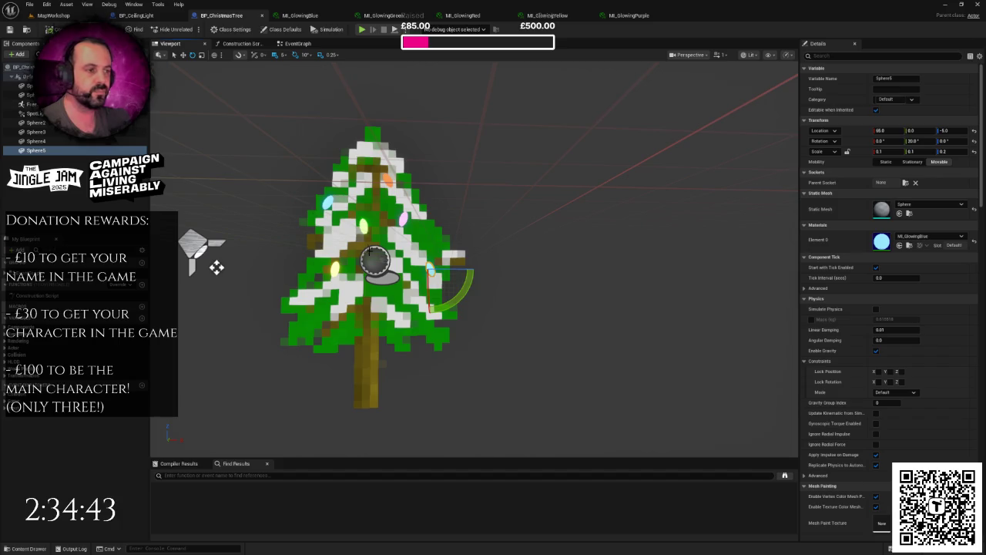
scroll(282, 269, up, 10)
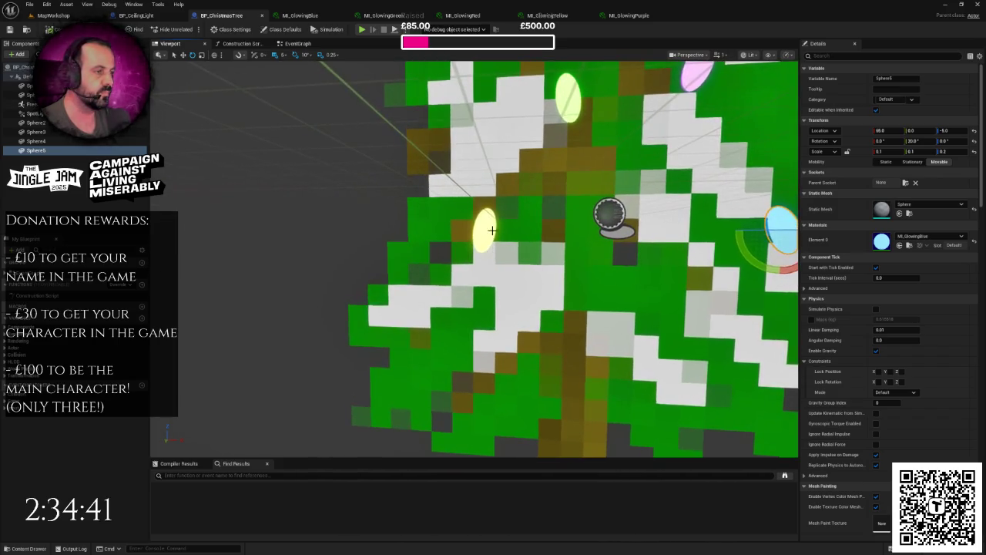
Step: Duplicate the left yellow bulb, make the copy glow red and move it further left
click(492, 229)
scroll(492, 229, down, 10)
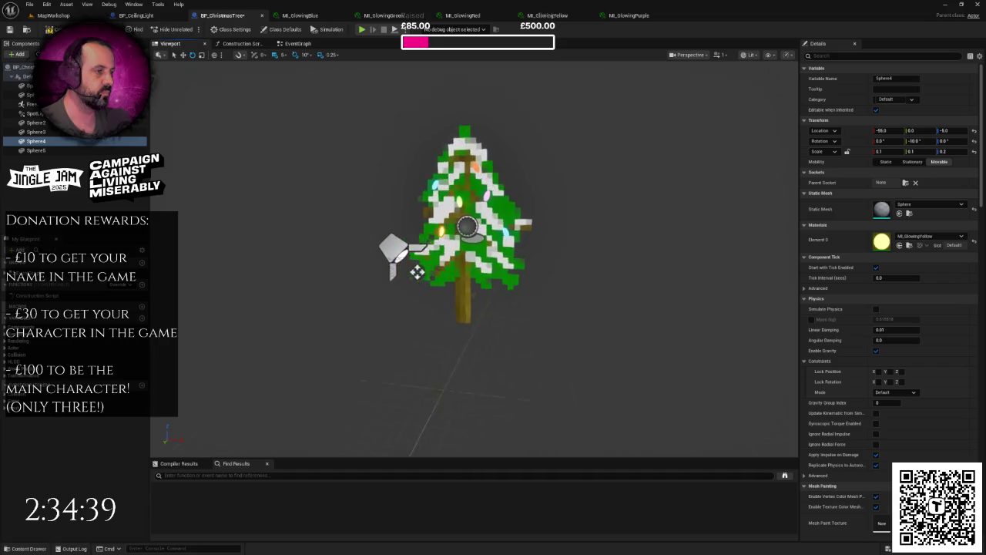
scroll(491, 230, up, 8)
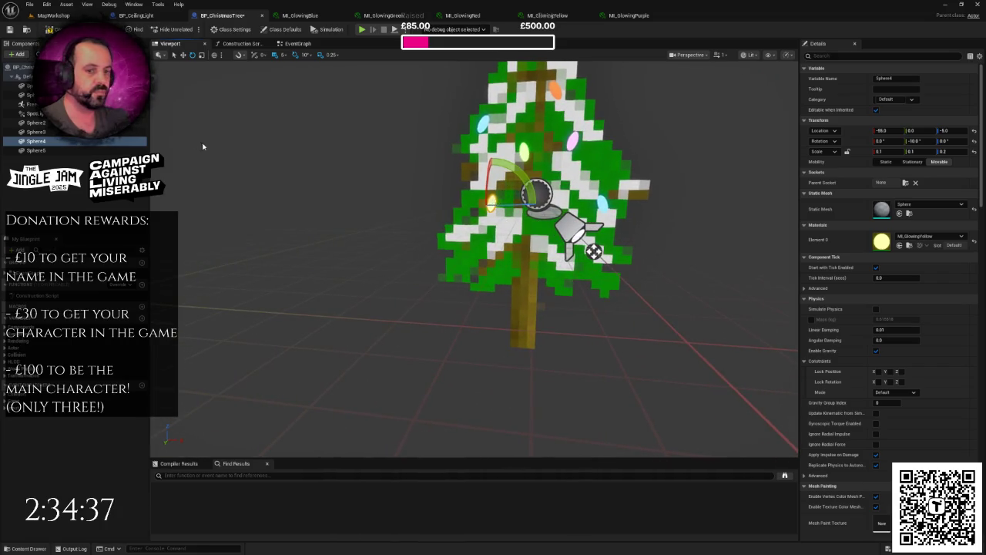
key(ctrl+d)
click(182, 57)
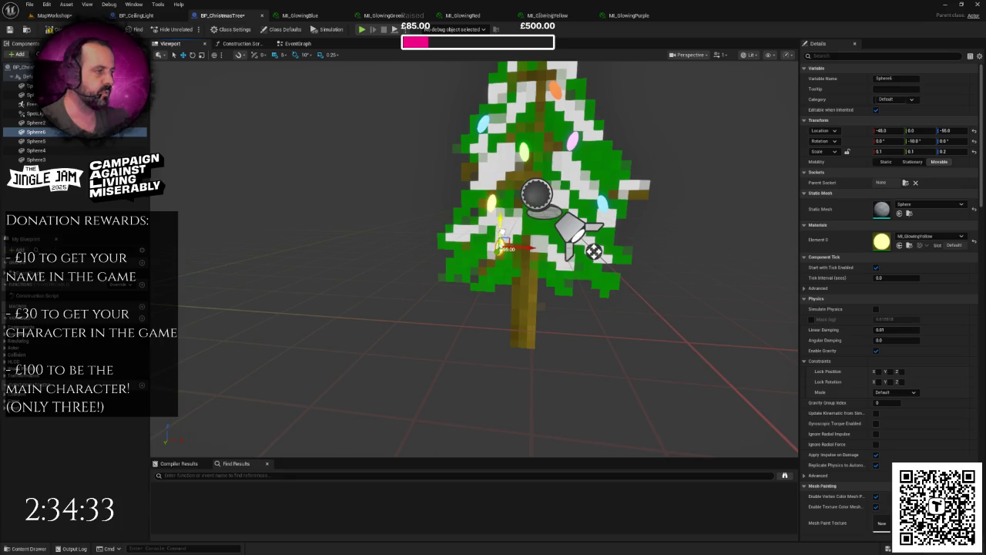
click(924, 236)
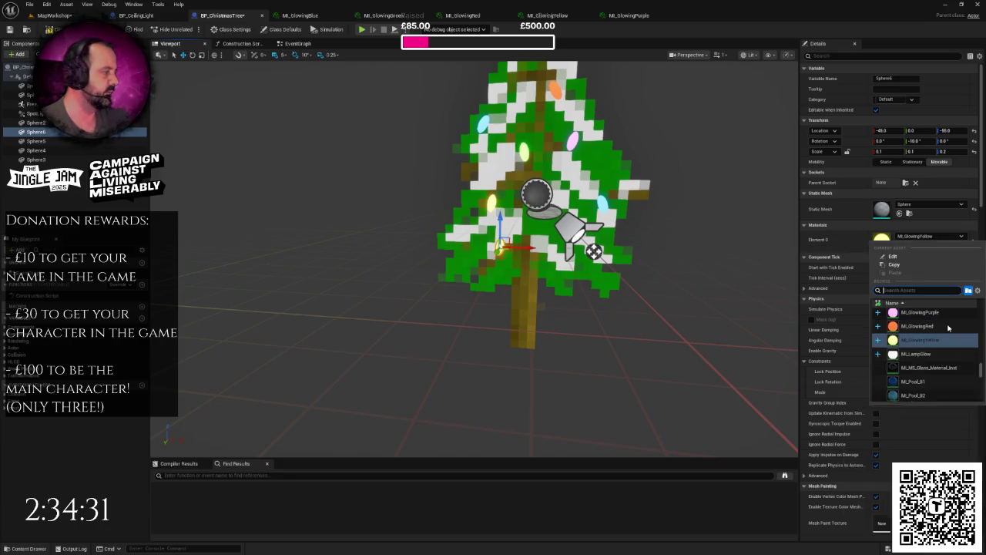
scroll(948, 327, up, 2)
scroll(944, 333, up, 1)
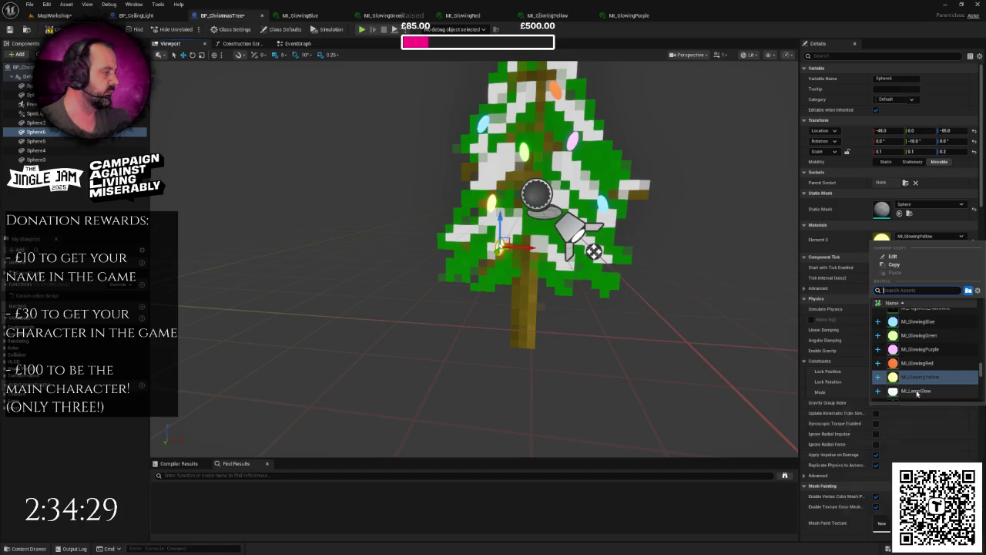
drag(541, 167, 540, 109)
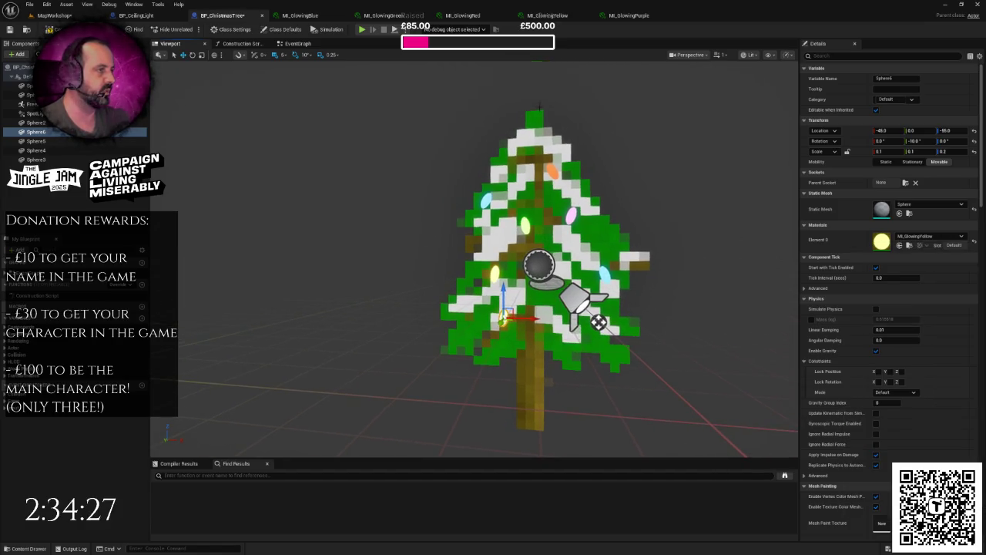
click(928, 236)
scroll(936, 334, up, 2)
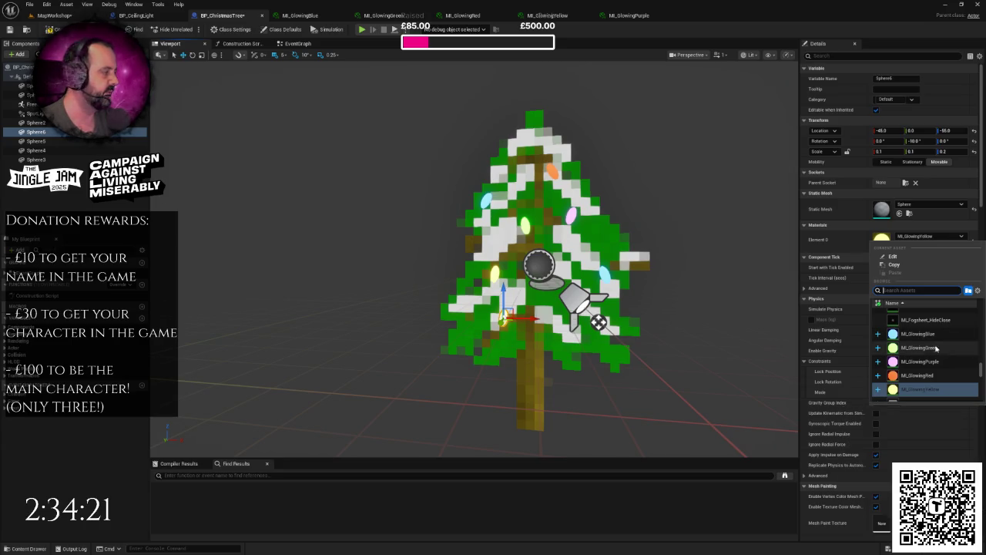
click(921, 375)
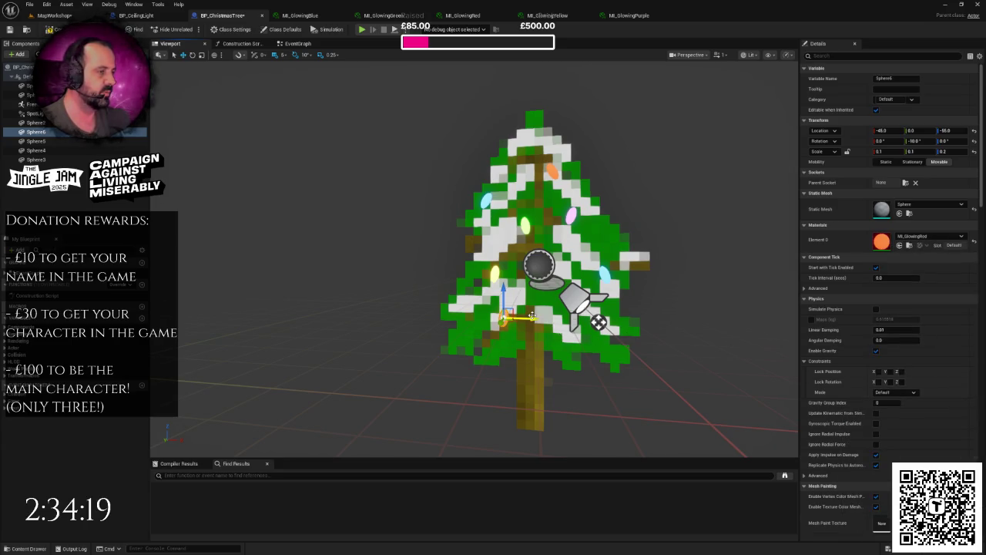
drag(534, 317, 498, 323)
Step: Copy the red bulb to the right, make it glow green and tilt it to 20 degrees
scroll(503, 325, up, 3)
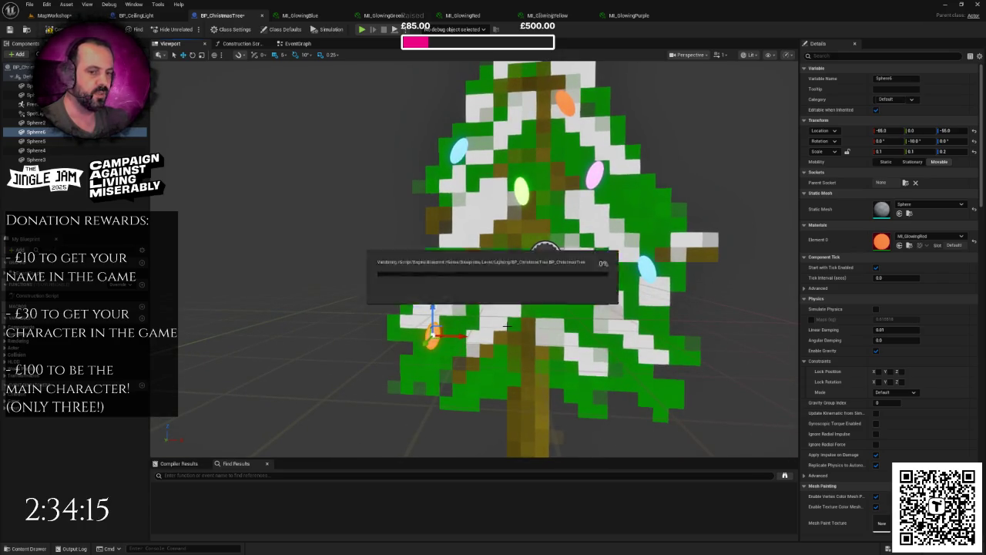
scroll(521, 317, down, 5)
scroll(521, 317, up, 6)
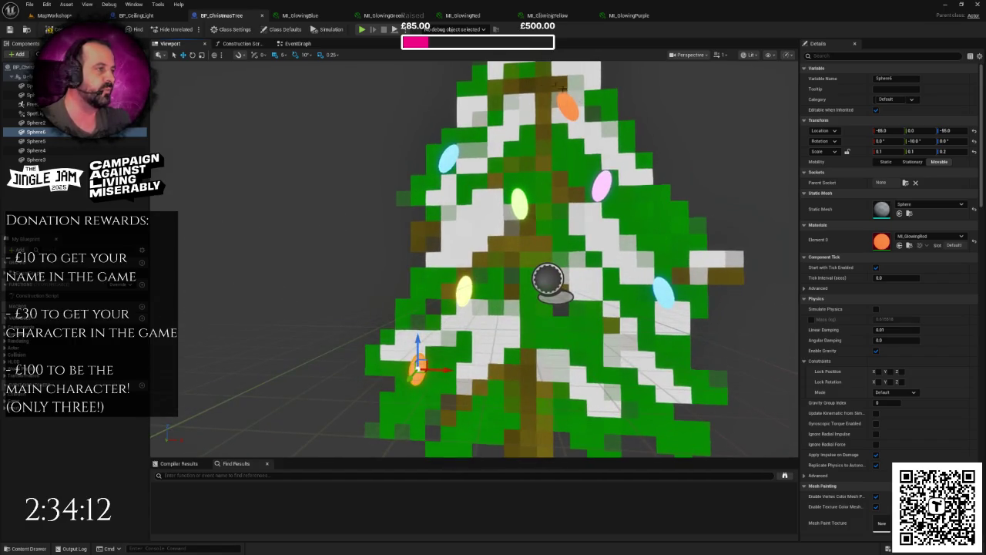
scroll(562, 89, down, 5)
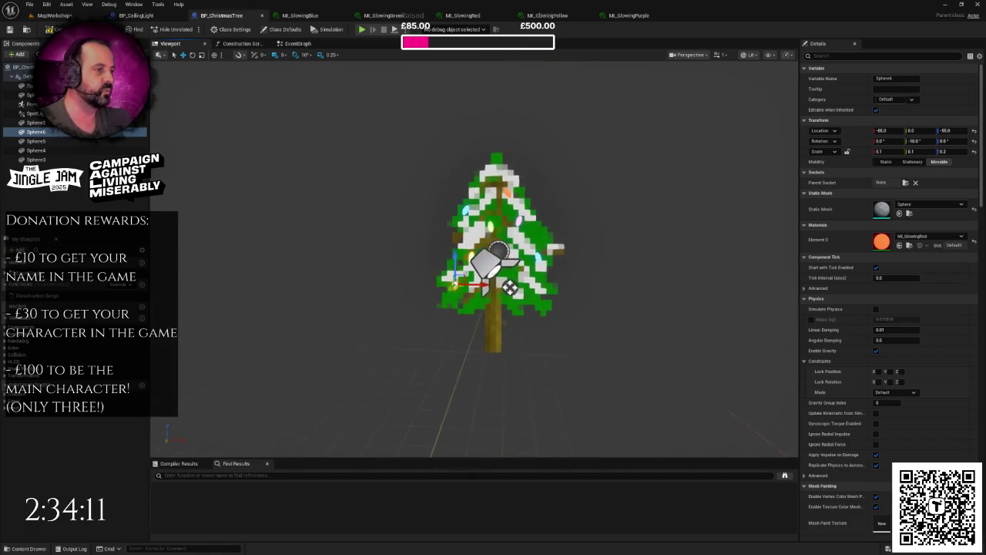
scroll(563, 88, up, 2)
scroll(487, 224, up, 3)
scroll(487, 224, down, 1)
scroll(487, 223, up, 1)
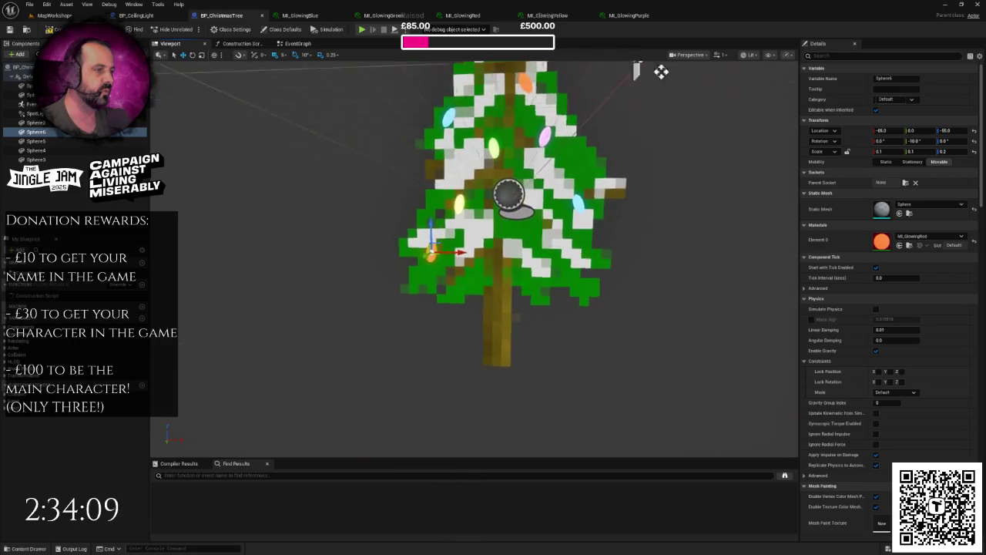
alt+drag(466, 253, 486, 258)
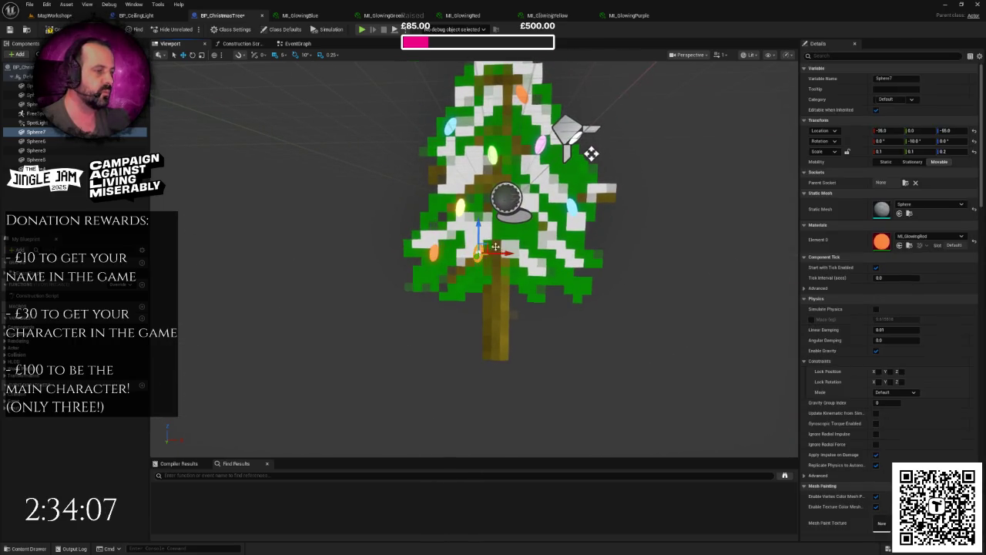
click(925, 236)
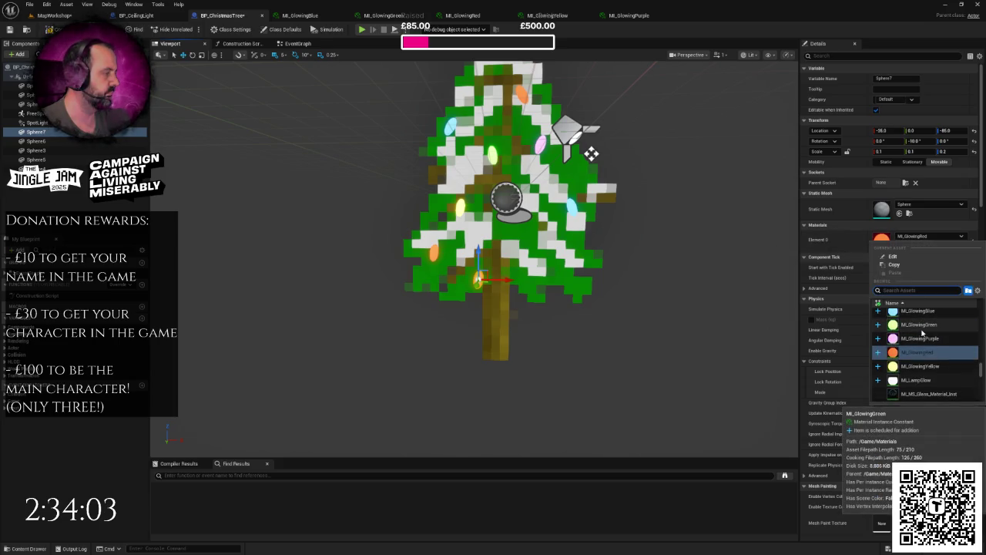
click(921, 325)
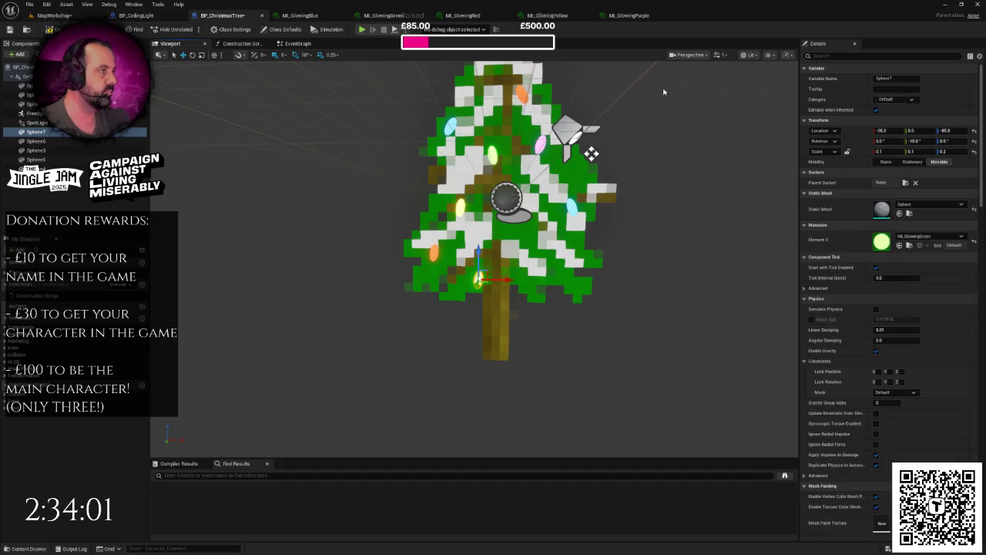
click(192, 56)
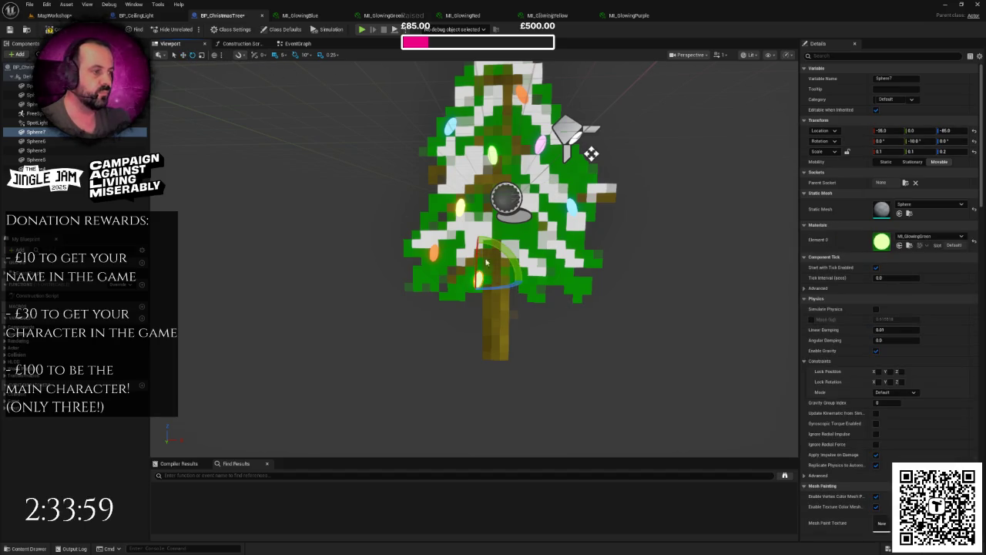
mouse_move(503, 247)
mouse_down()
mouse_move(520, 262)
mouse_move(502, 247)
mouse_up()
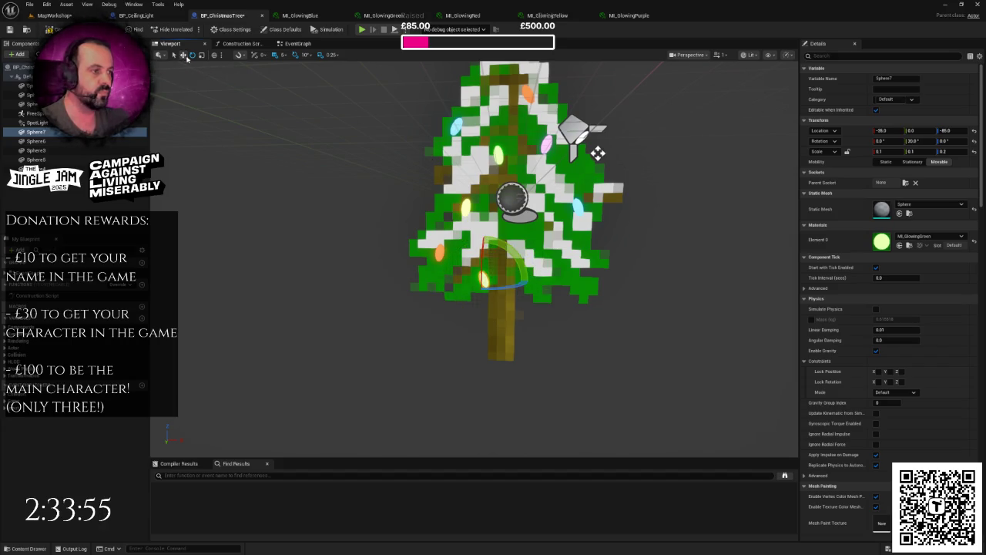
key(w)
scroll(598, 154, up, 5)
Step: Raise the lower yellow bauble higher on the tree and switch it to the purple glow
click(537, 275)
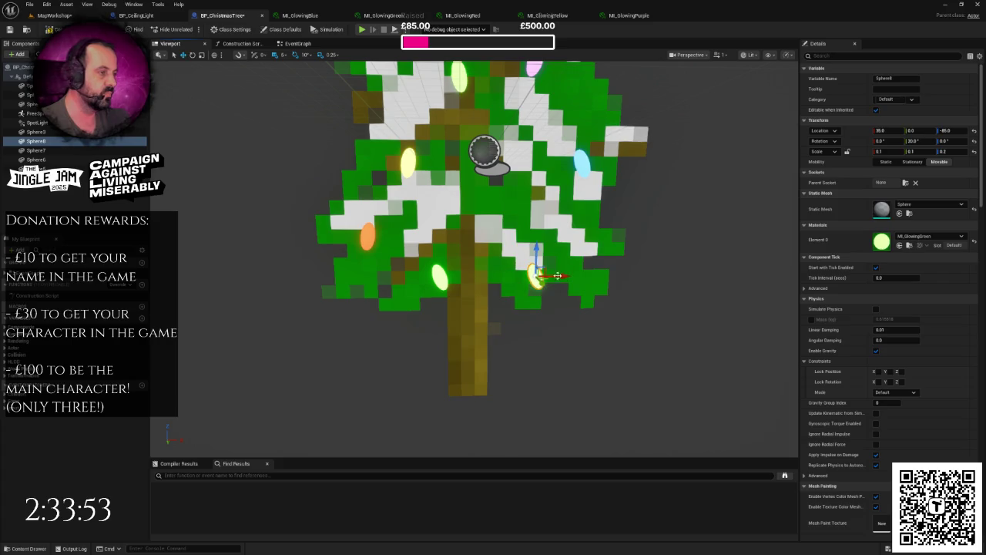
drag(537, 254, 538, 206)
click(928, 235)
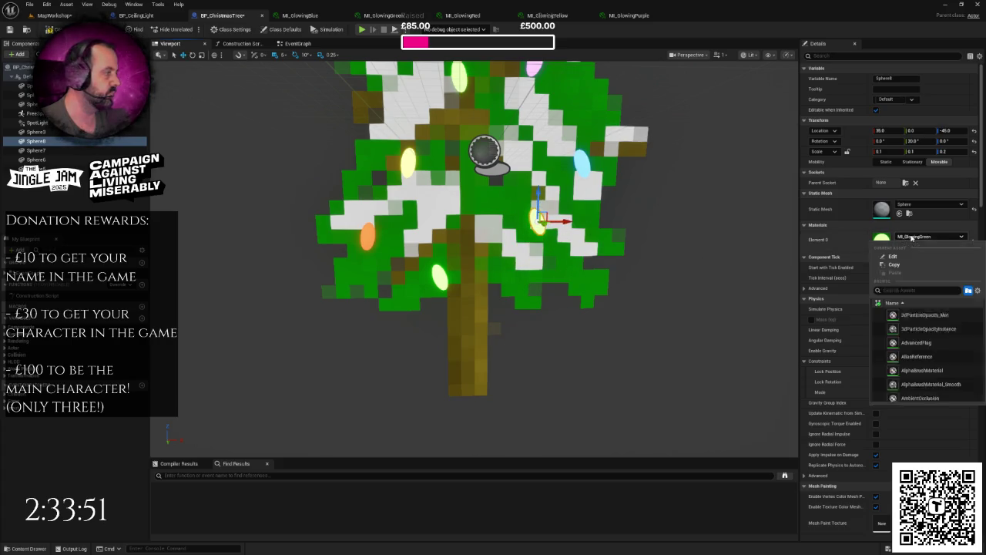
click(924, 328)
scroll(493, 231, down, 5)
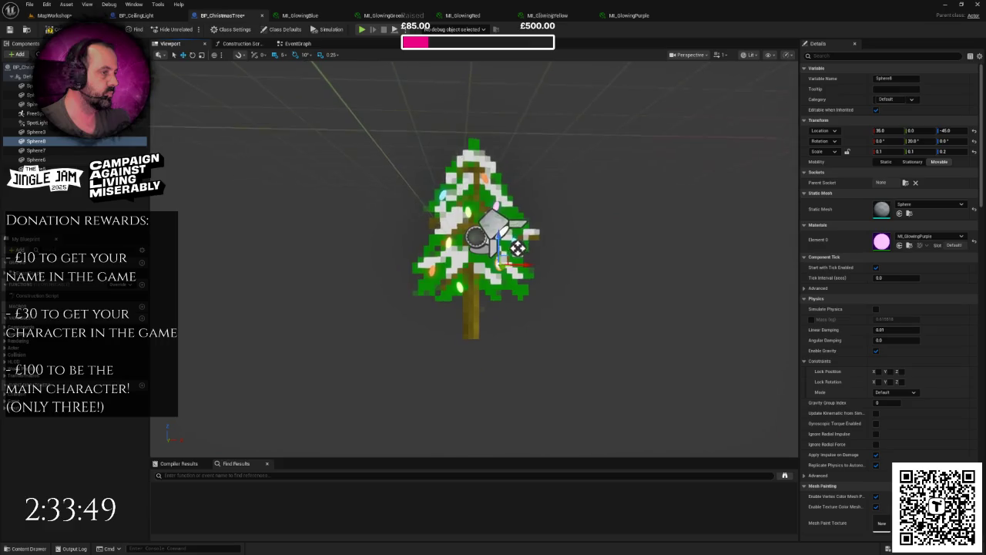
scroll(638, 285, up, 3)
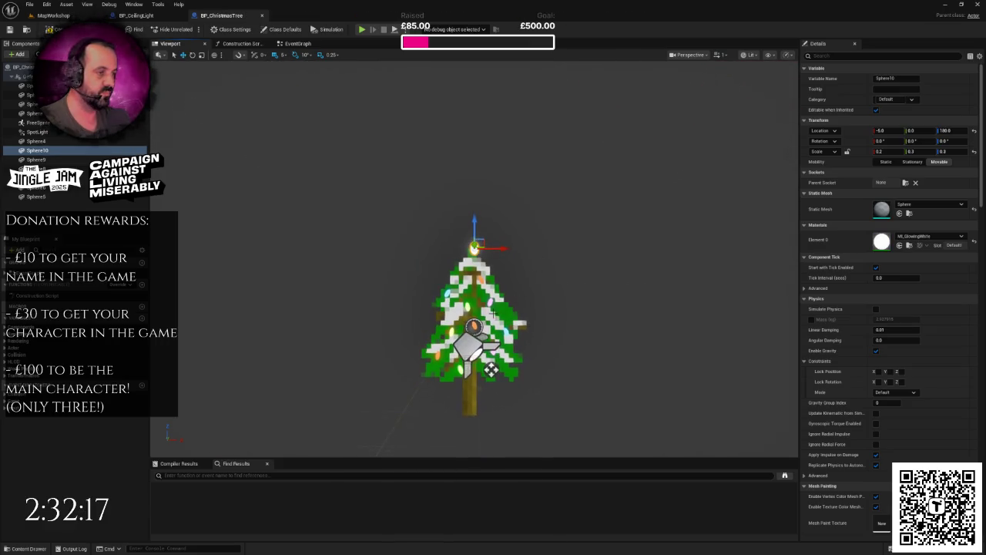
Step: Narrow the white tree-top sphere to an X scale of 0.1
scroll(478, 293, up, 10)
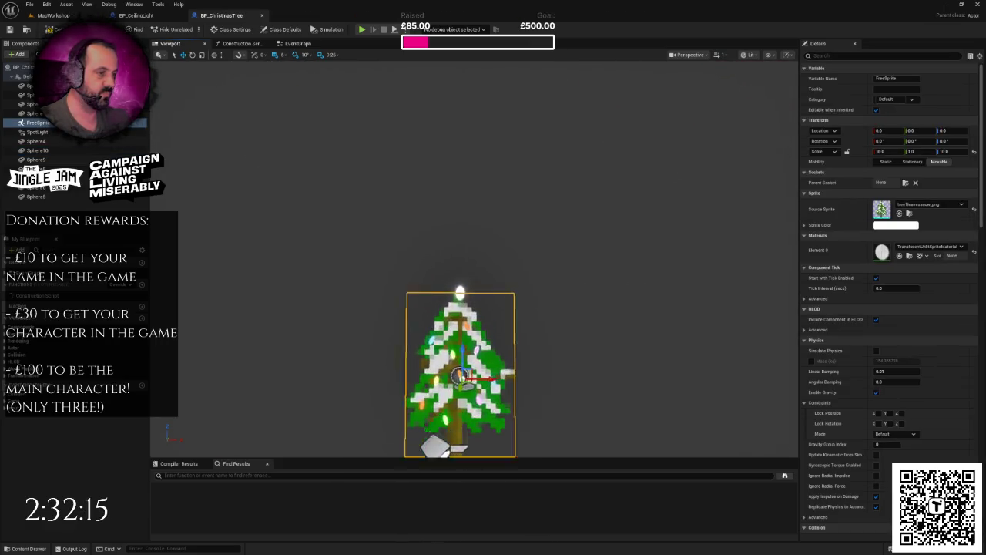
click(500, 198)
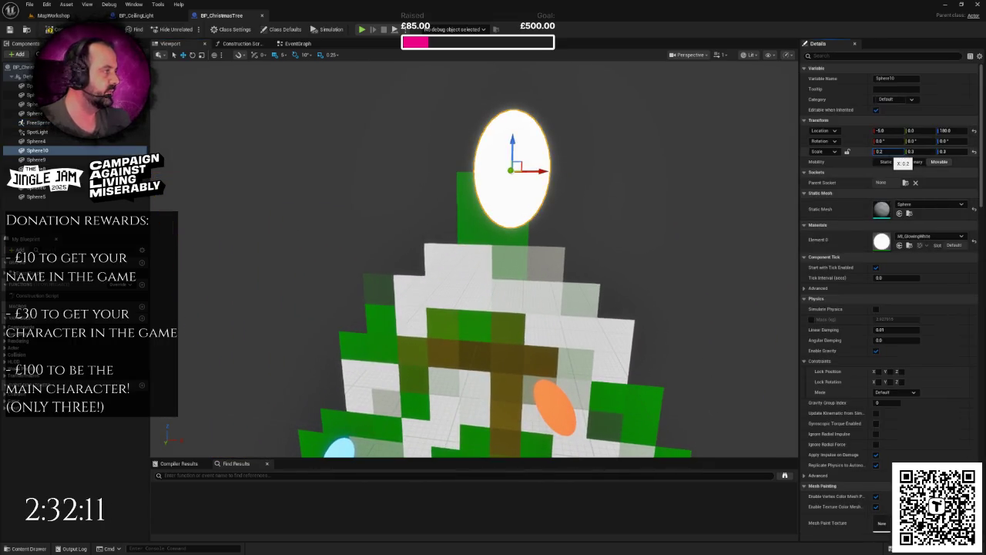
text(0.1)
key(Return)
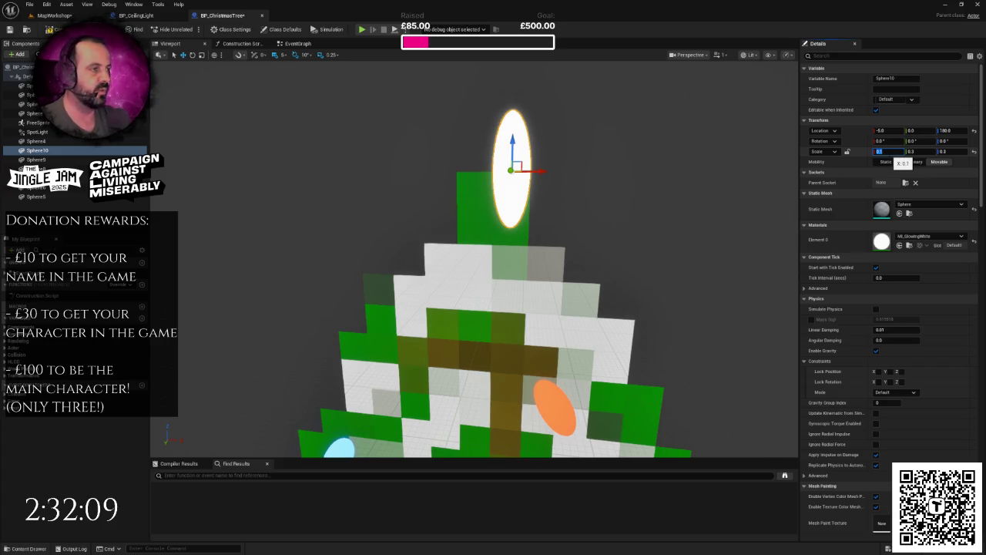
click(515, 189)
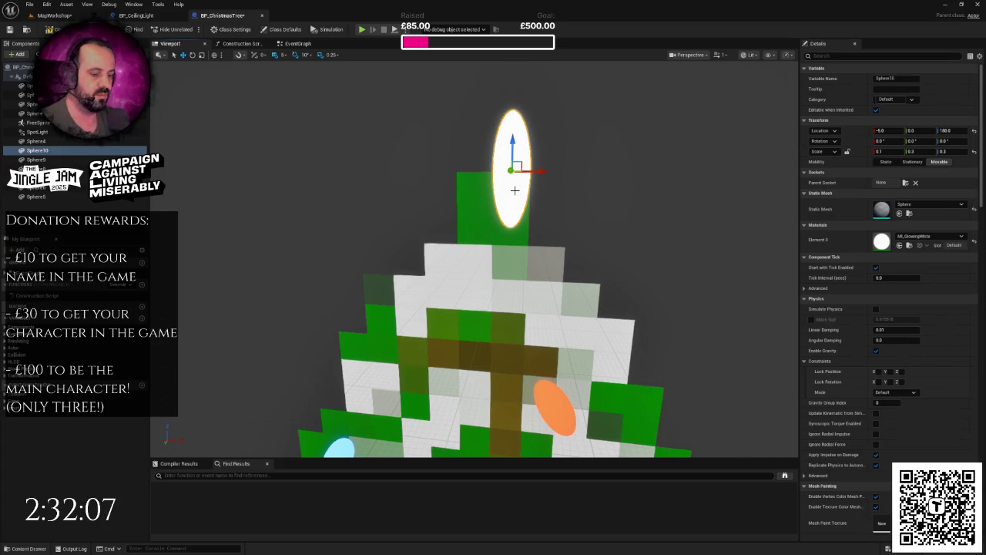
Step: Duplicate the narrow sphere and rotate the copy 90 degrees to lie horizontally
key(ctrl+d)
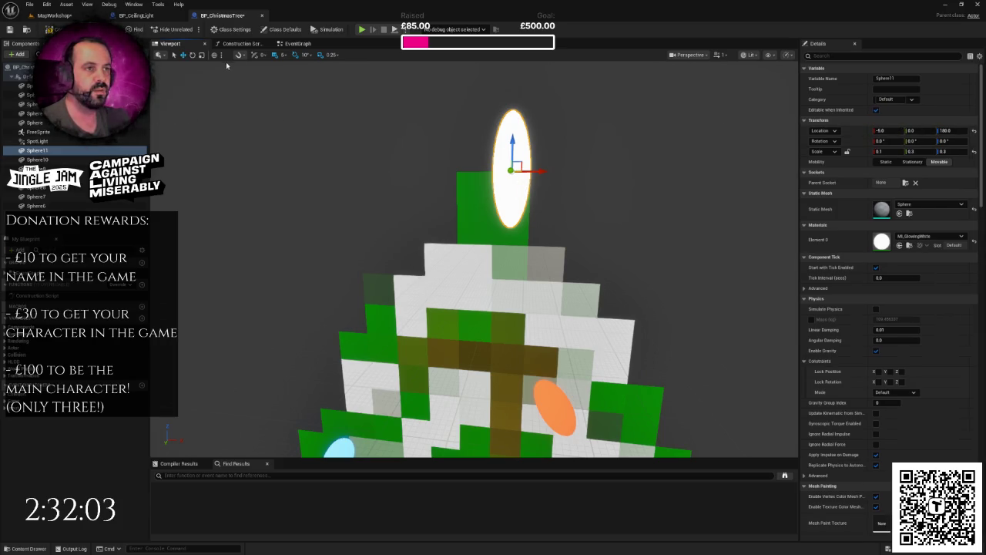
click(193, 55)
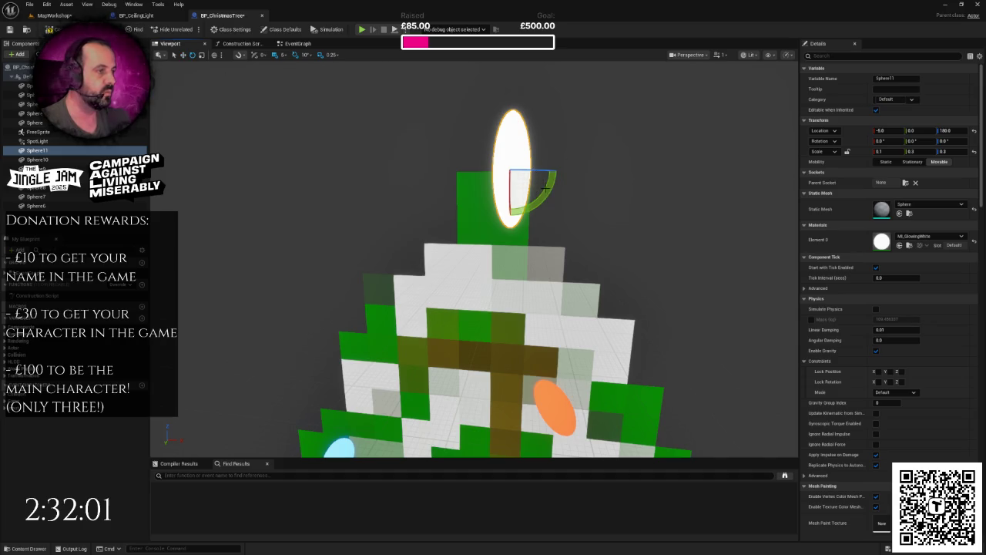
scroll(544, 185, down, 3)
mouse_move(487, 202)
mouse_down()
mouse_move(500, 194)
mouse_move(494, 185)
mouse_up()
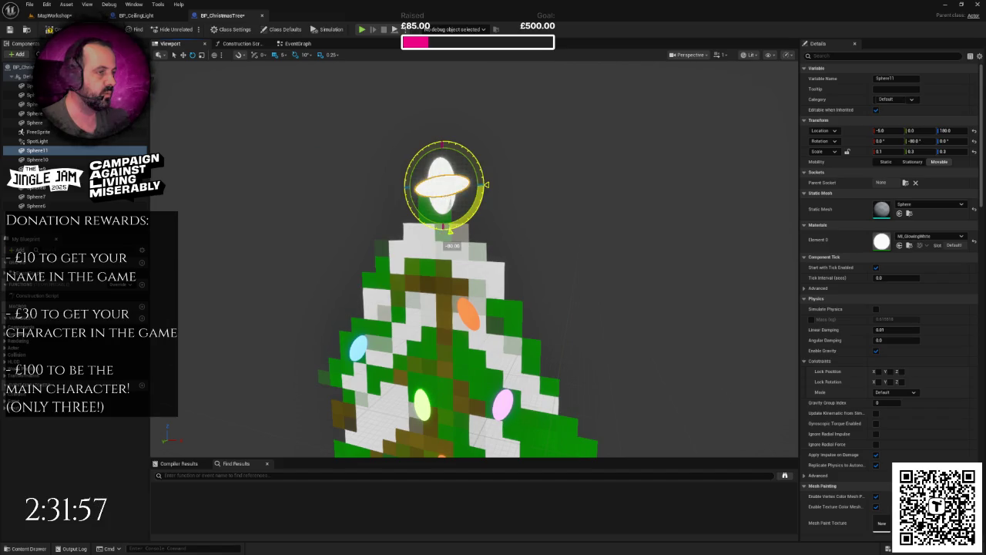
scroll(486, 185, up, 3)
scroll(486, 185, down, 2)
scroll(478, 189, down, 1)
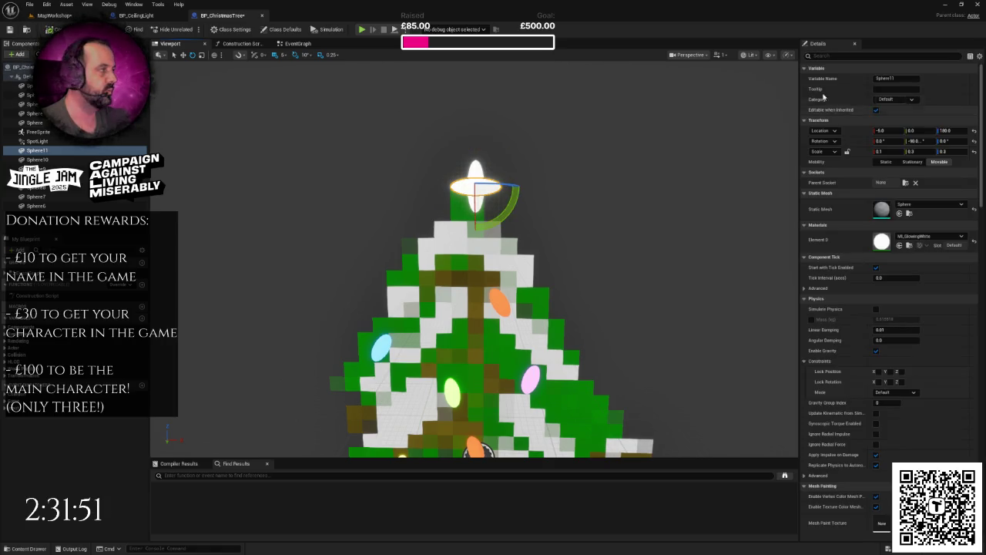
click(184, 55)
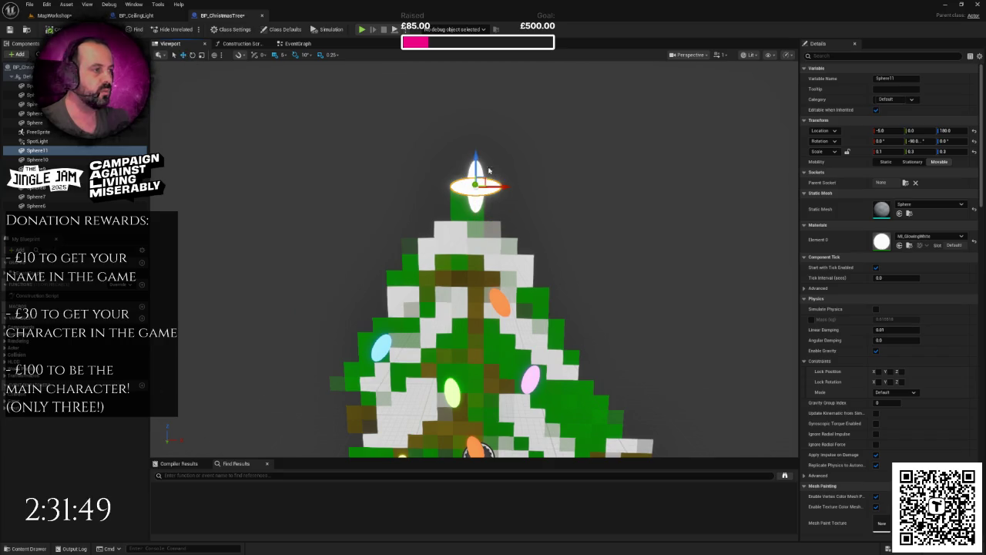
Step: Add diagonal copies tilted across the star, including one at 30 degrees, to complete the star shape
key(ctrl+d)
click(193, 55)
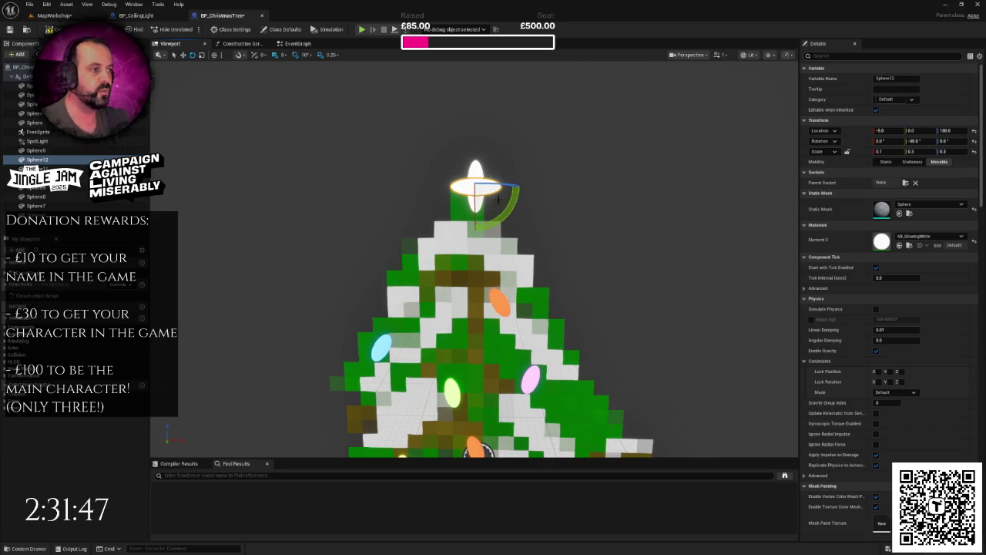
scroll(509, 203, up, 2)
mouse_move(493, 189)
mouse_down()
mouse_move(508, 158)
mouse_move(500, 175)
mouse_up()
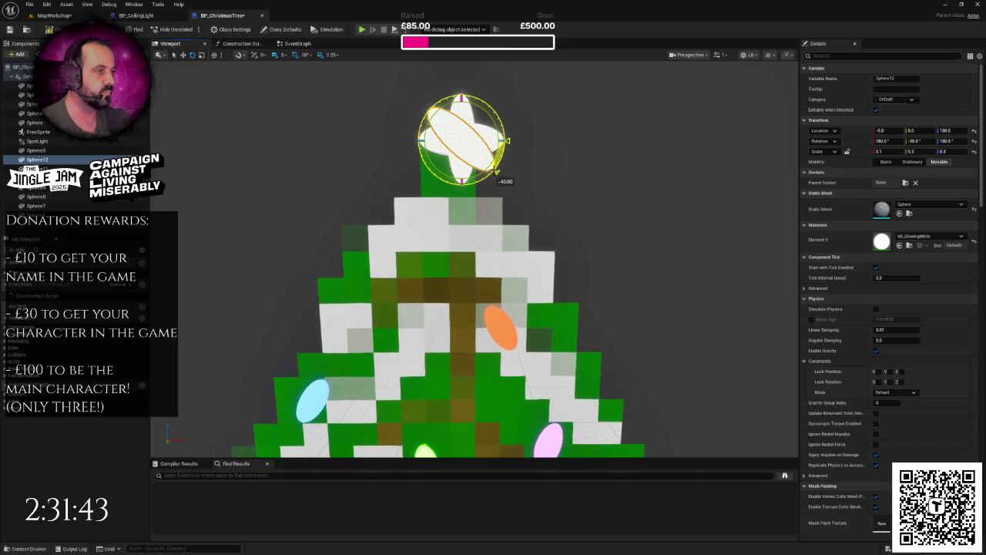
scroll(486, 193, down, 4)
click(484, 196)
click(493, 205)
click(449, 206)
mouse_move(502, 219)
mouse_down()
mouse_move(502, 179)
mouse_move(385, 181)
mouse_up()
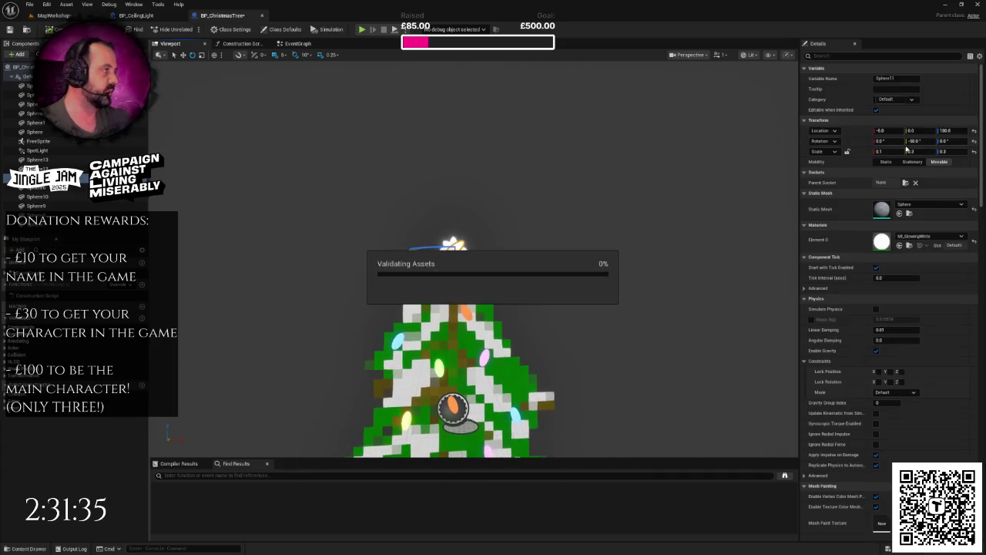
click(499, 333)
scroll(497, 351, down, 4)
scroll(487, 357, up, 3)
scroll(487, 357, up, 4)
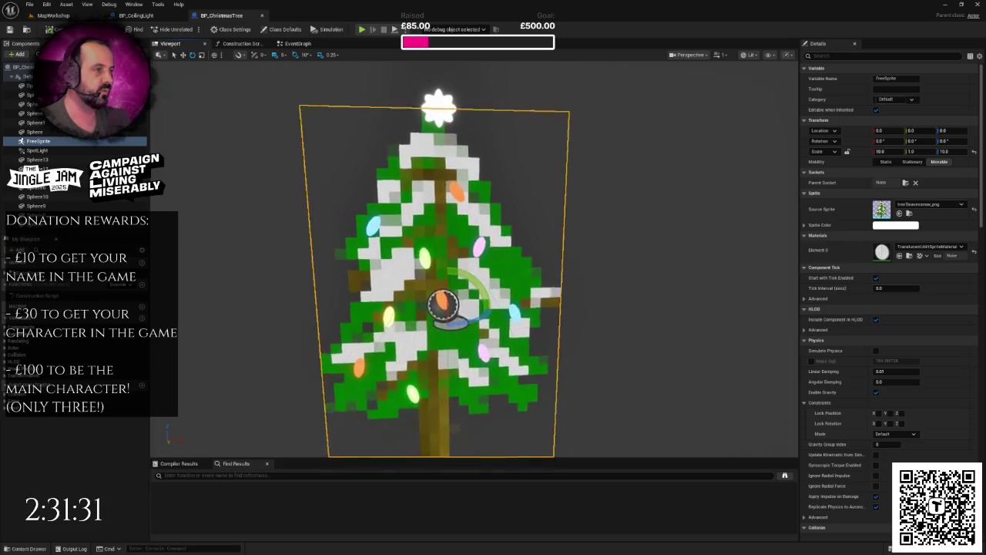
scroll(488, 398, down, 2)
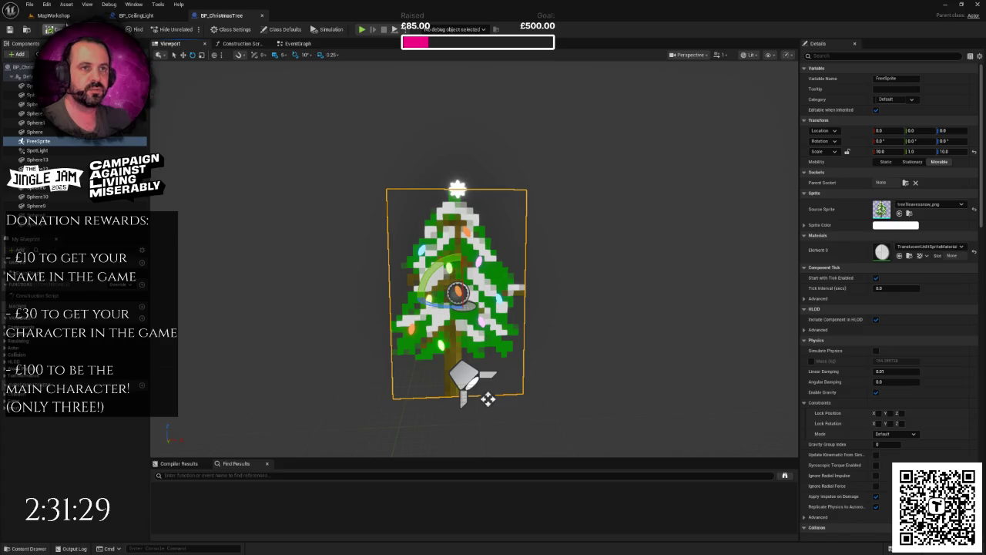
key(ctrl+Tab)
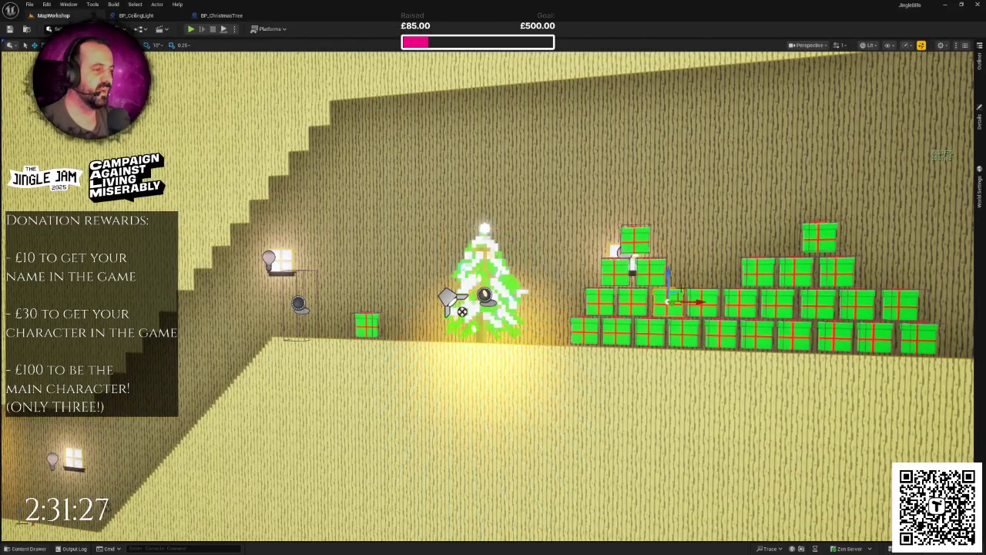
scroll(493, 296, up, 6)
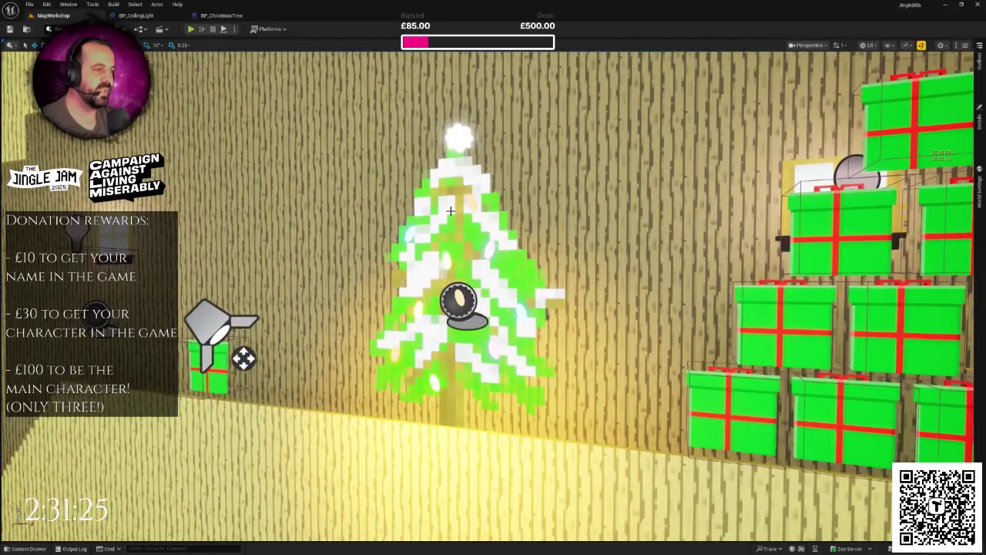
click(451, 210)
click(222, 16)
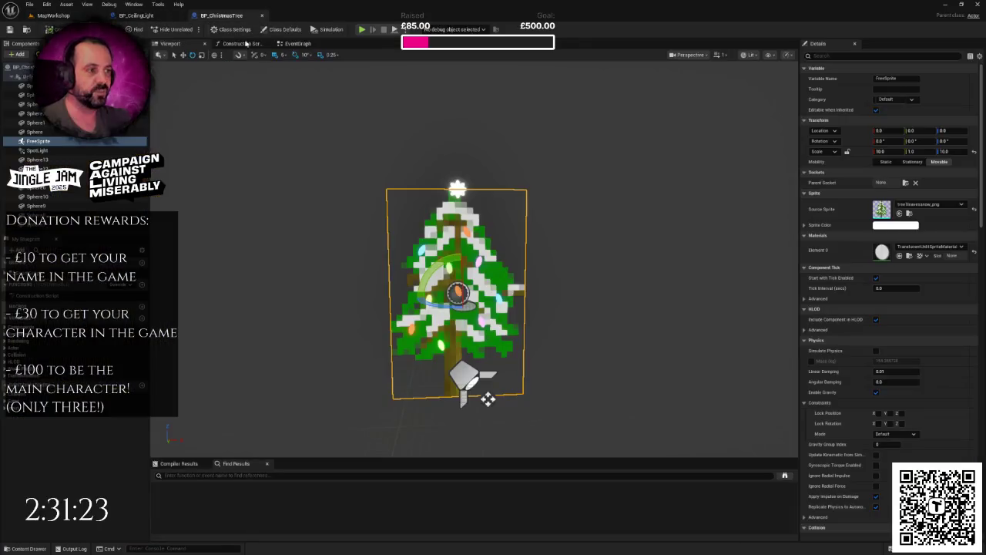
drag(406, 422, 406, 422)
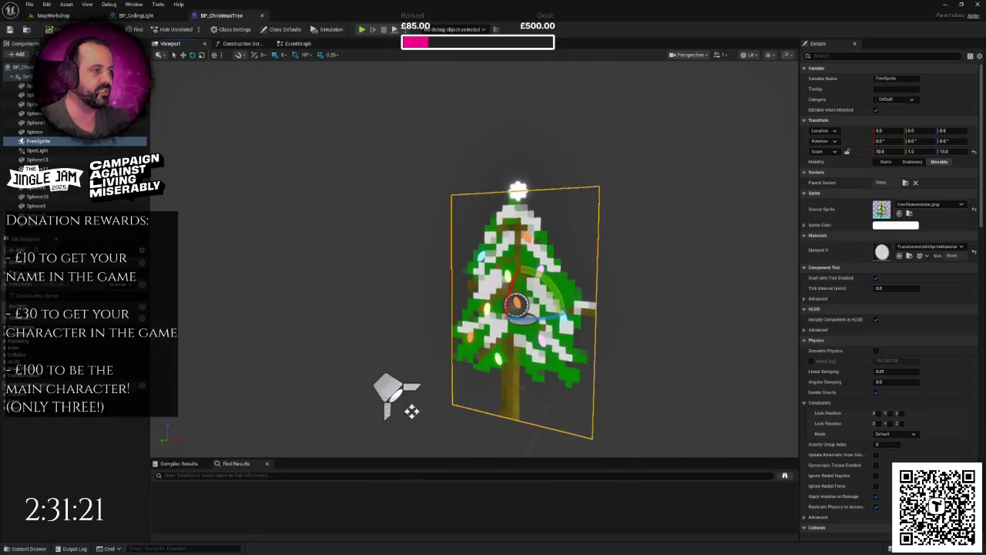
Step: Select the tree's SpotLight component and swing it round to aim from the side
click(434, 371)
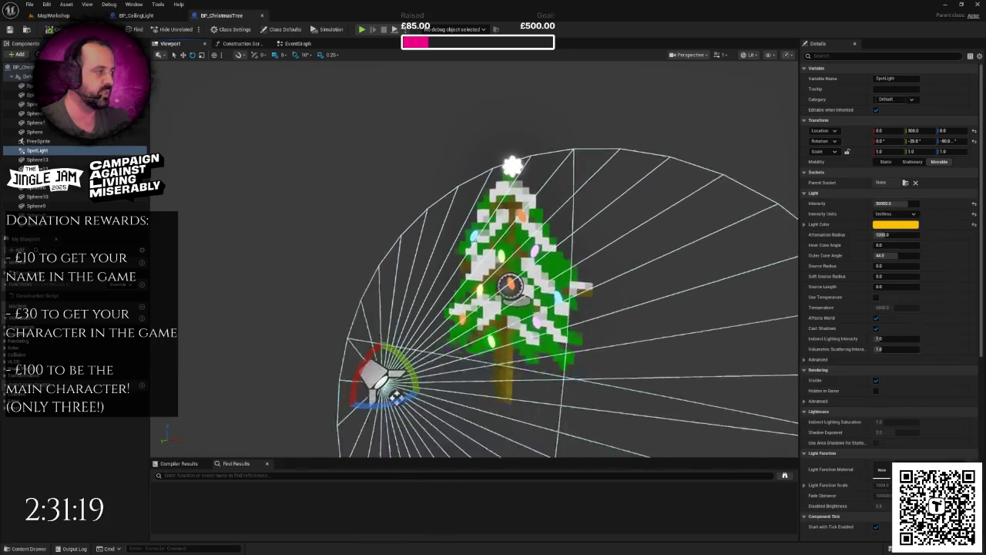
drag(406, 422, 406, 421)
drag(211, 63, 227, 68)
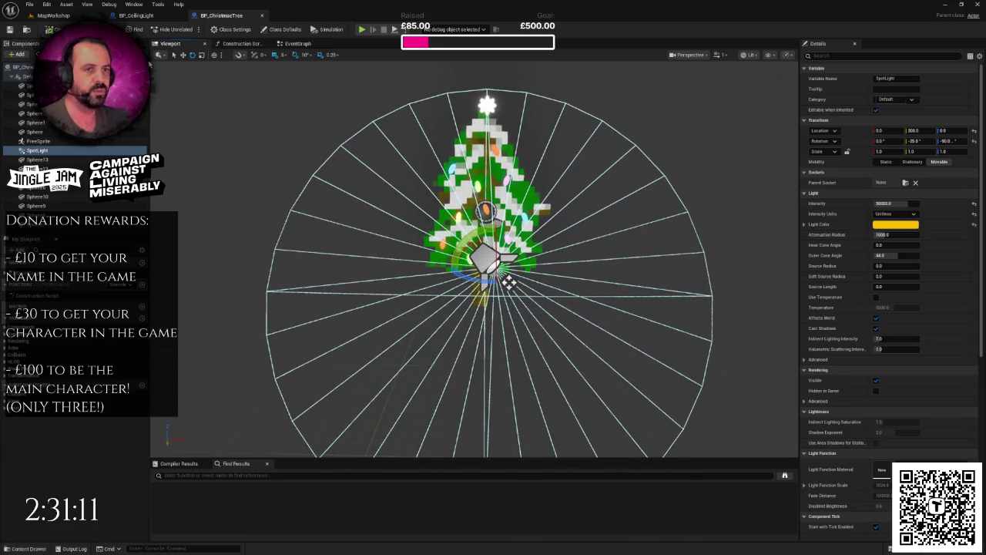
drag(223, 88, 223, 87)
drag(416, 278, 433, 285)
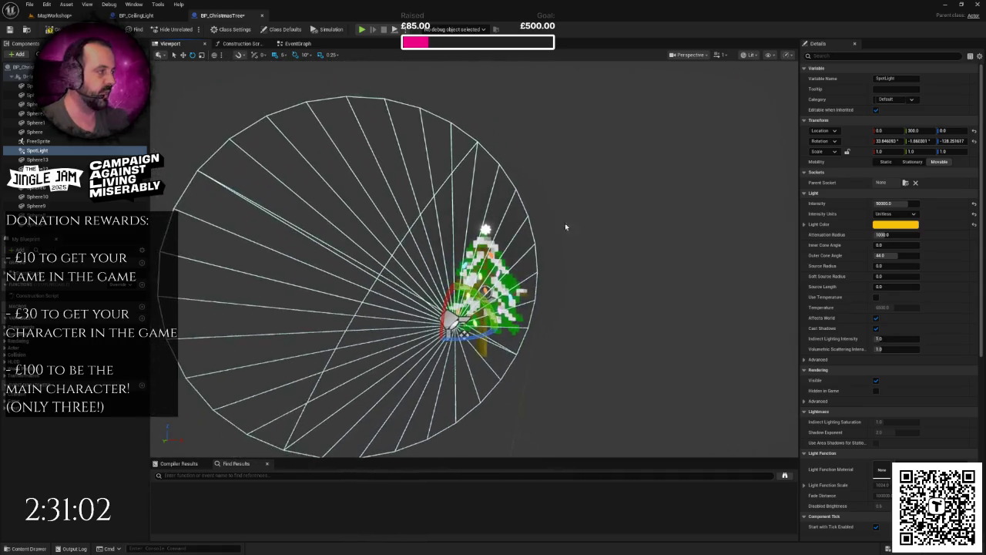
Step: Change the SpotLight's Light Color from red to fully saturated blue and save the blueprint
click(893, 225)
drag(794, 289, 798, 284)
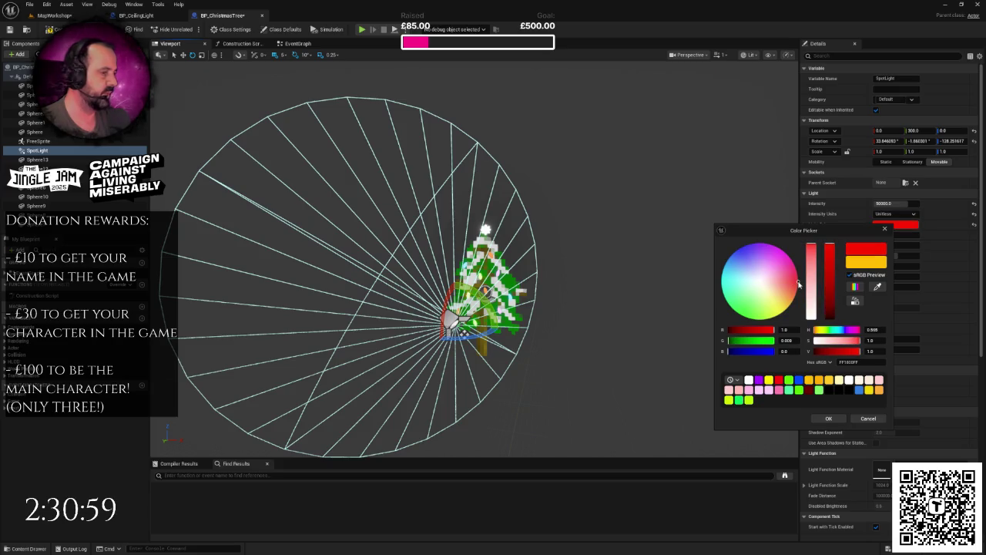
click(831, 419)
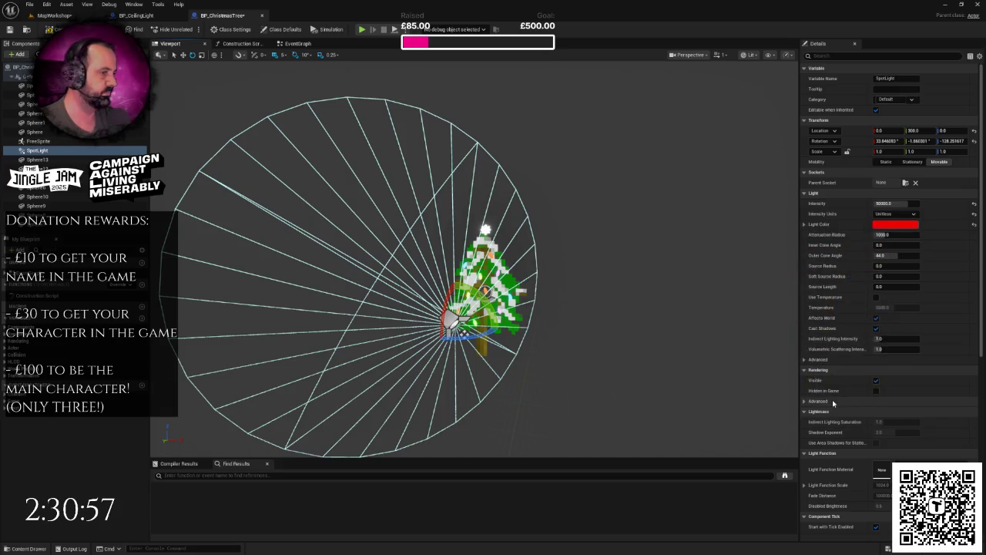
click(887, 227)
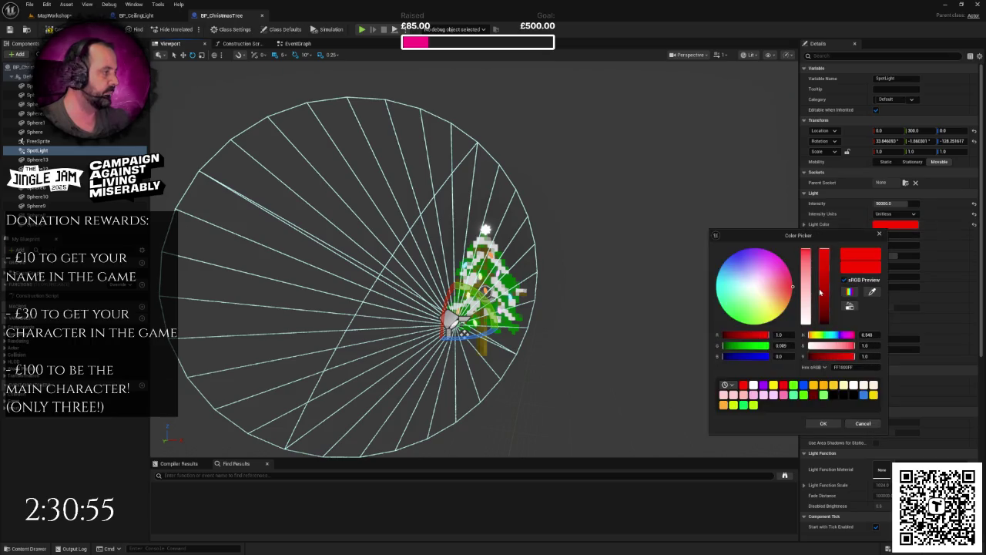
drag(743, 262, 736, 254)
drag(737, 254, 736, 255)
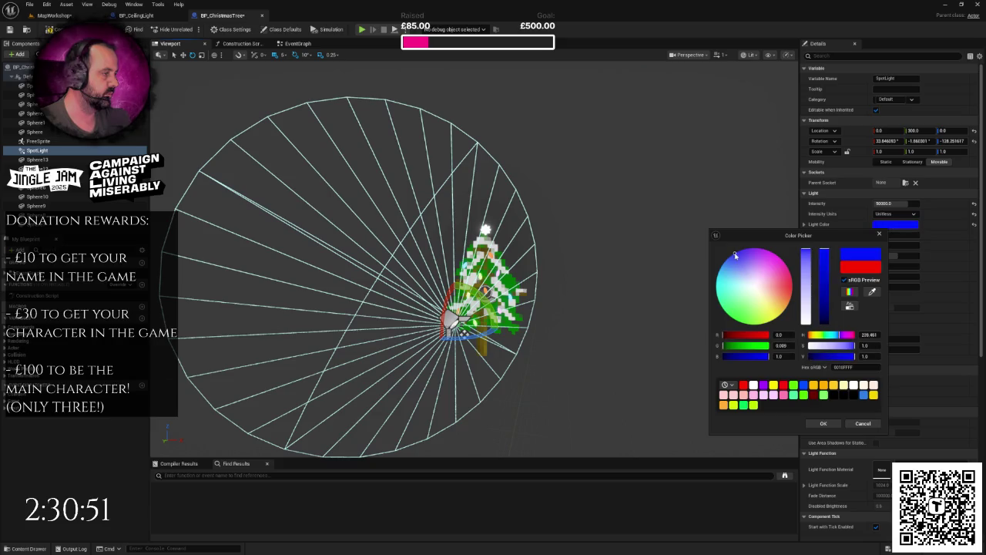
click(822, 424)
scroll(639, 335, down, 2)
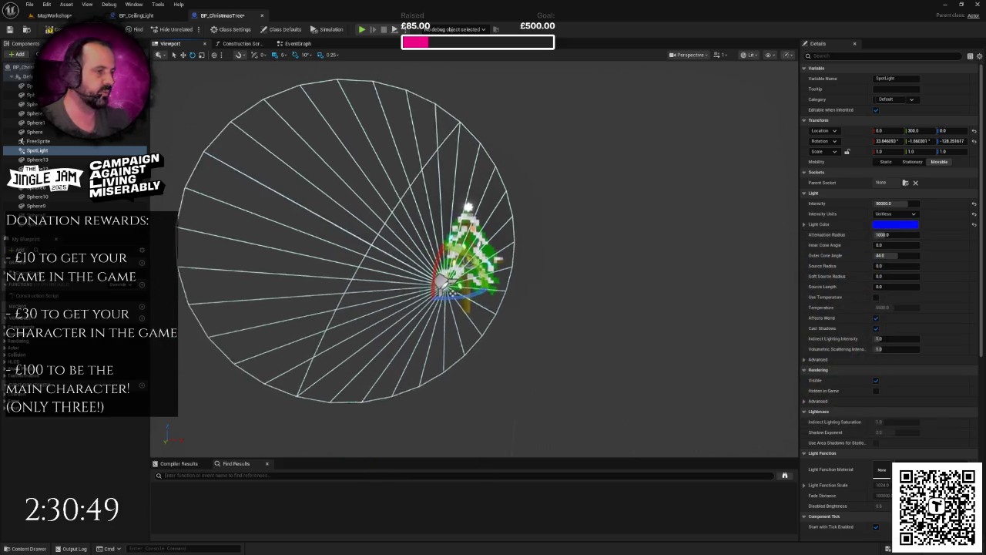
key(ctrl+s)
Step: Focus on the SpotLight and rotate its cone toward the tree
drag(621, 301, 589, 258)
drag(175, 100, 148, 105)
double_click(57, 151)
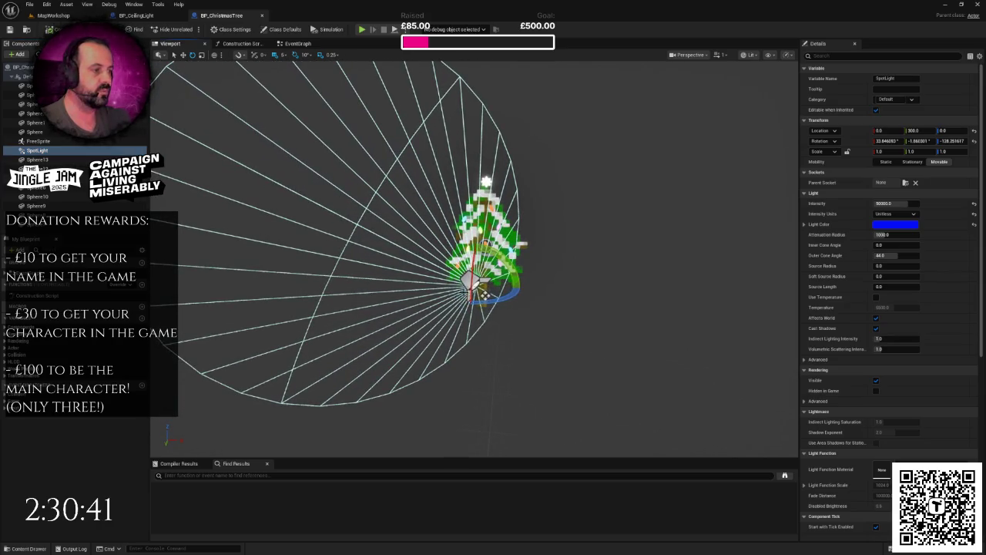
mouse_move(508, 298)
mouse_down()
mouse_move(521, 292)
mouse_move(331, 302)
mouse_move(292, 291)
mouse_move(322, 297)
mouse_up()
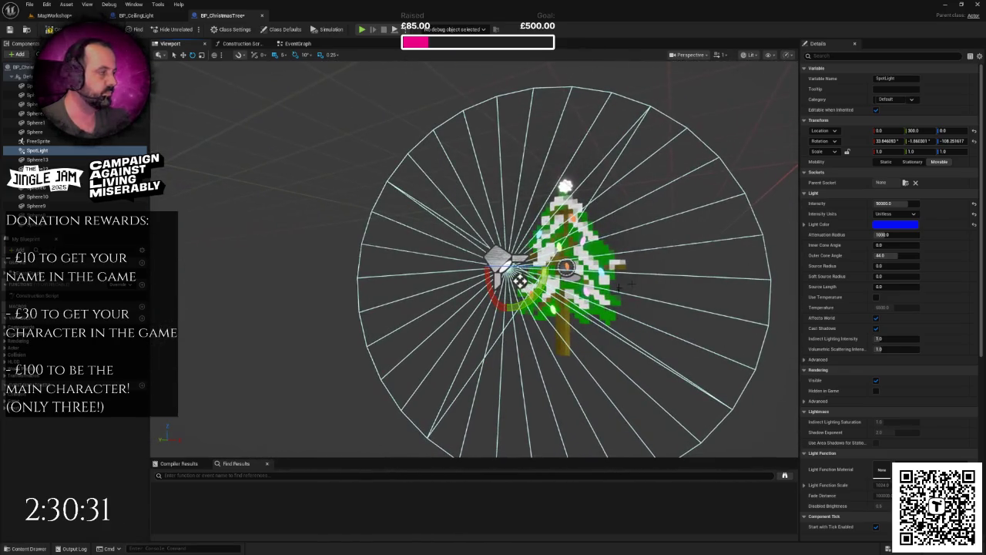
drag(521, 281, 493, 283)
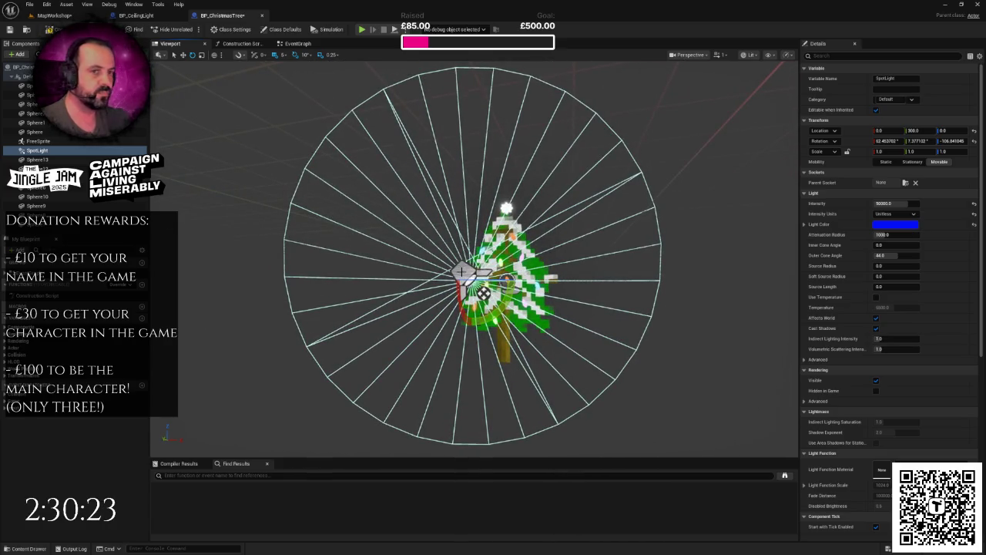
Step: Move the blue SpotLight to Location X -10
click(878, 130)
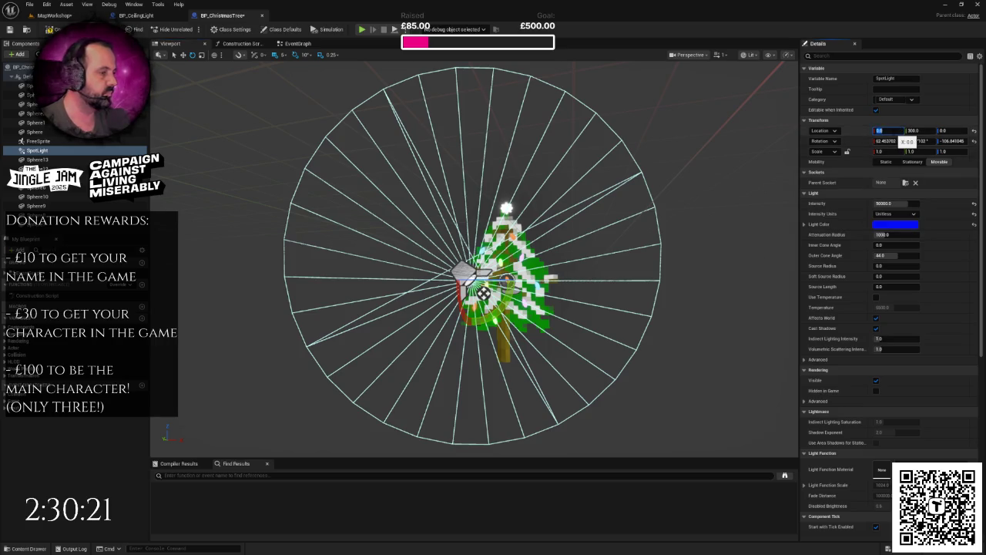
text(-5)
key(Return)
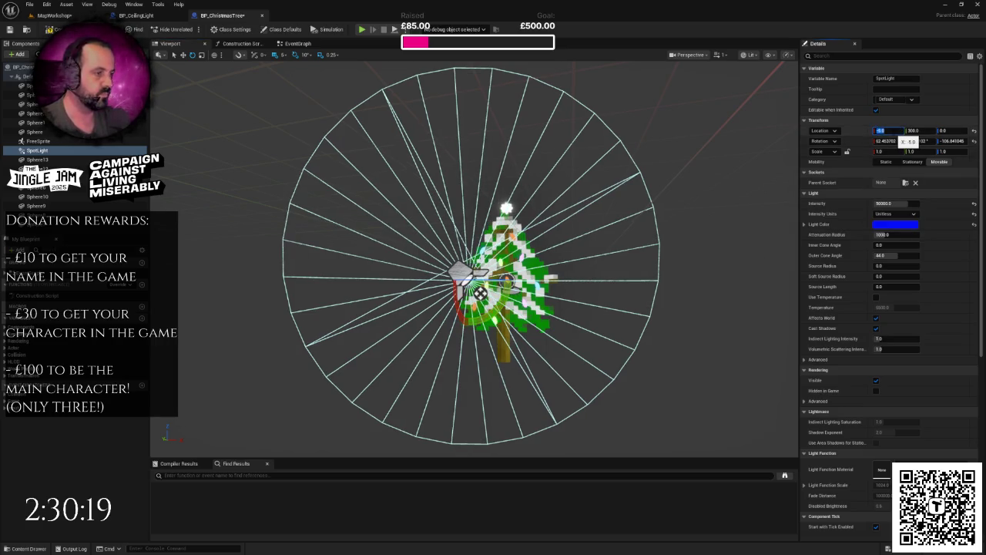
click(50, 152)
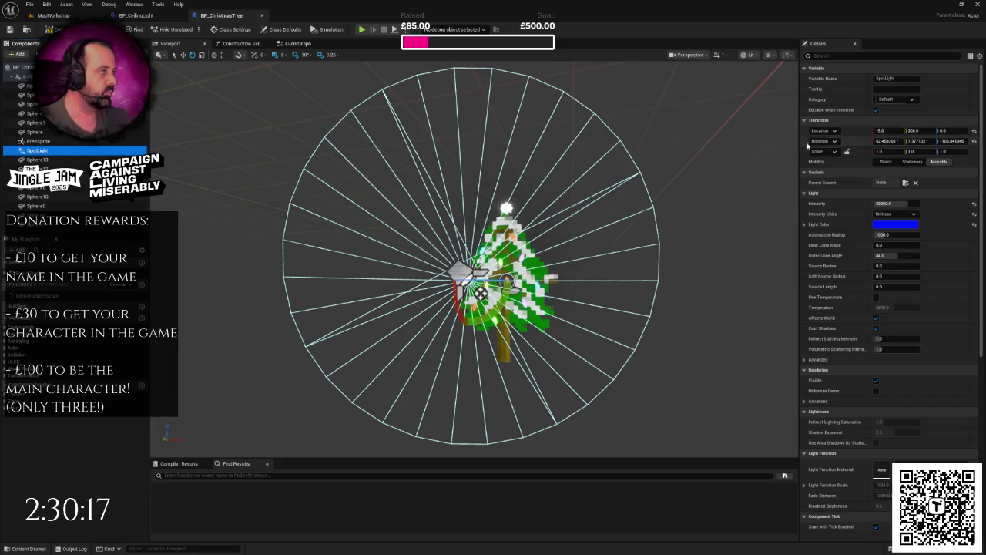
click(879, 131)
text(10)
key(Return)
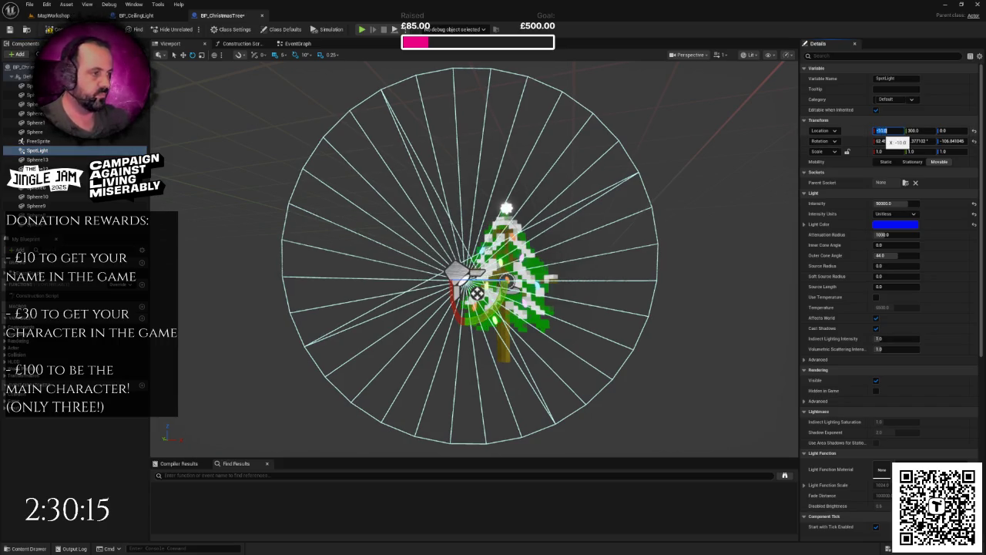
click(51, 151)
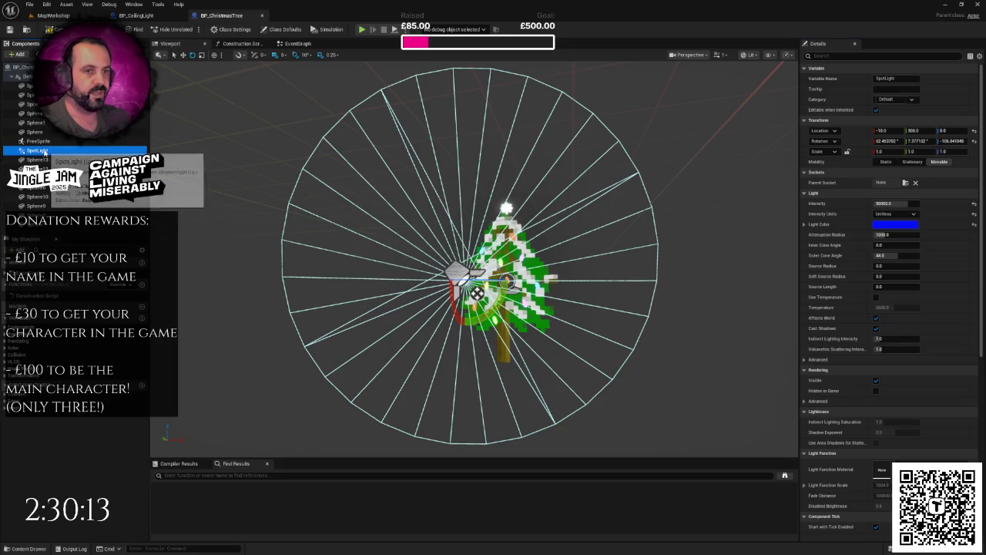
Step: Duplicate it as SpotLight1 at X 0 and rotate it to a different heading
key(ctrl+d)
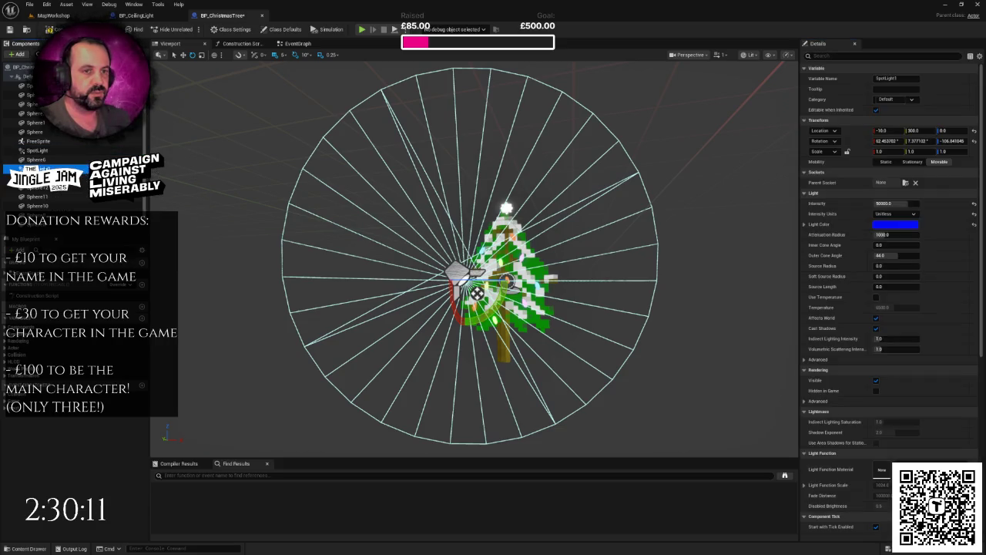
click(893, 131)
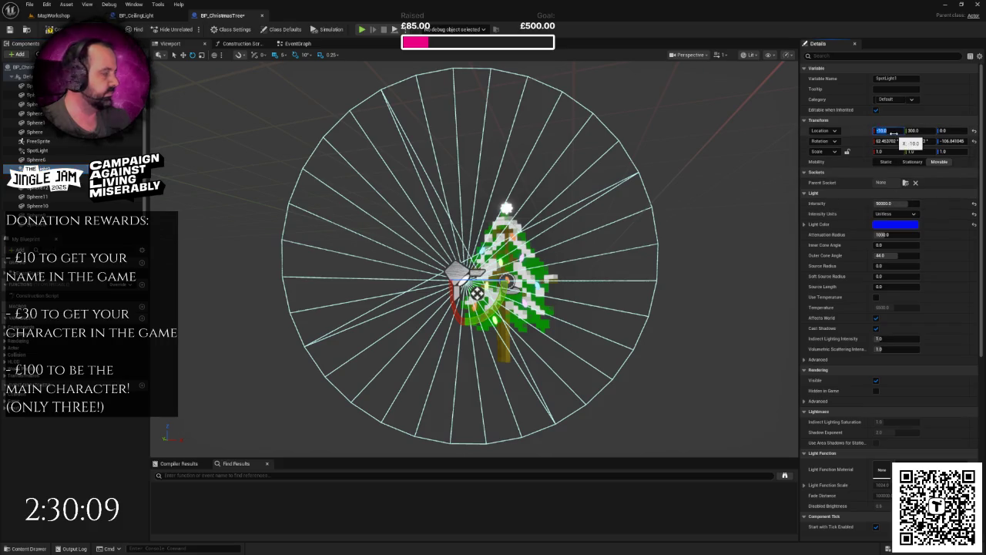
text(0)
key(Return)
mouse_move(572, 198)
mouse_down()
mouse_move(599, 200)
mouse_move(572, 198)
mouse_up()
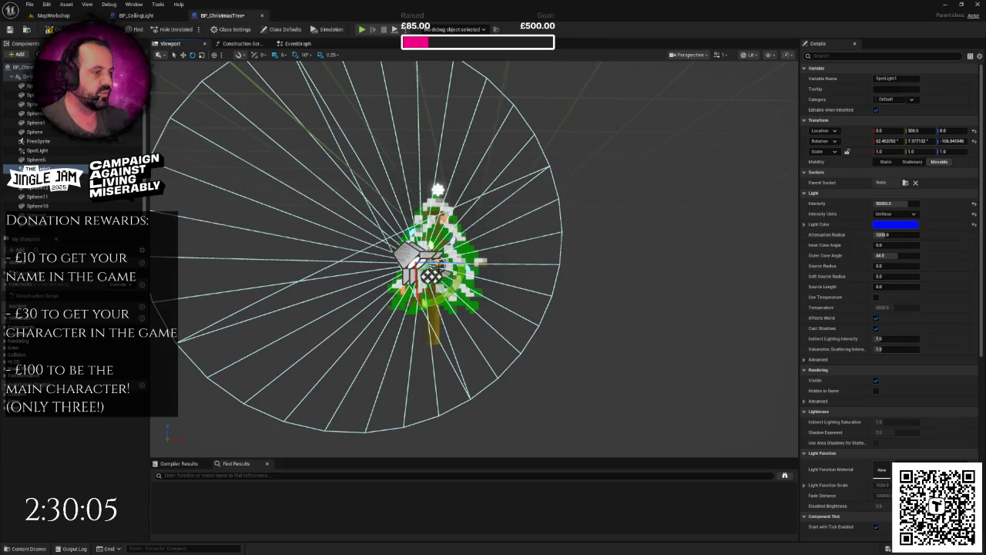
drag(430, 275, 431, 275)
drag(463, 199, 480, 194)
Step: Give SpotLight1 a red Light Color, then reselect the original blue SpotLight
click(894, 224)
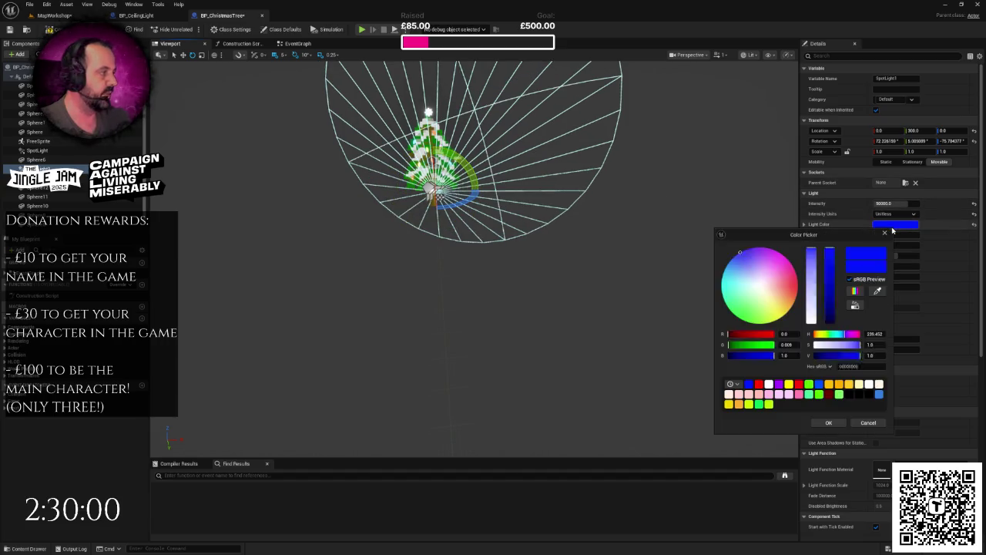
click(797, 286)
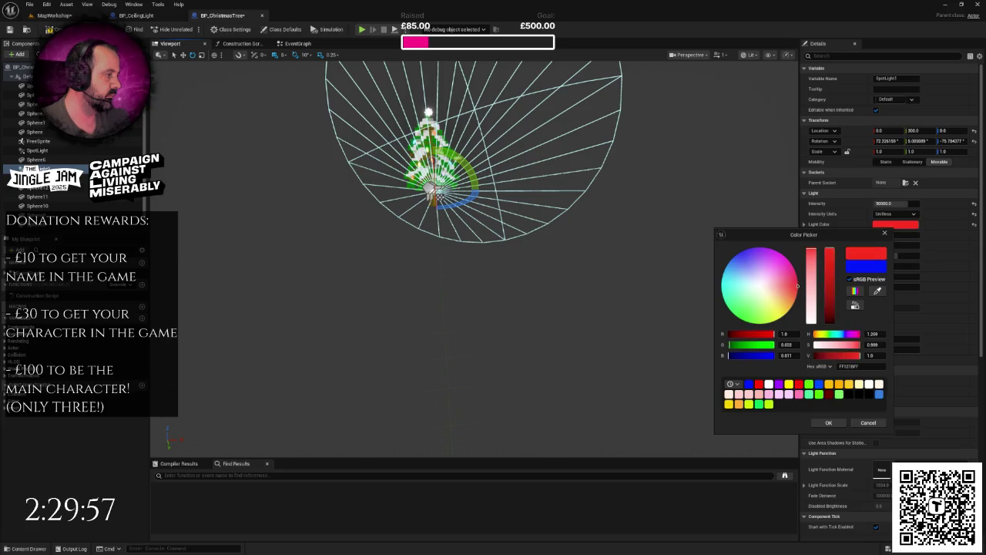
click(828, 423)
key(f)
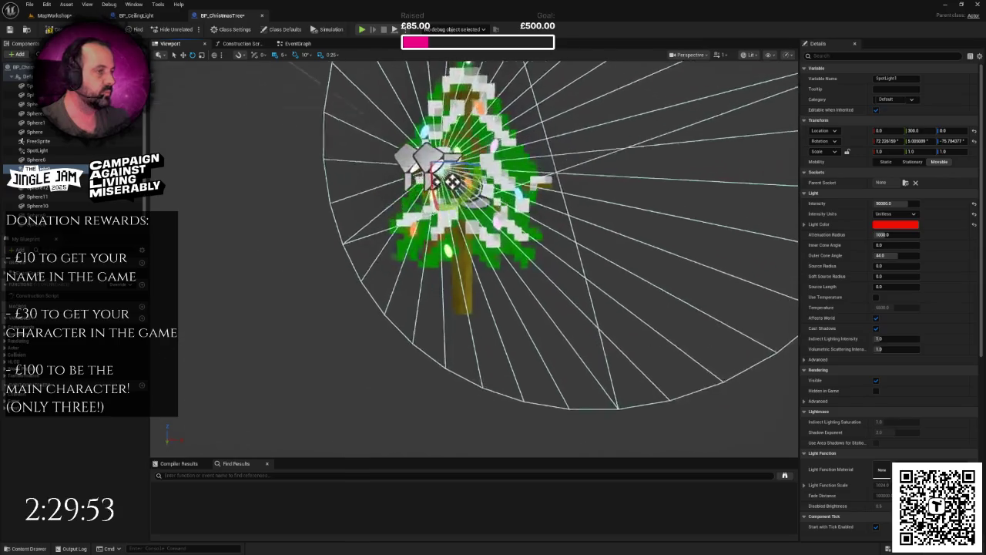
click(435, 214)
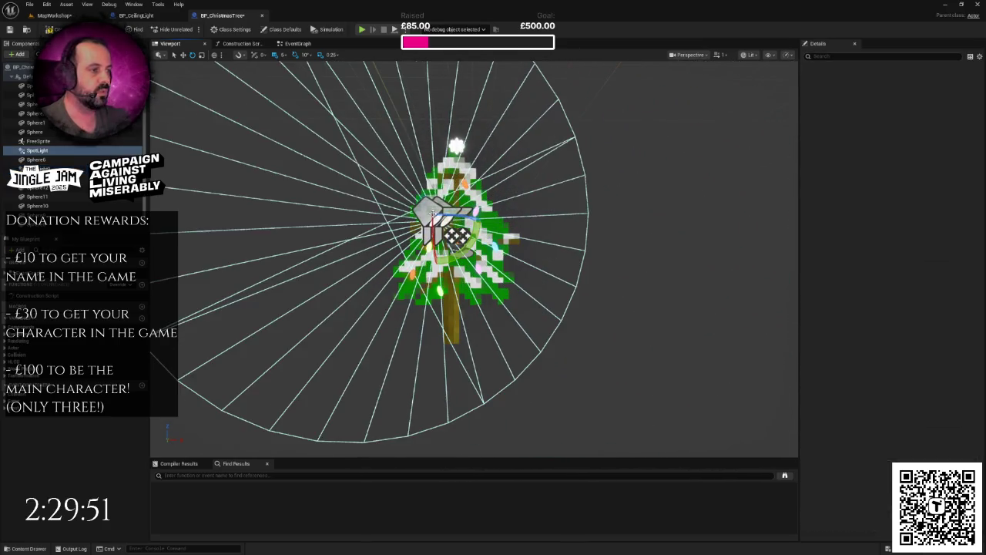
Step: Lower SpotLight2 to Location Z -10 and rotate it toward the tree
click(436, 215)
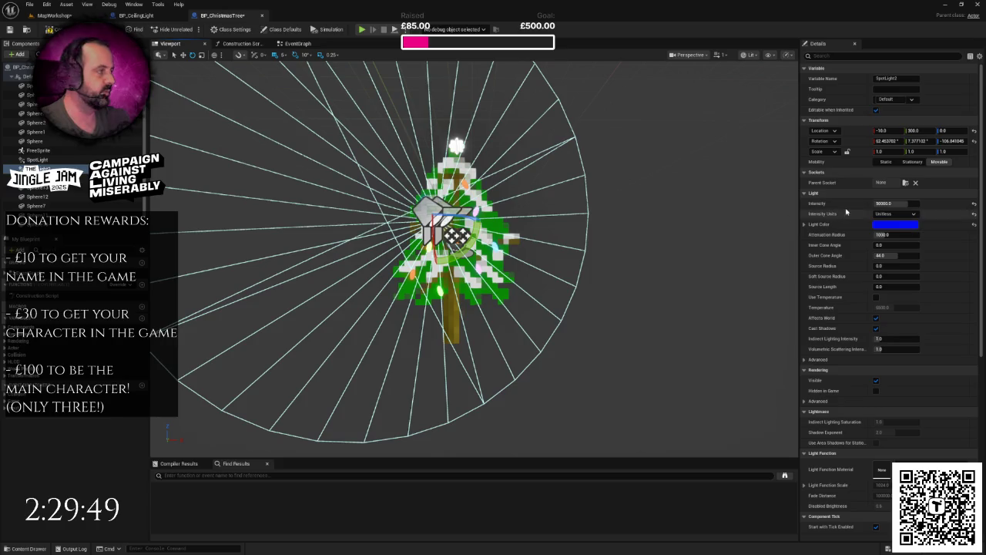
click(895, 225)
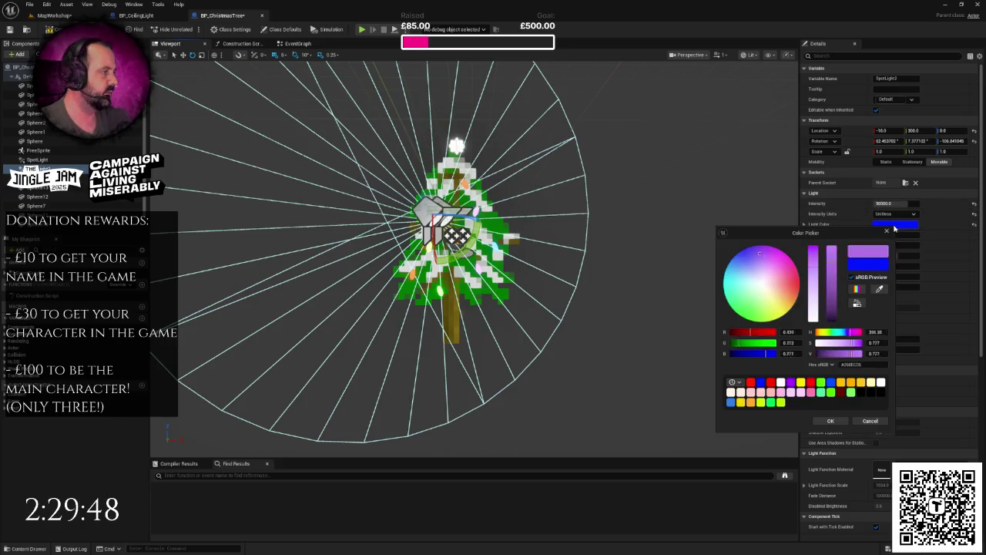
click(871, 420)
text(-10)
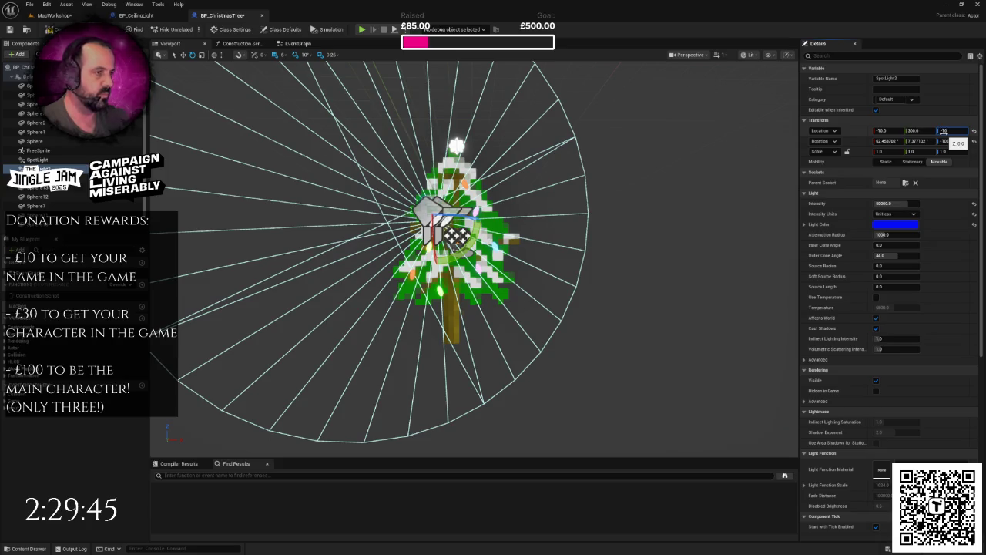
key(Return)
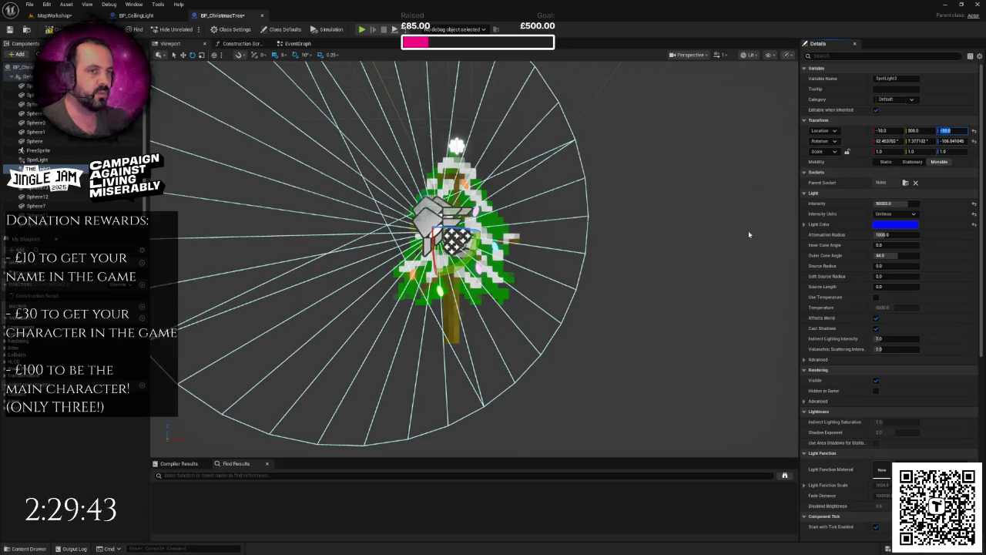
drag(744, 233, 622, 233)
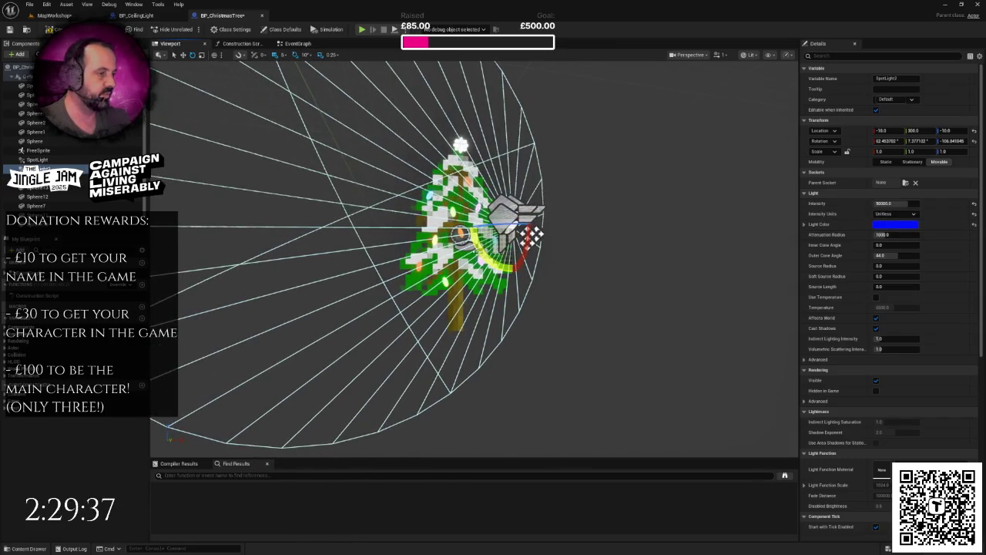
mouse_move(545, 225)
mouse_down()
mouse_move(564, 240)
mouse_move(516, 247)
mouse_move(501, 235)
mouse_up()
drag(441, 249, 443, 239)
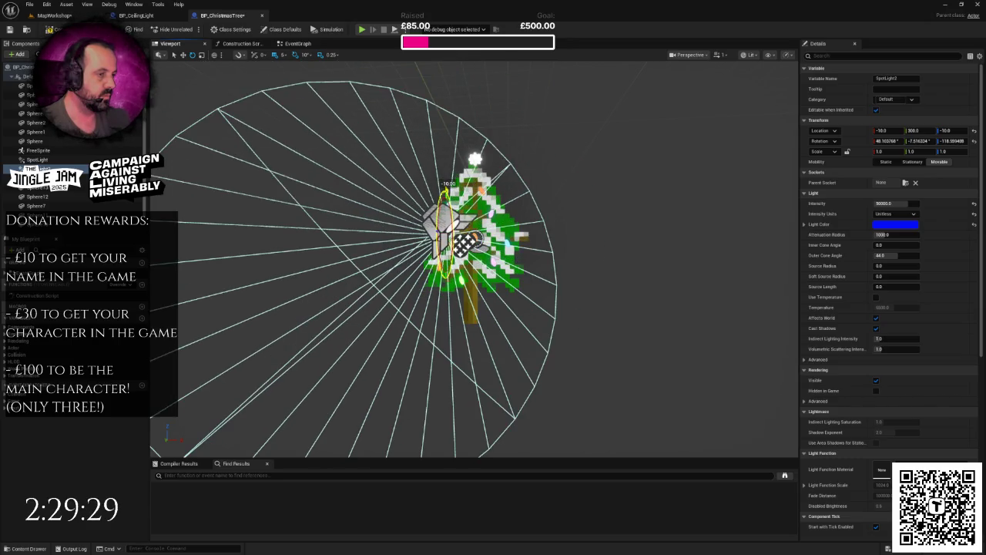
Step: Set SpotLight2's Light Color to saturated yellow, then select the original SpotLight
click(886, 225)
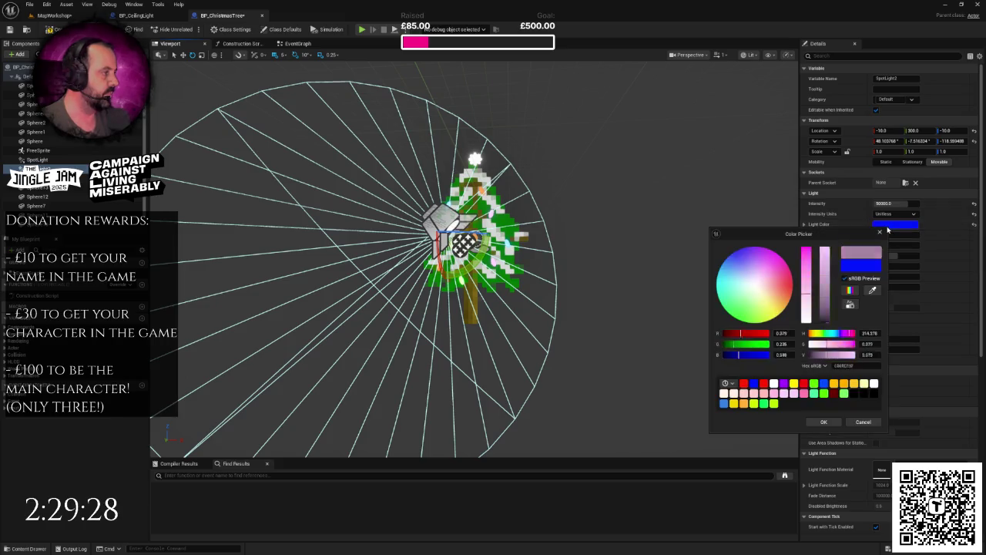
click(779, 304)
drag(778, 304, 782, 310)
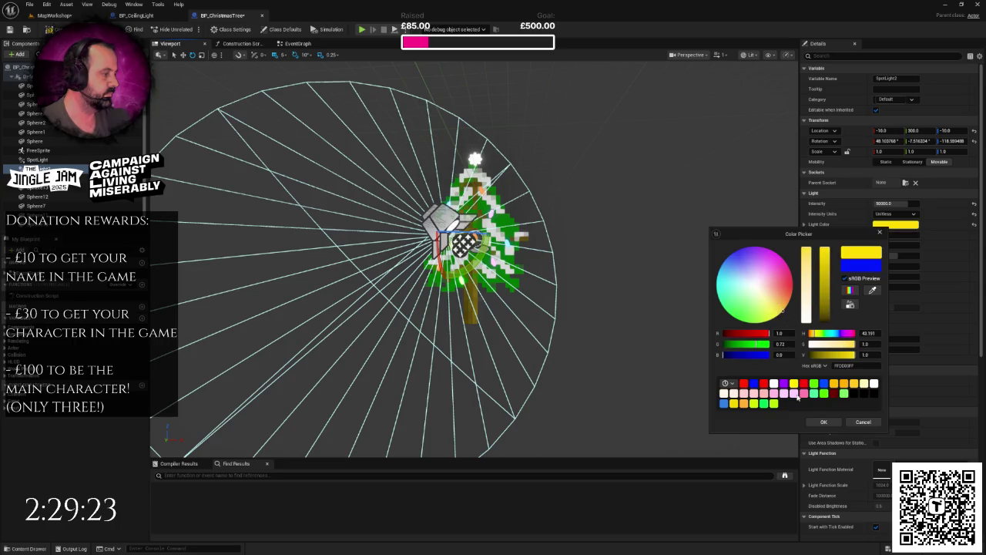
click(823, 422)
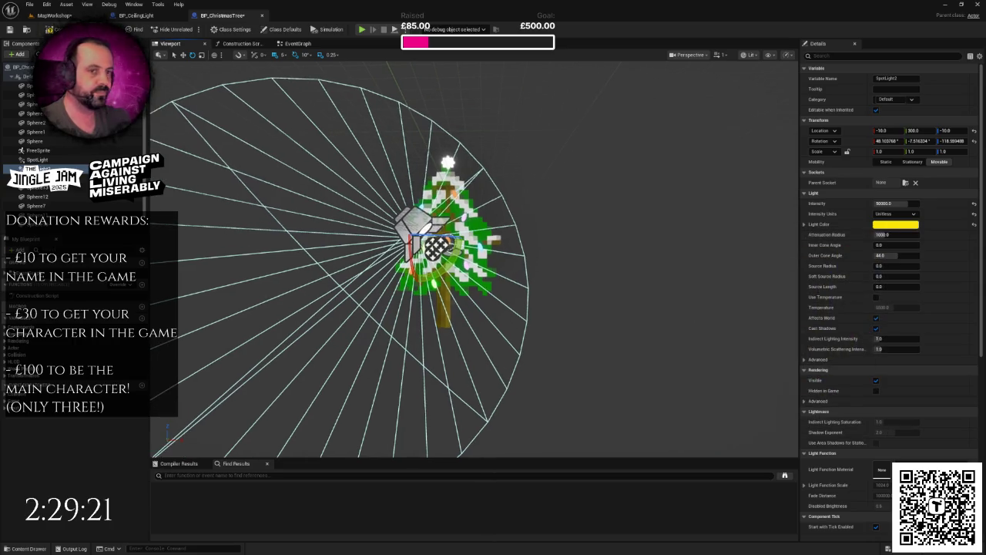
click(37, 159)
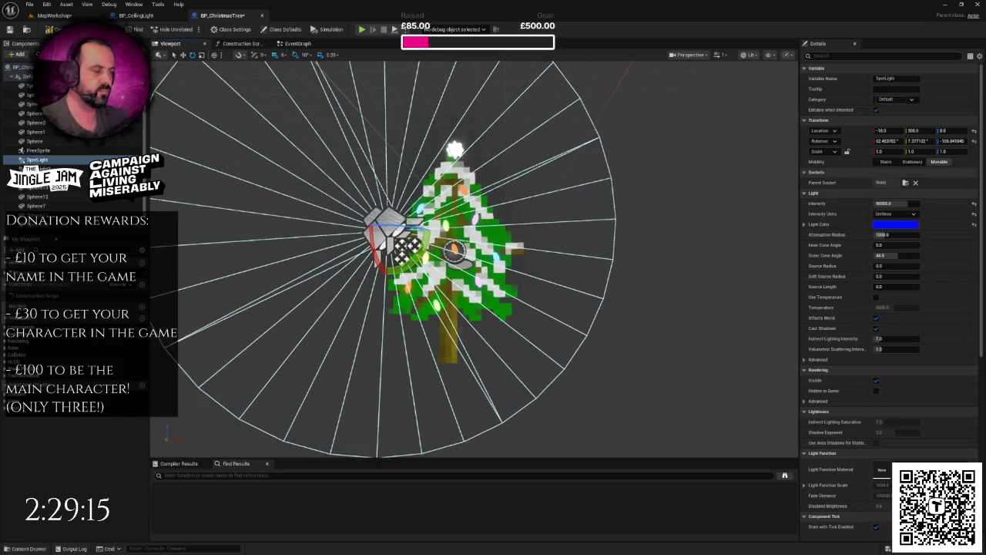
Step: Duplicate the red SpotLight1 into SpotLight3 and lower it to Z -10
click(369, 194)
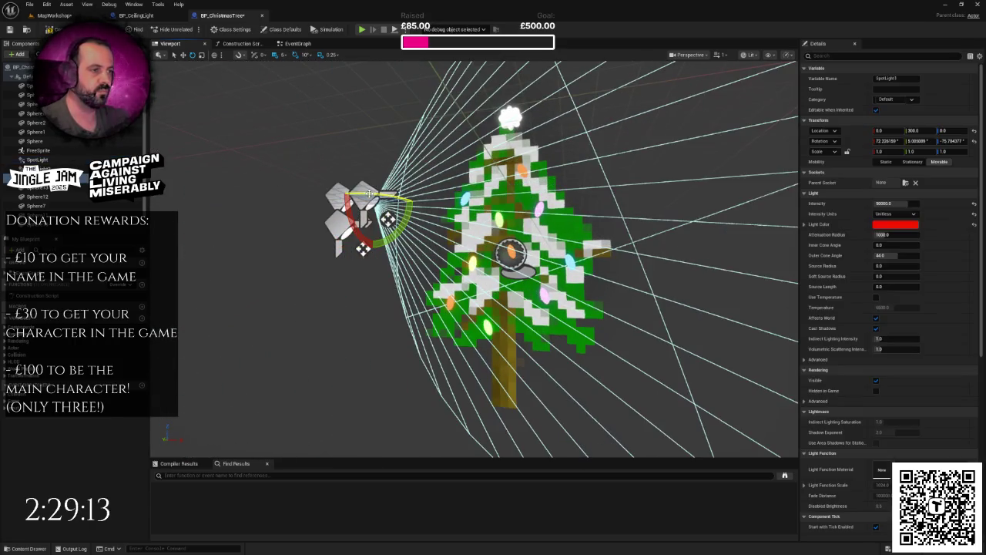
key(ctrl+d)
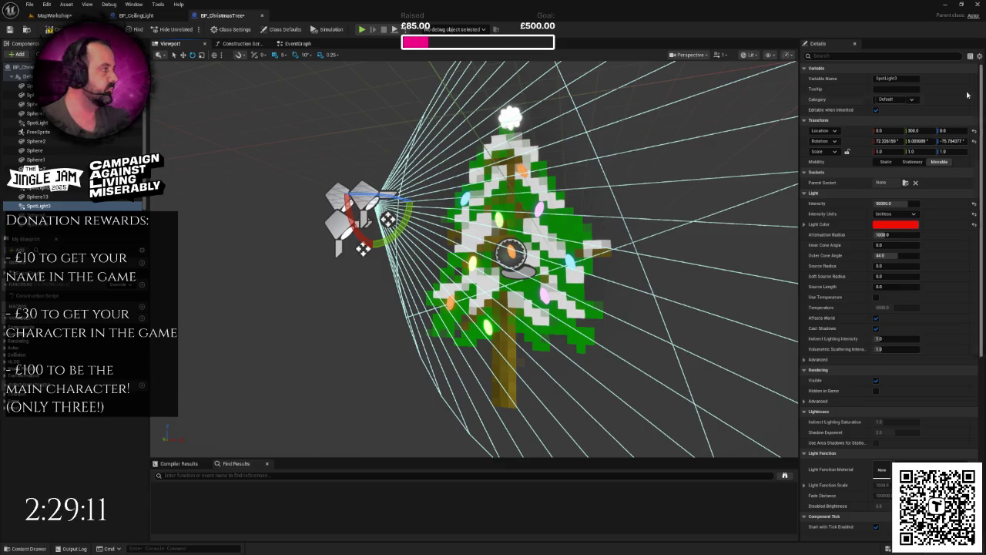
click(945, 132)
text(-10)
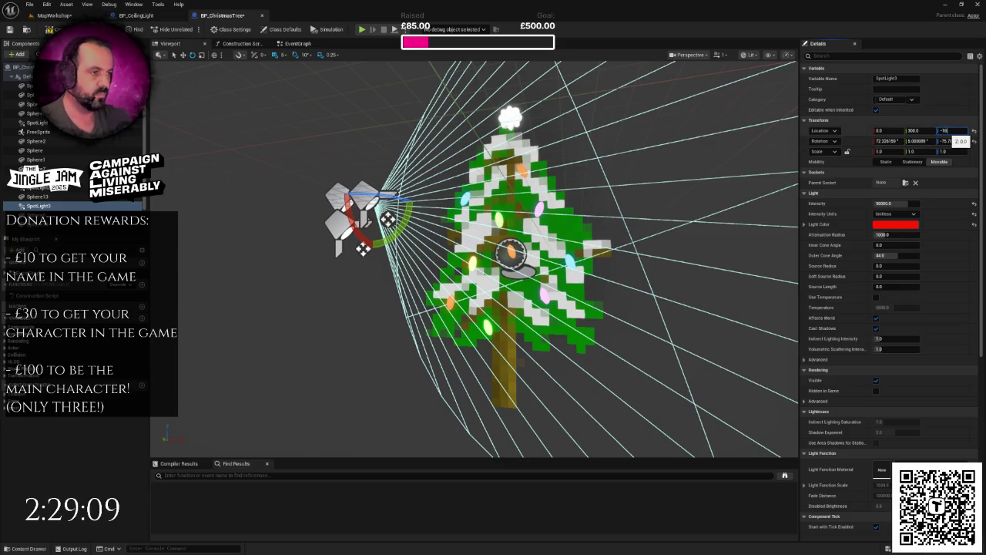
key(Return)
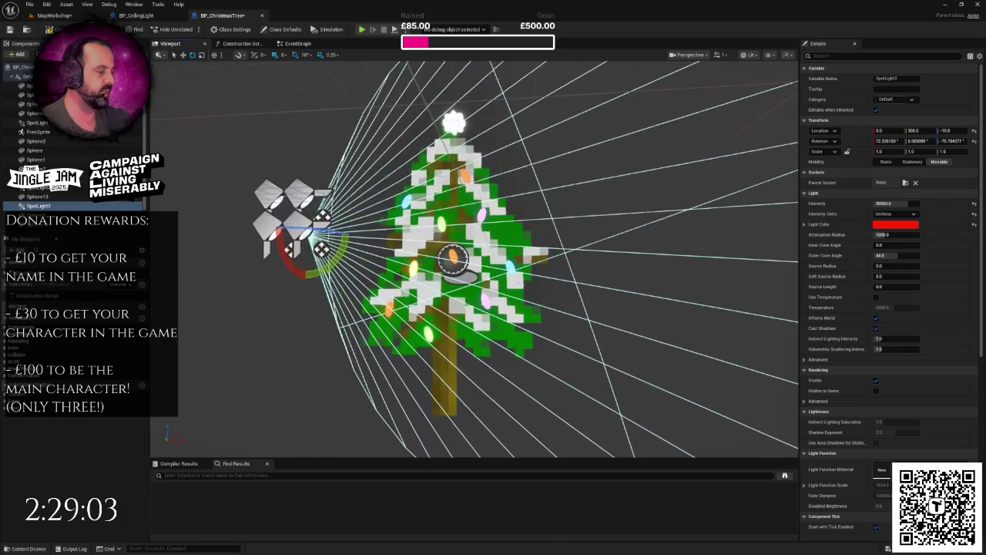
Step: Try a magenta Light Color and a new aim on SpotLight3, then undo the change
click(895, 225)
click(794, 254)
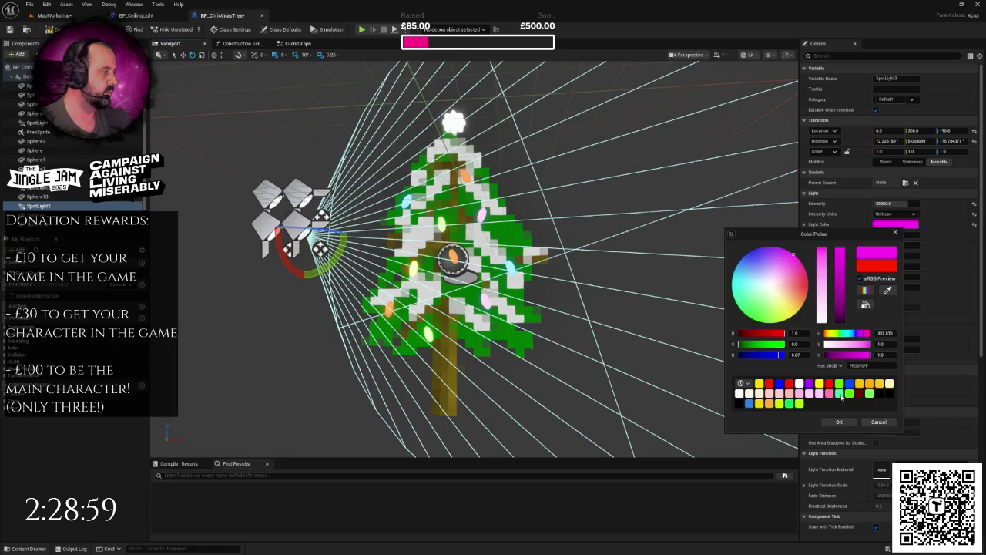
click(791, 252)
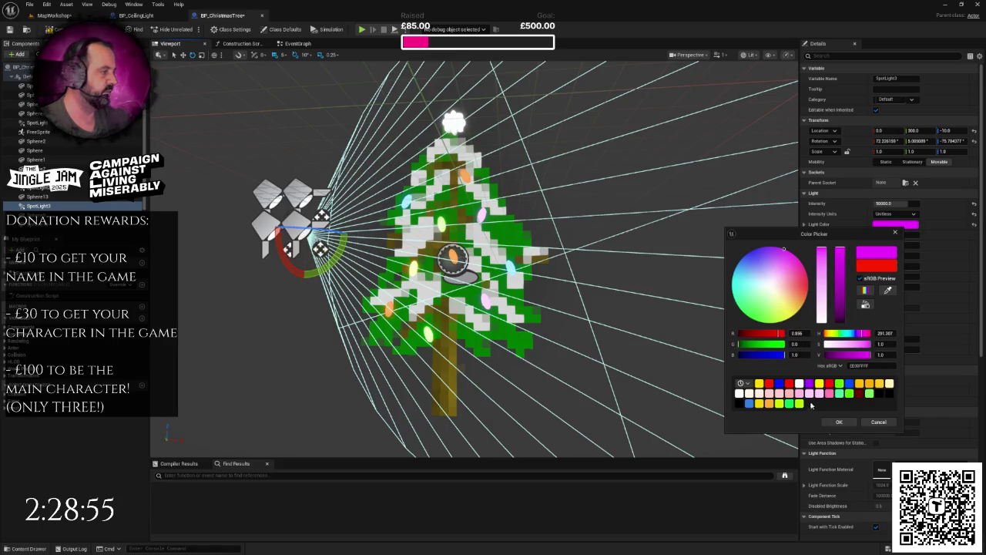
click(839, 423)
drag(616, 324, 540, 266)
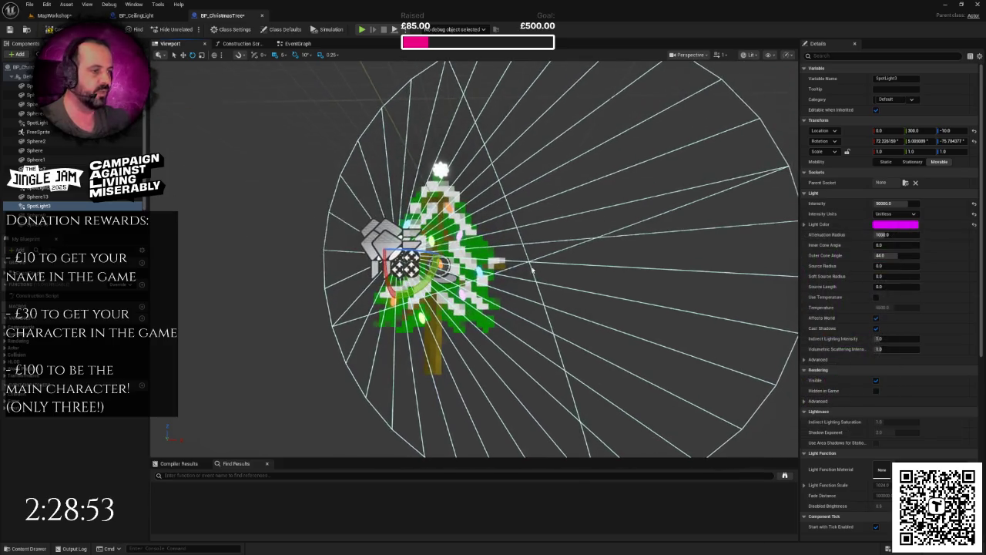
mouse_move(389, 282)
mouse_down()
mouse_move(384, 266)
mouse_move(443, 255)
mouse_move(431, 277)
mouse_move(389, 254)
mouse_up()
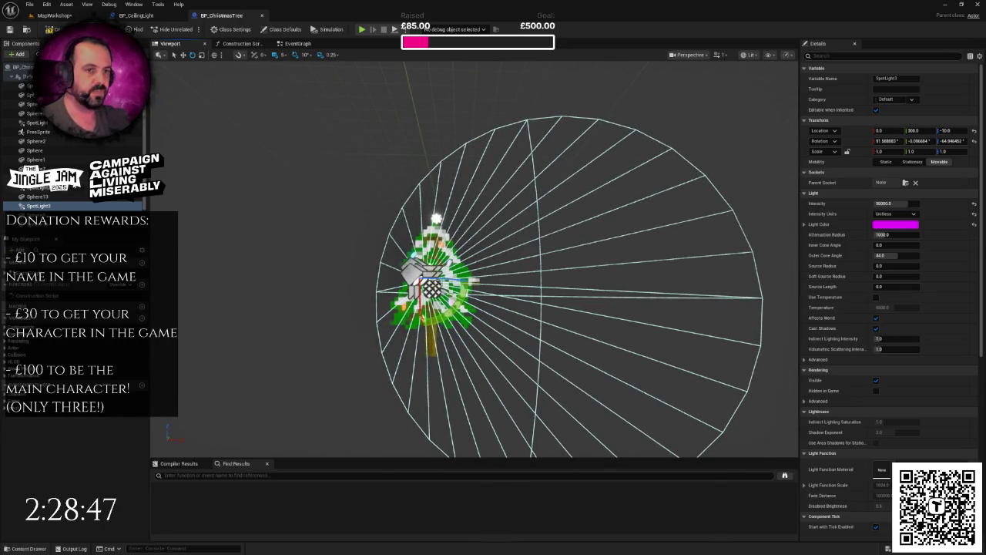
key(ctrl+z)
key(ctrl+z)
key(ctrl+z)
drag(414, 220, 436, 256)
Step: Duplicate the spotlight as SpotLight4 and change its Light Color from red to green
key(ctrl+d)
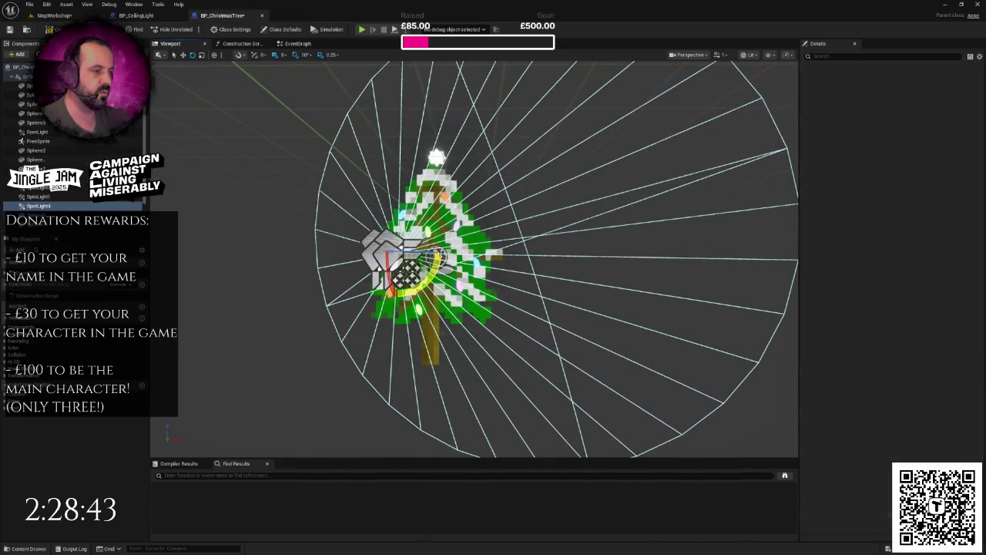
click(183, 56)
mouse_move(399, 228)
mouse_down()
mouse_move(386, 216)
mouse_move(393, 230)
mouse_up()
click(895, 224)
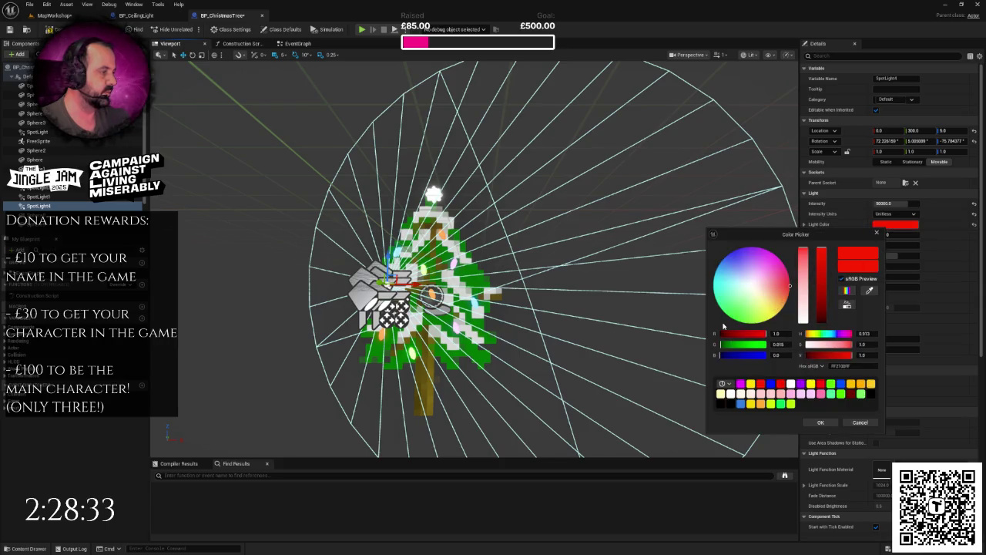
mouse_move(737, 316)
mouse_down()
mouse_move(751, 312)
mouse_move(732, 318)
mouse_up()
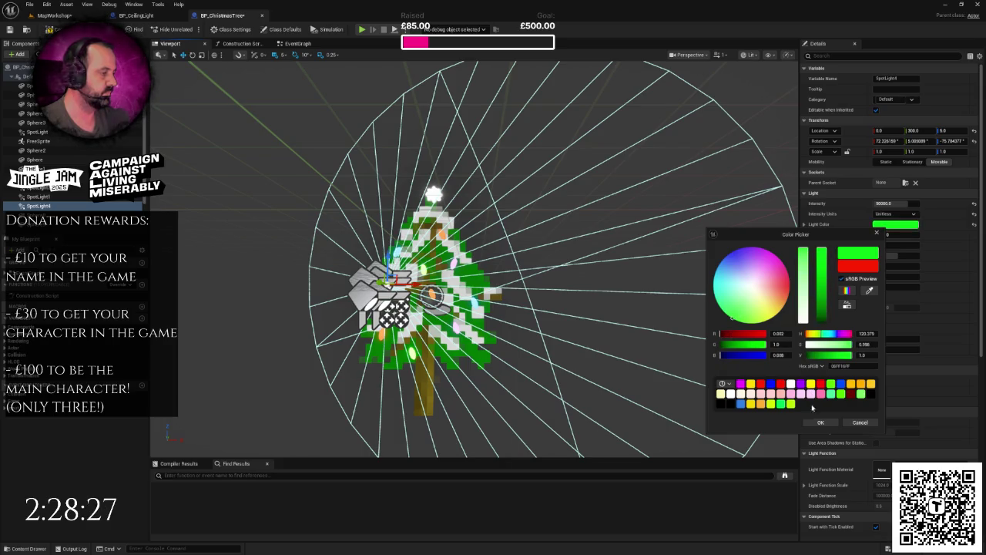
click(820, 422)
Step: Rotate the green SpotLight4 to a new angle on the tree and frame its cone
drag(539, 231, 147, 127)
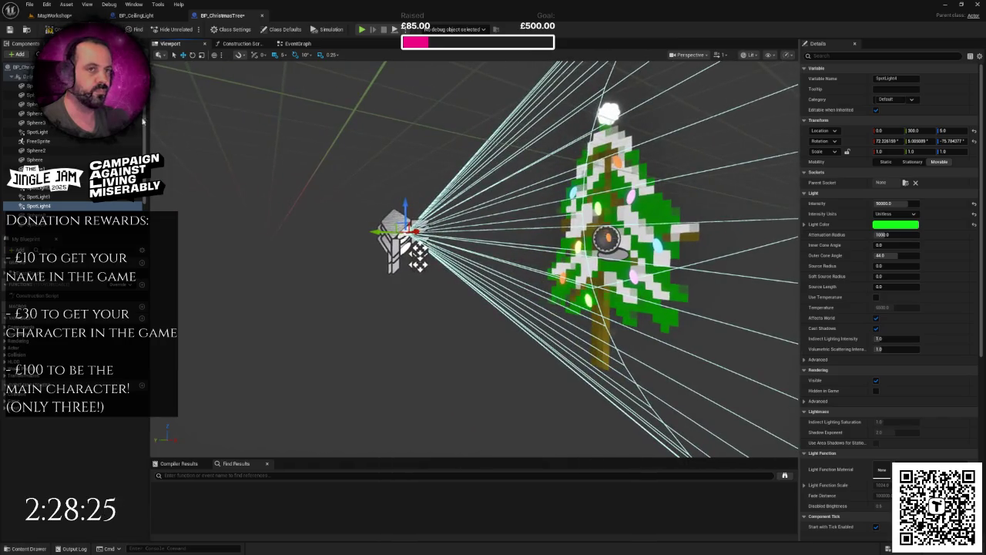
key(e)
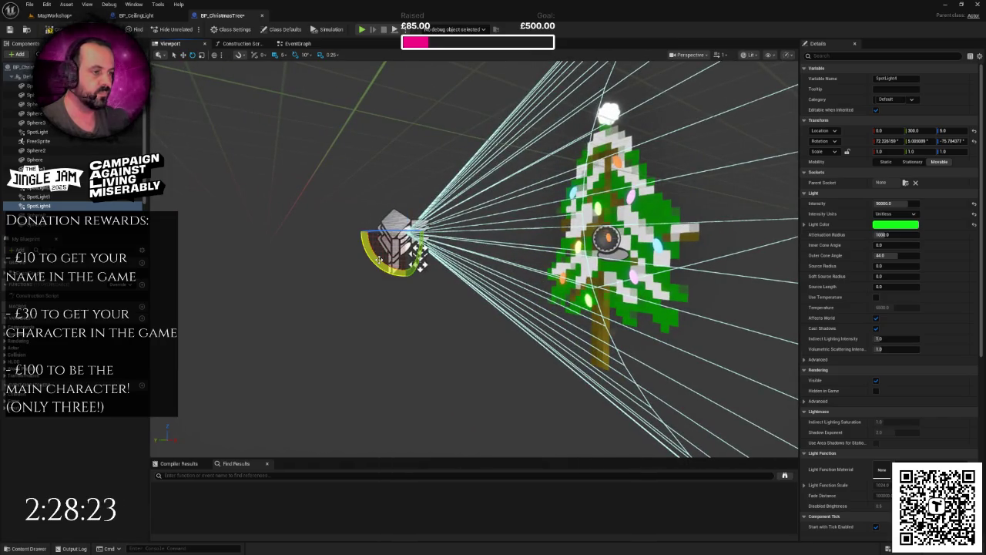
drag(379, 259, 379, 240)
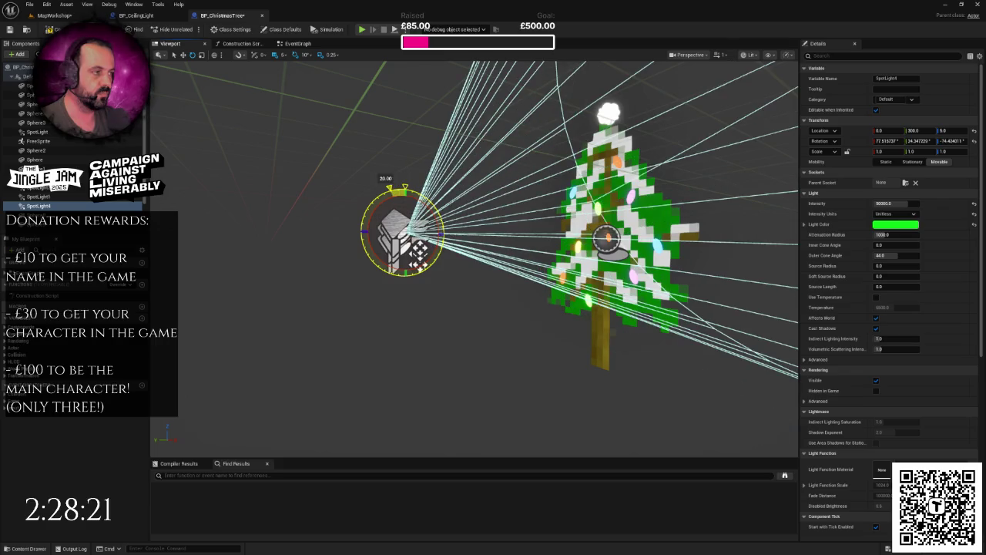
key(f)
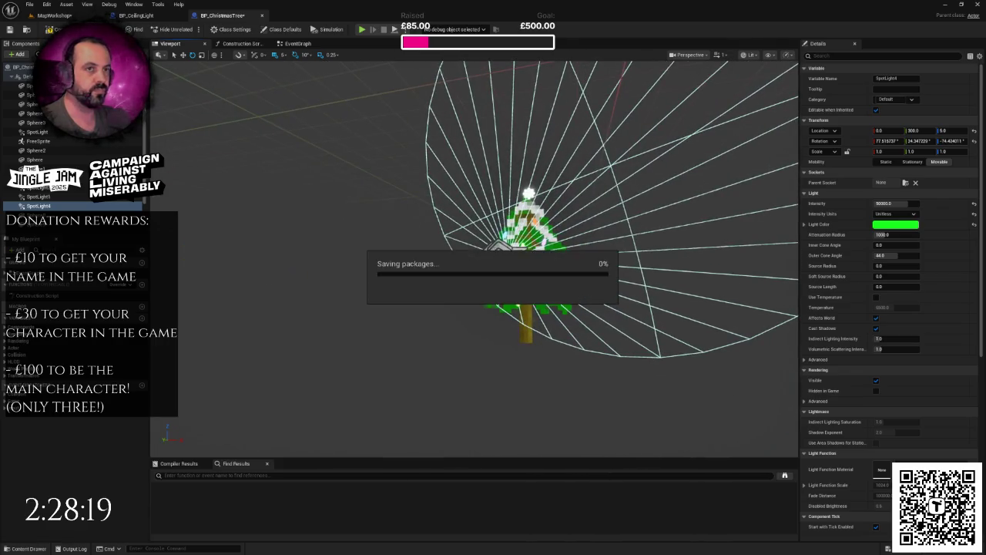
click(53, 15)
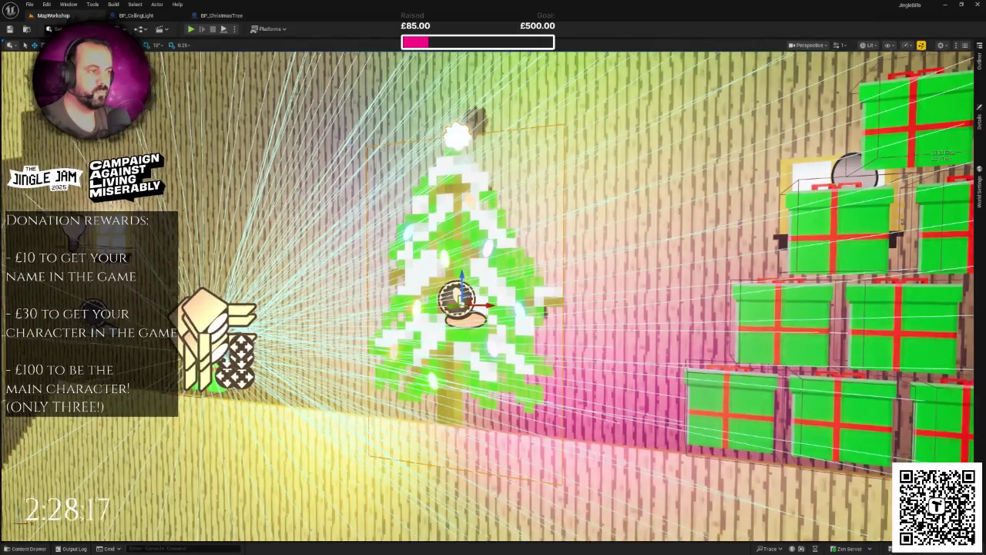
scroll(681, 352, down, 6)
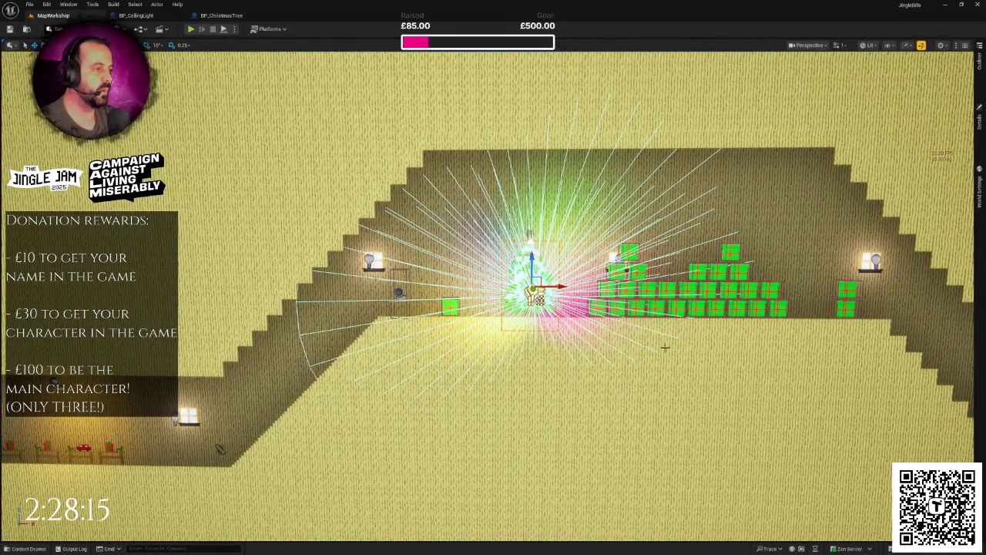
key(Escape)
scroll(681, 351, up, 3)
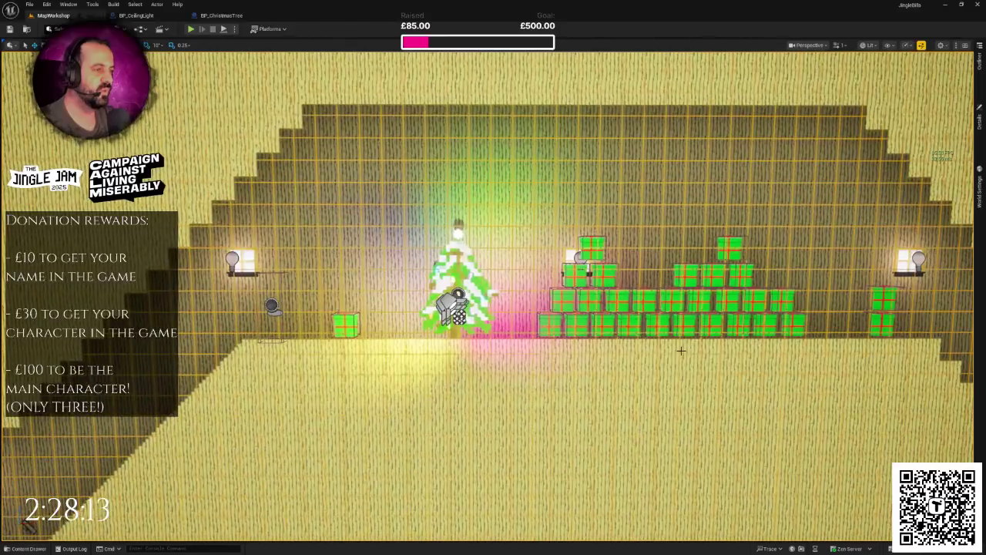
scroll(257, 64, up, 2)
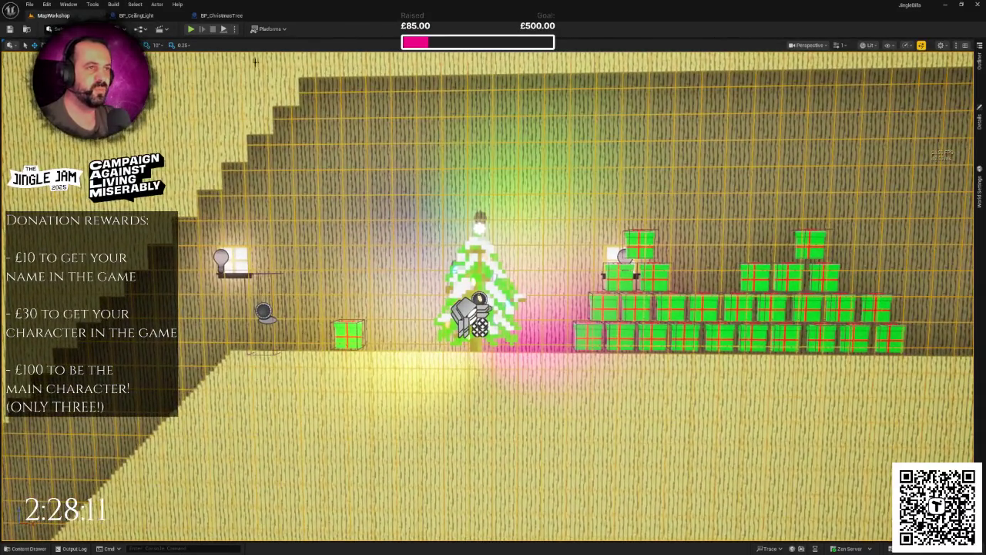
click(216, 15)
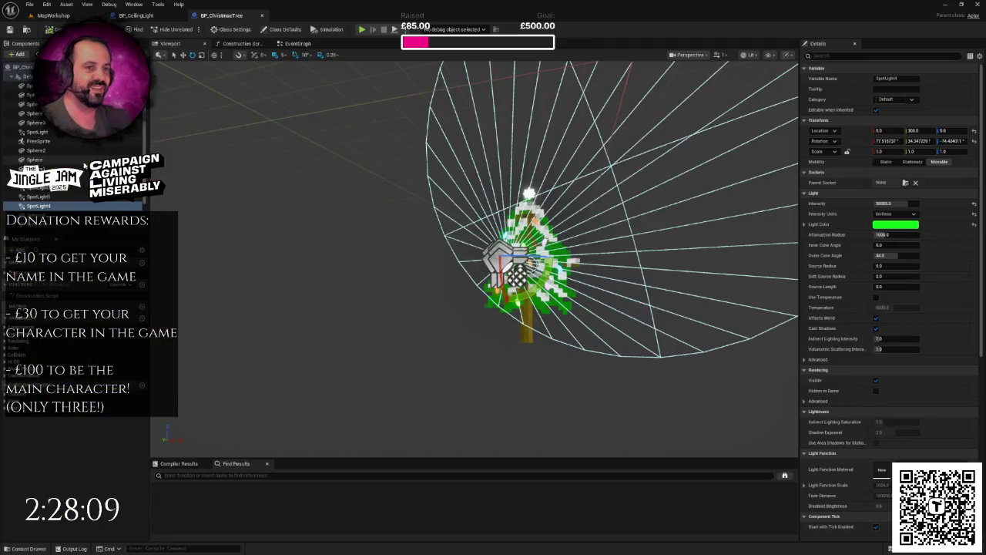
Step: Select SpotLight through SpotLight4 and set their shared Intensity to 10000
click(37, 197)
shift+click(33, 132)
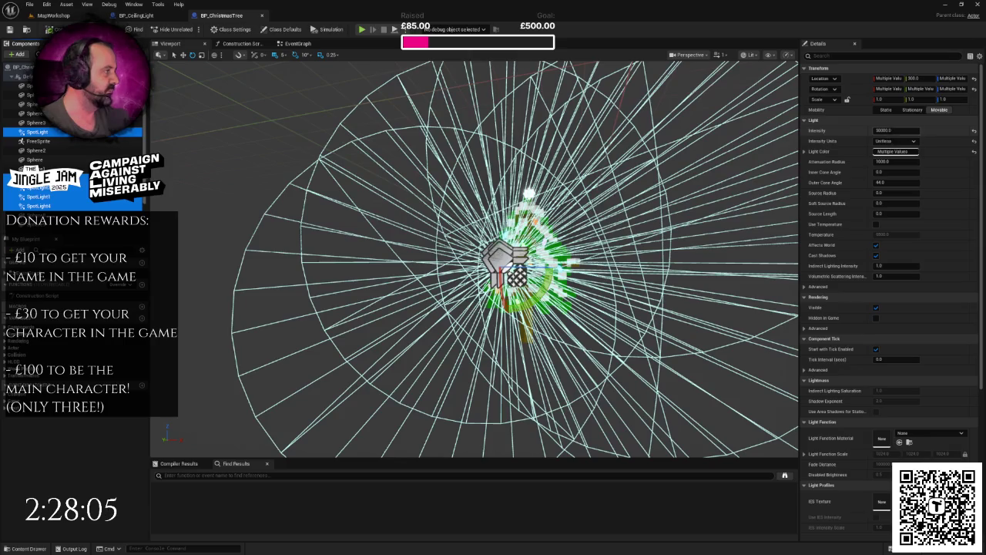
click(890, 130)
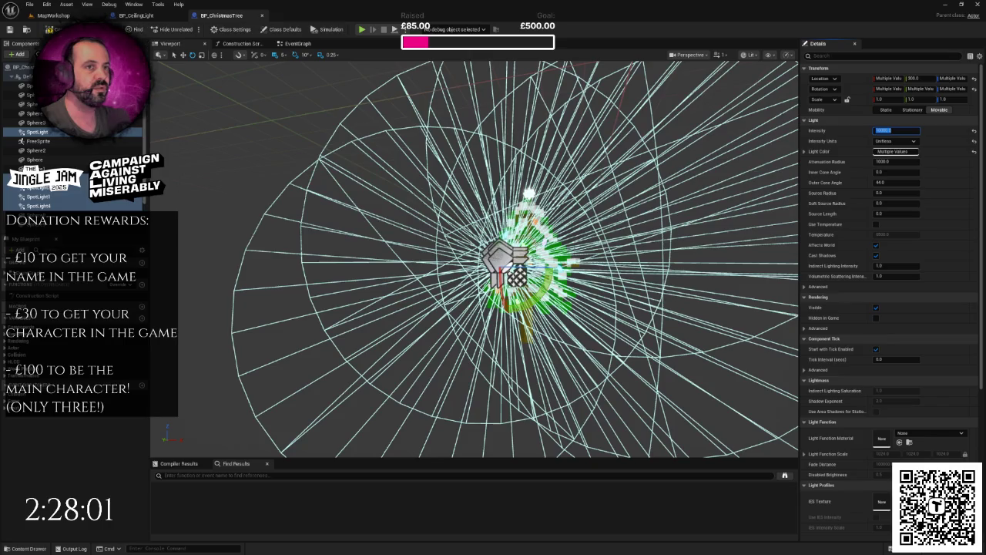
text(10000)
Step: Check the tree's lighting in the MapWorkshop level, then return to BP_ChristmasTree
click(53, 16)
scroll(493, 293, up, 5)
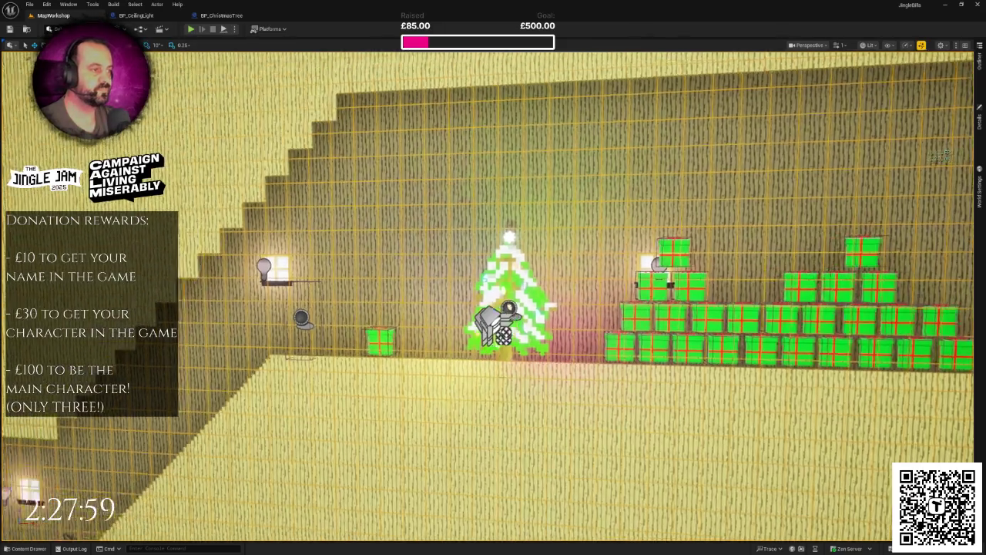
scroll(462, 261, up, 5)
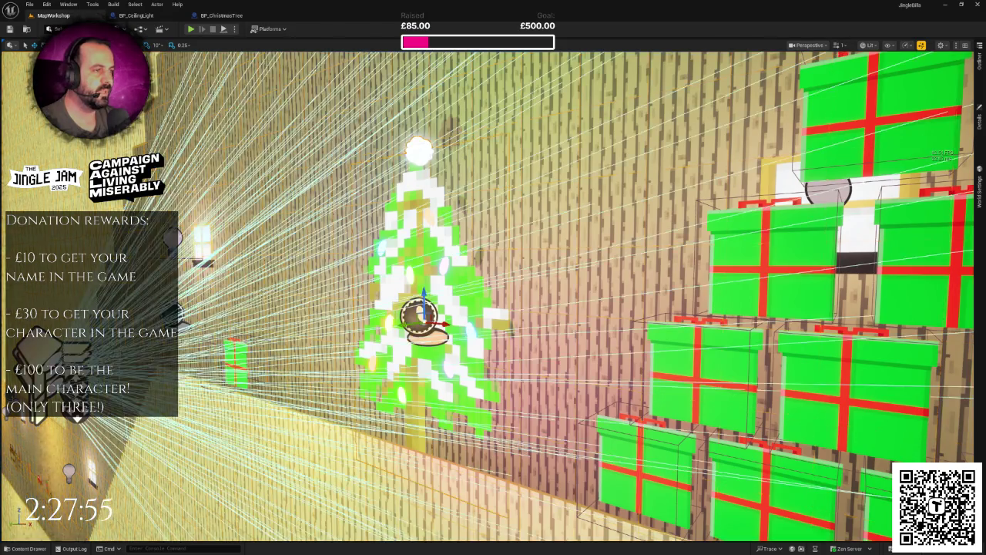
key(f)
drag(525, 219, 582, 218)
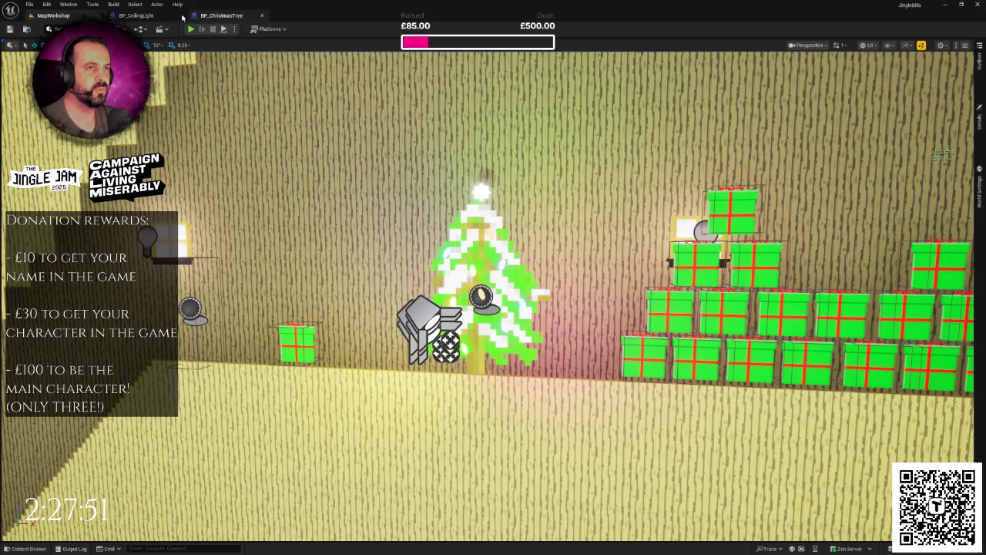
click(218, 16)
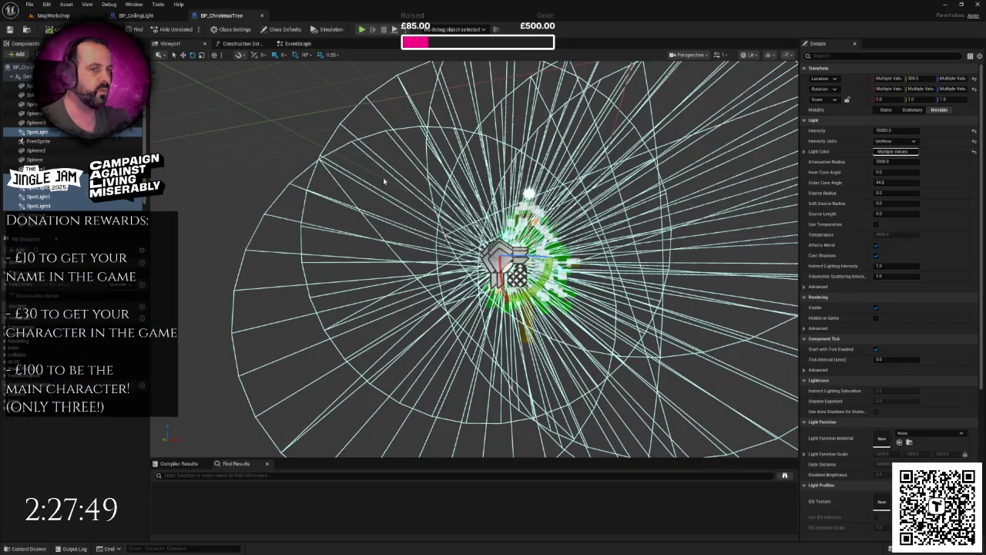
click(35, 86)
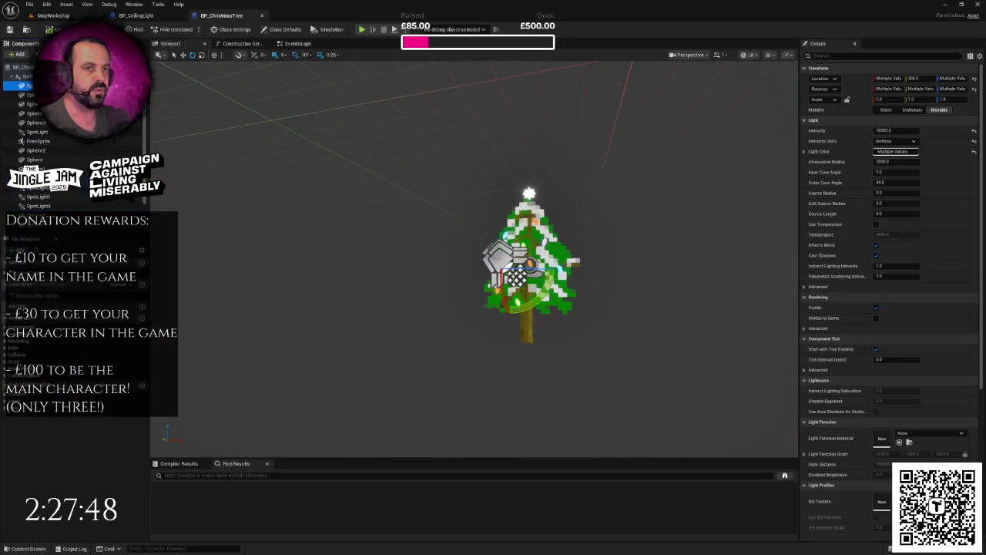
shift+click(36, 123)
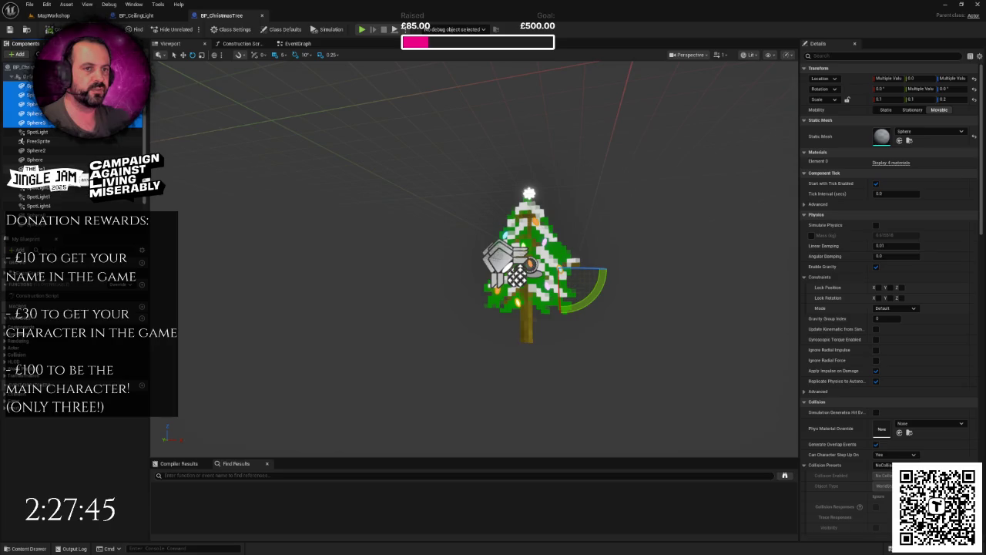
key(ctrl+d)
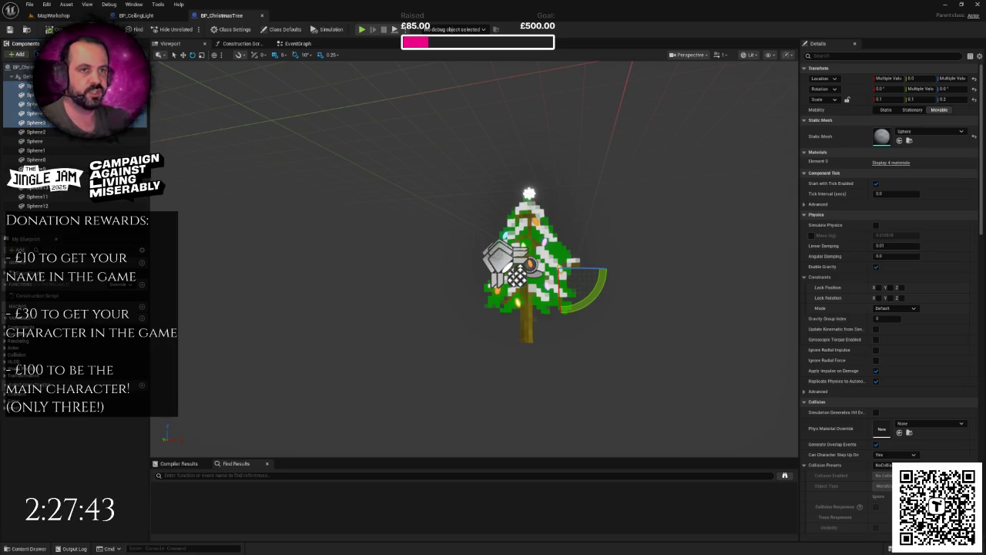
shift+click(37, 205)
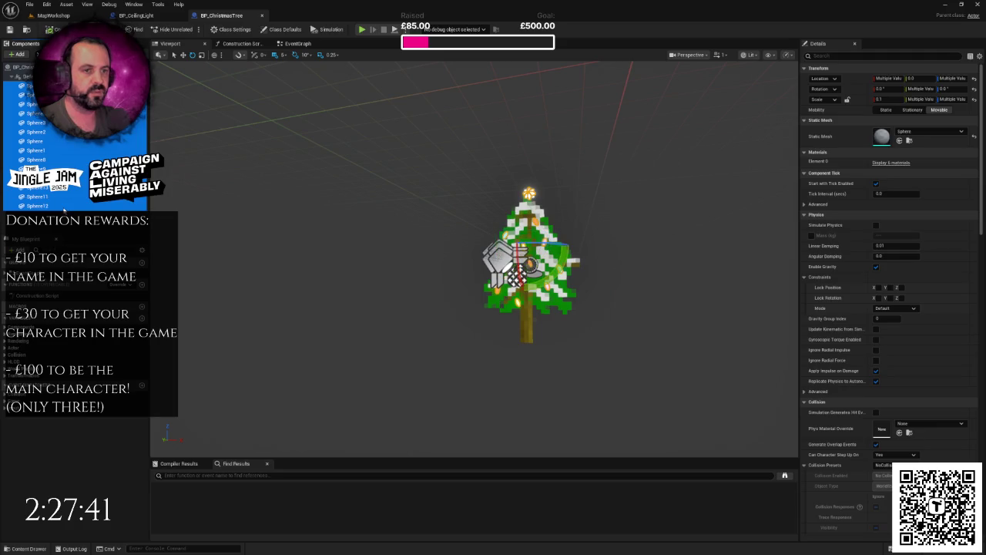
click(847, 56)
text(cast)
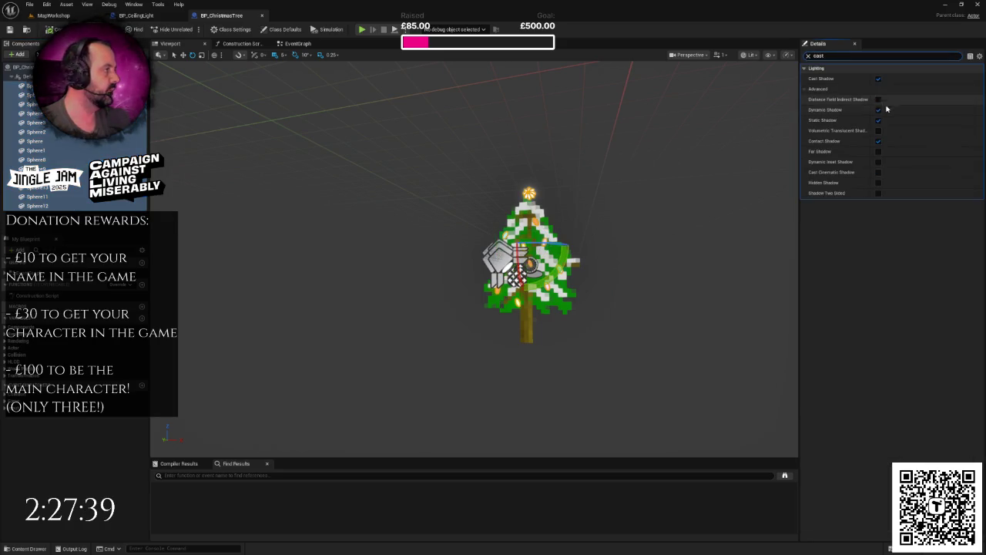
click(878, 78)
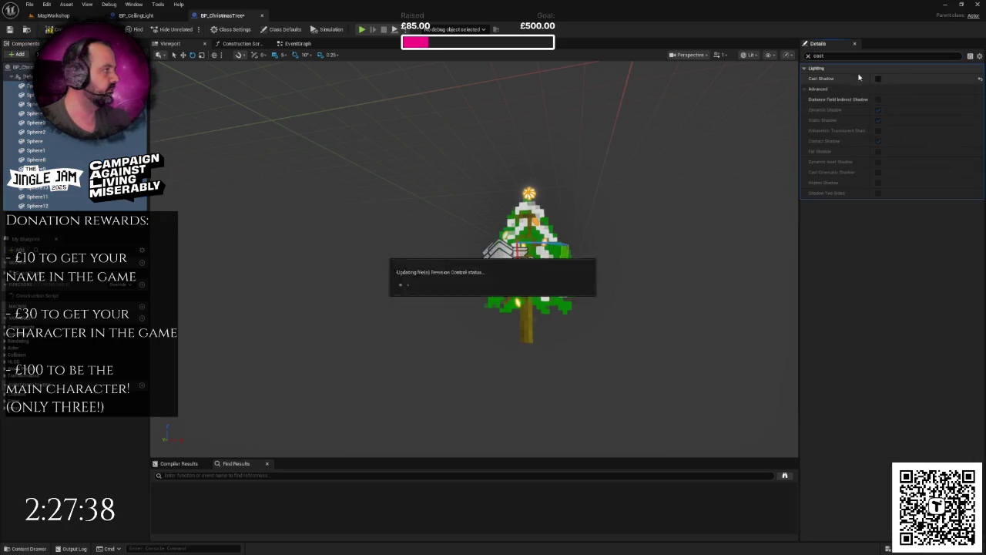
click(808, 56)
click(547, 308)
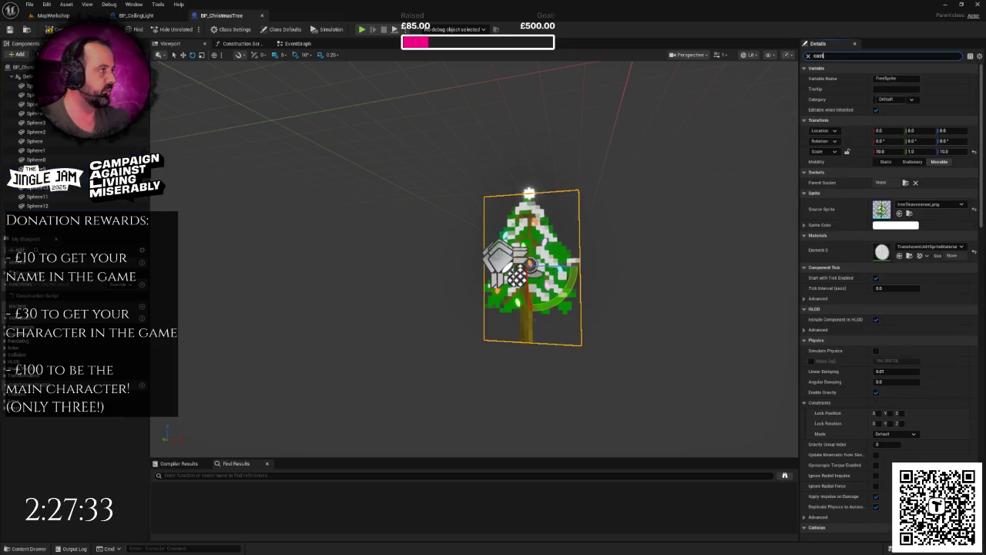
click(878, 80)
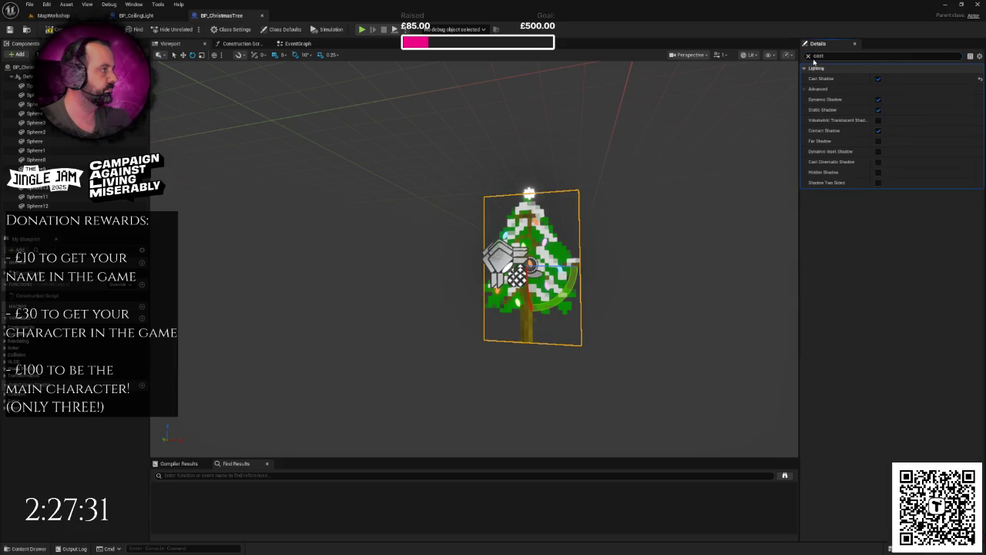
click(809, 55)
key(f)
mouse_move(592, 139)
mouse_down()
mouse_move(592, 154)
mouse_move(544, 146)
mouse_move(558, 142)
mouse_up()
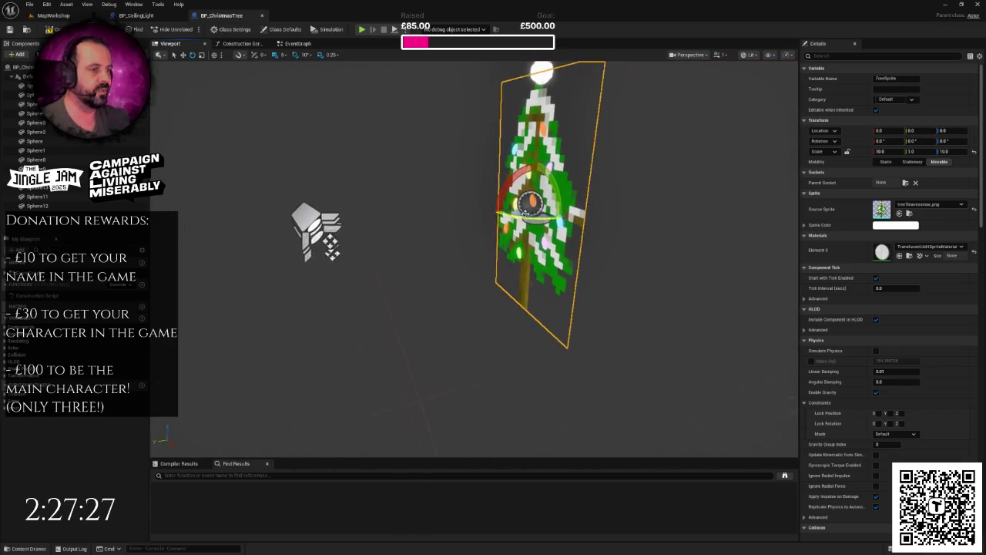
click(326, 214)
key(f)
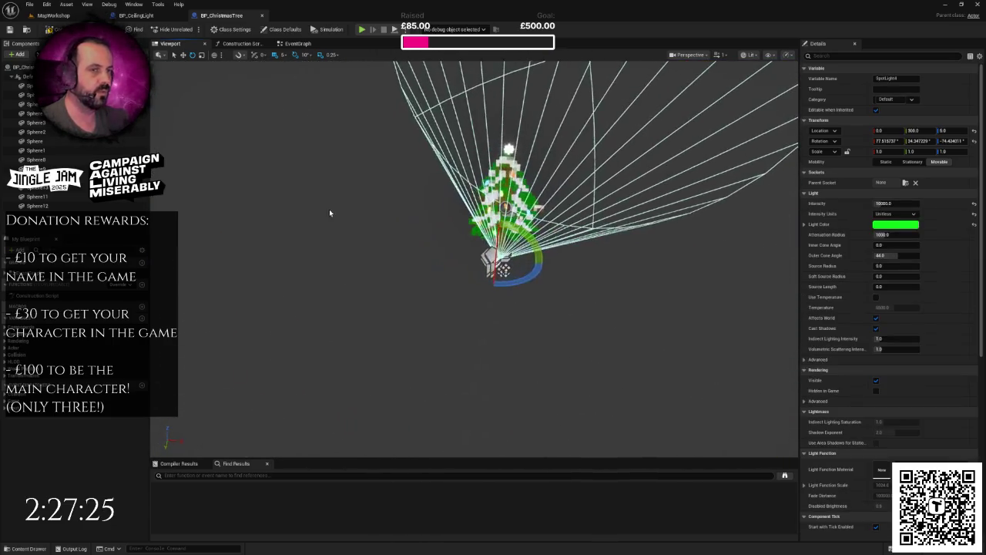
click(792, 157)
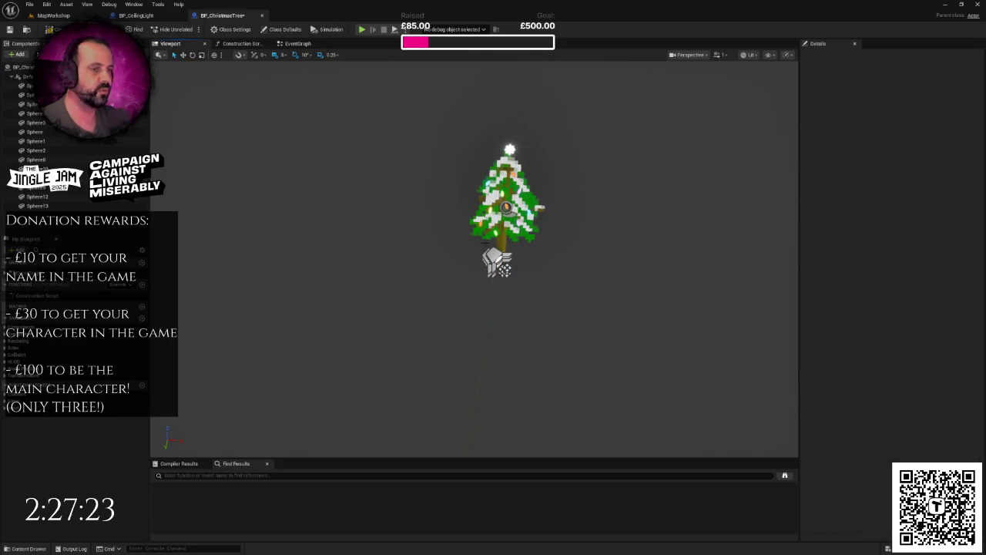
Step: Step through the tree's spotlight components to find and select the green spotlight
click(23, 67)
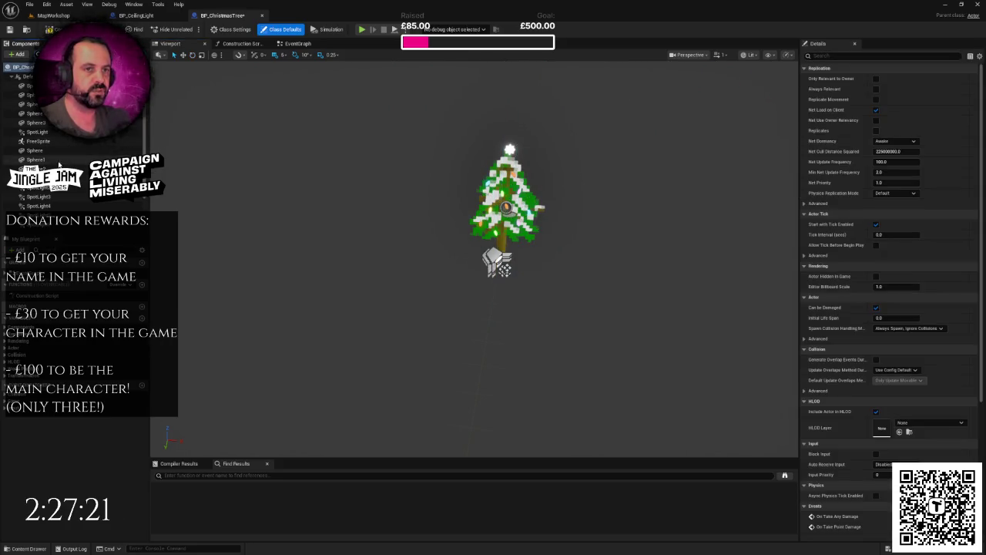
click(31, 86)
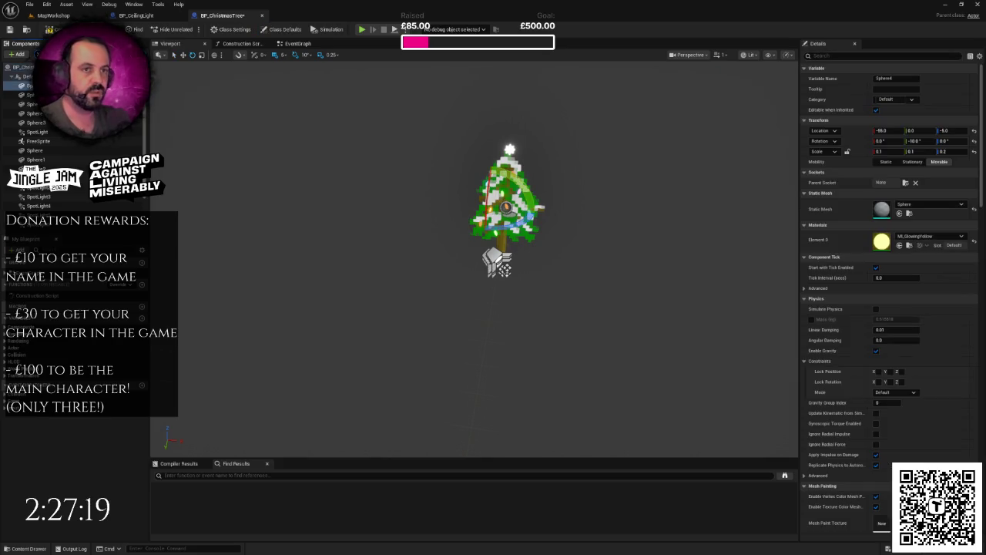
click(37, 132)
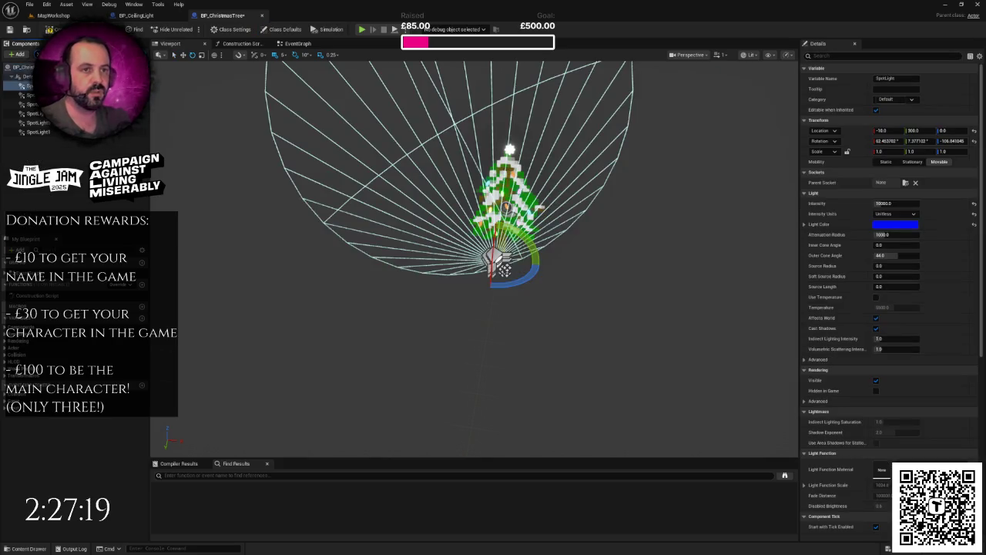
click(45, 132)
click(38, 123)
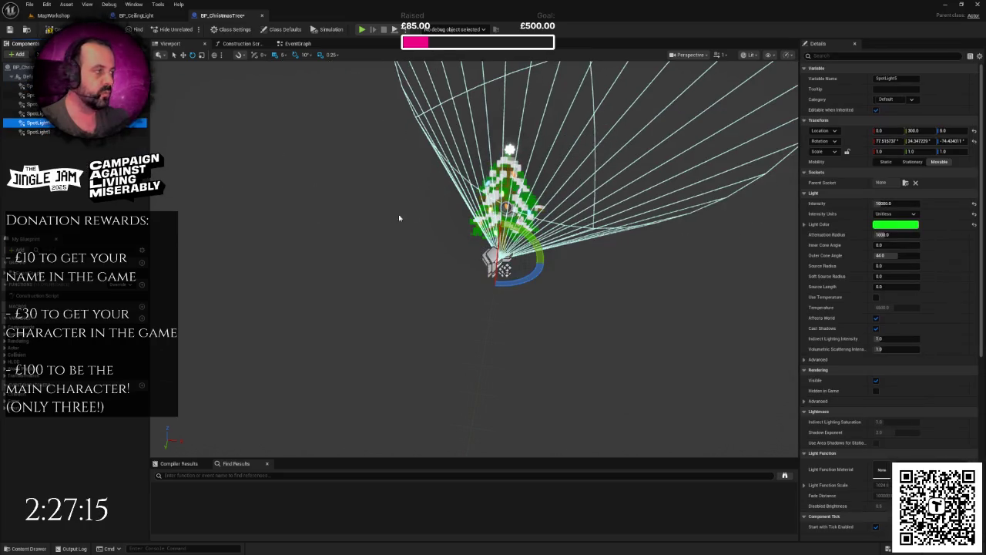
click(31, 104)
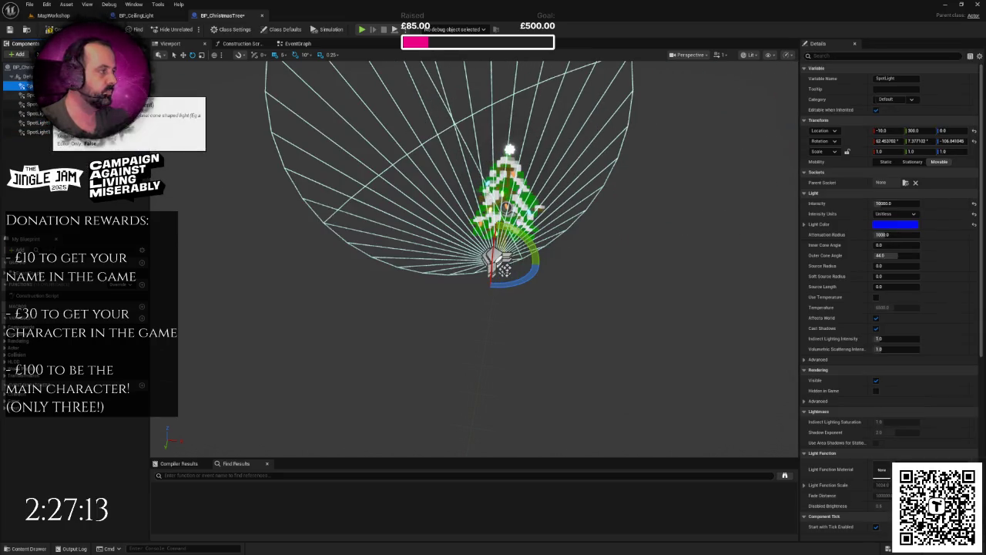
click(31, 95)
click(33, 104)
click(35, 113)
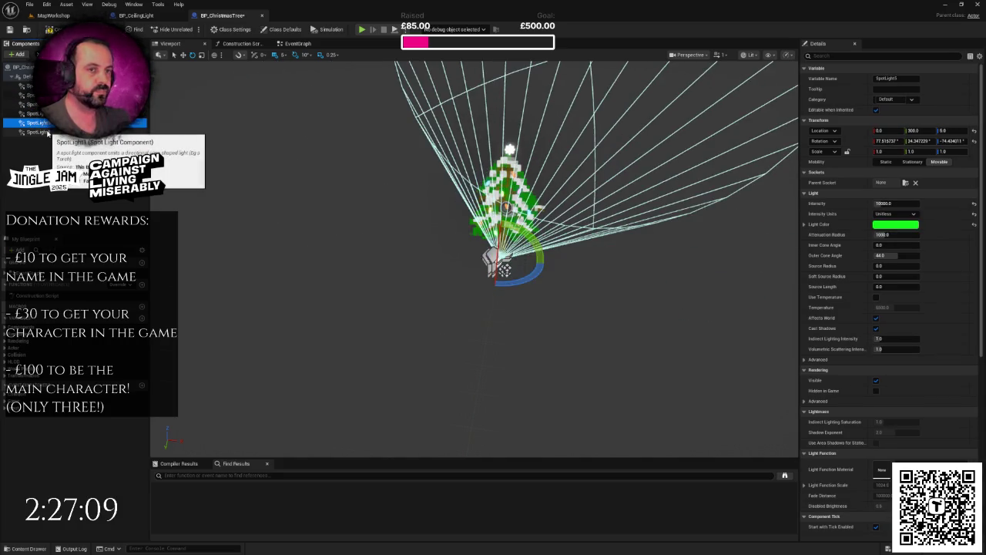
click(45, 131)
click(35, 122)
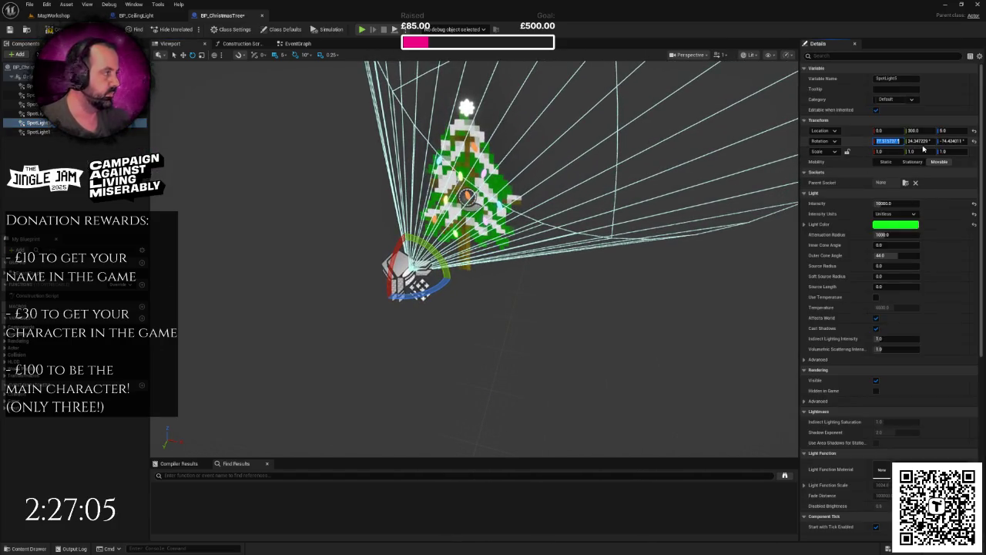
text(0)
Step: Set the green spotlight's Rotation to 0, 0, 270 and its Light Color to white
click(925, 141)
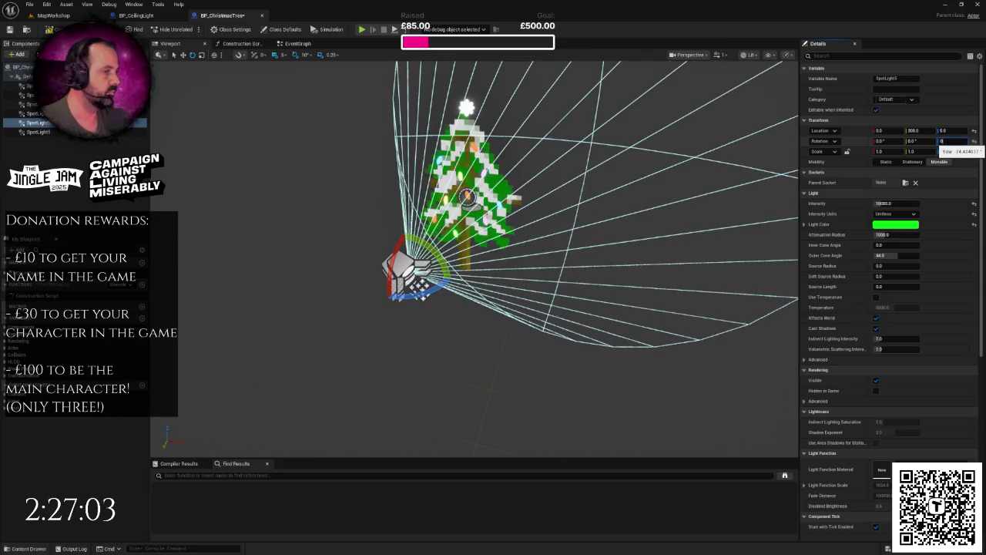
key(Return)
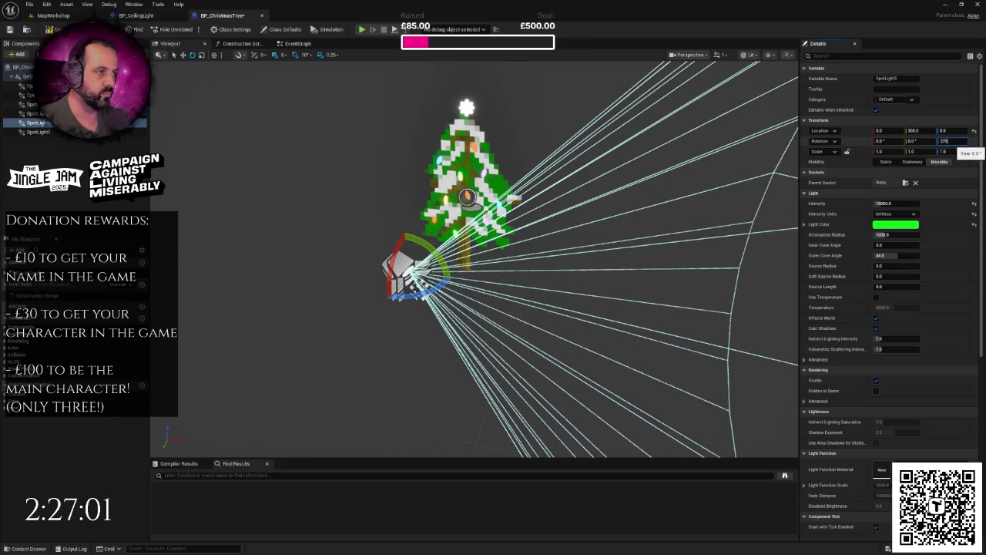
key(Return)
click(895, 224)
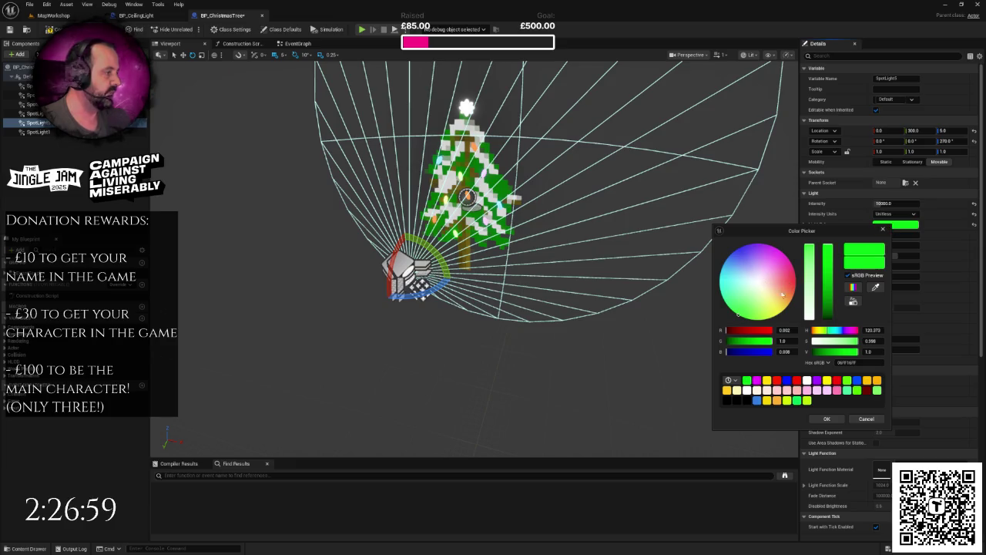
drag(808, 305, 812, 328)
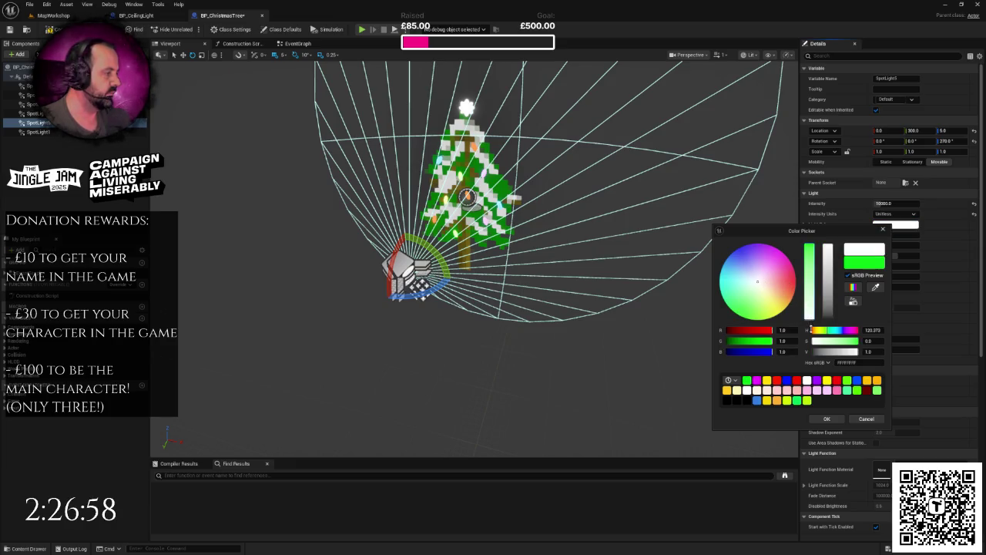
click(826, 419)
Step: Raise the white spotlight to Z 180 and view the tree in MapWorkshop
mouse_move(623, 286)
mouse_down()
mouse_move(432, 193)
mouse_move(228, 73)
mouse_up()
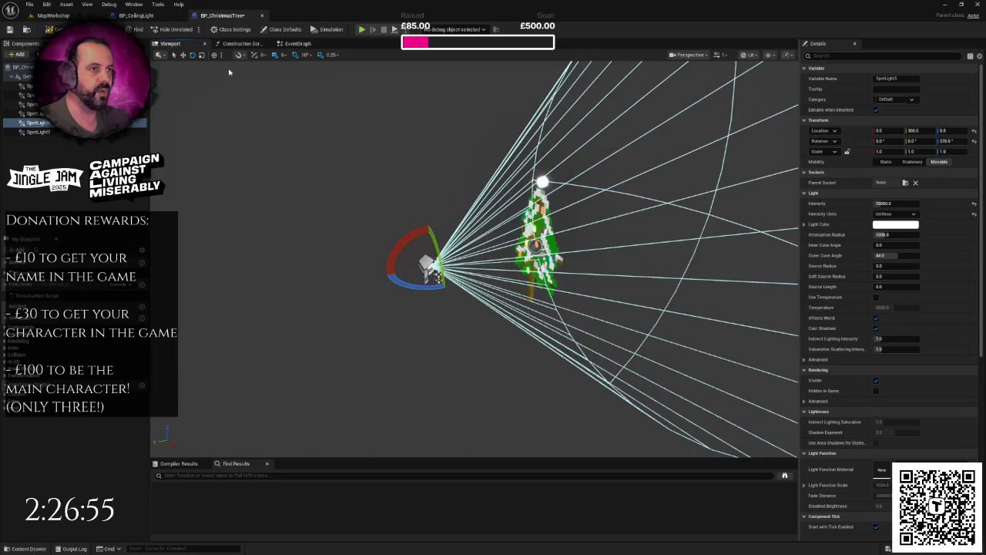
mouse_move(429, 245)
mouse_down()
mouse_move(430, 185)
mouse_move(401, 192)
mouse_move(339, 115)
mouse_move(385, 146)
mouse_move(451, 167)
mouse_up()
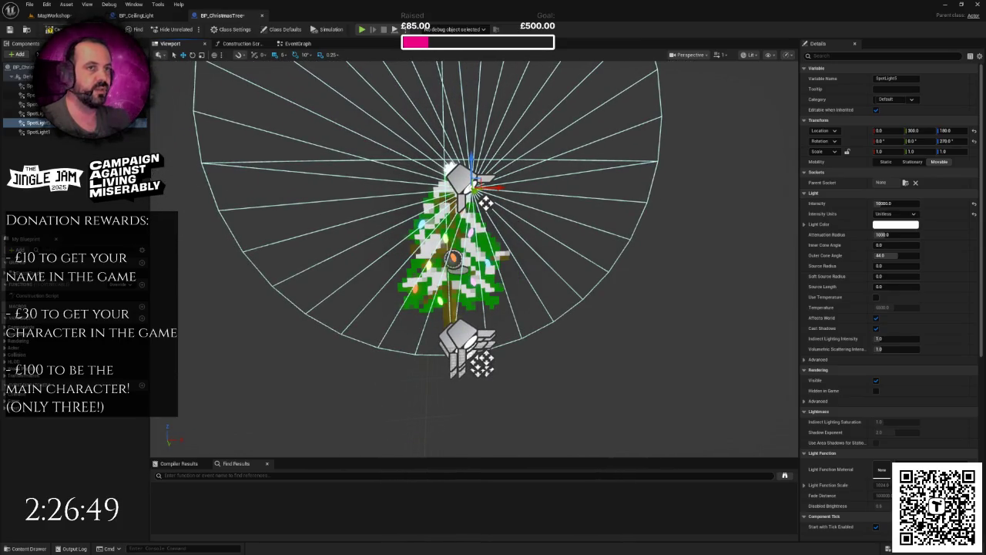
click(71, 16)
mouse_move(493, 277)
mouse_down()
mouse_move(462, 339)
mouse_move(478, 262)
mouse_move(431, 216)
mouse_move(485, 277)
mouse_move(462, 277)
mouse_move(539, 272)
mouse_up()
drag(376, 194, 379, 193)
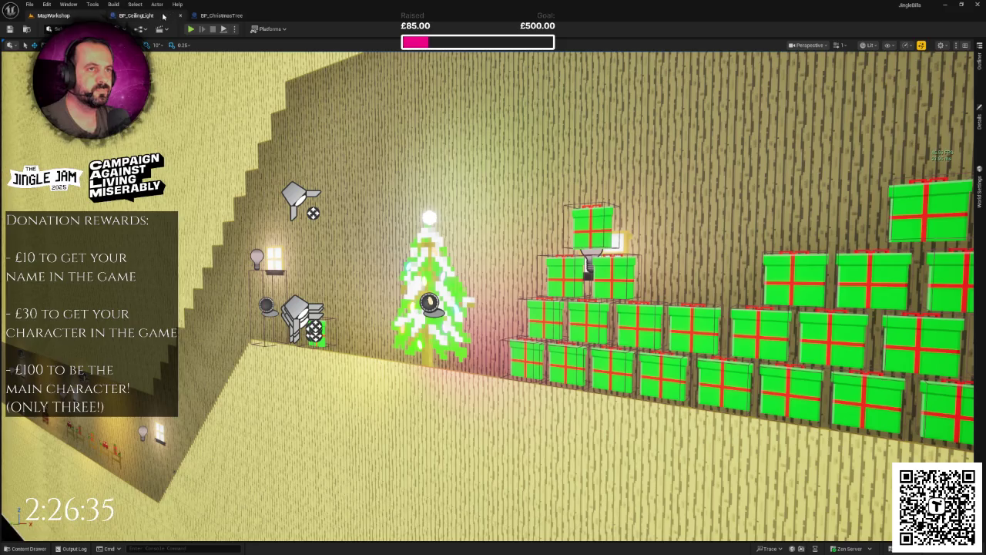
Step: Compare with BP_CeilingLight, then tilt the white spotlight to 20° pitch
click(164, 16)
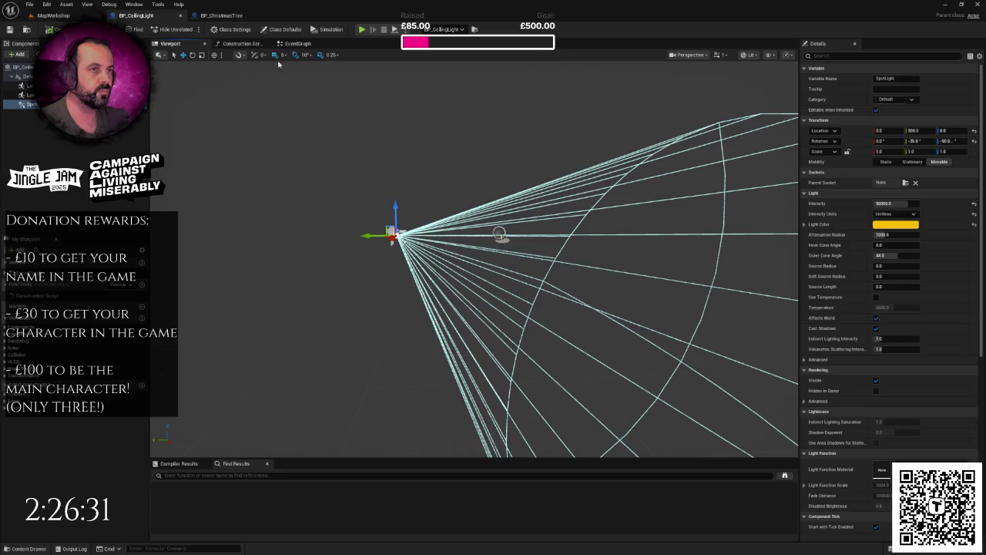
click(221, 16)
mouse_move(375, 188)
mouse_down()
mouse_move(432, 192)
mouse_move(375, 188)
mouse_up()
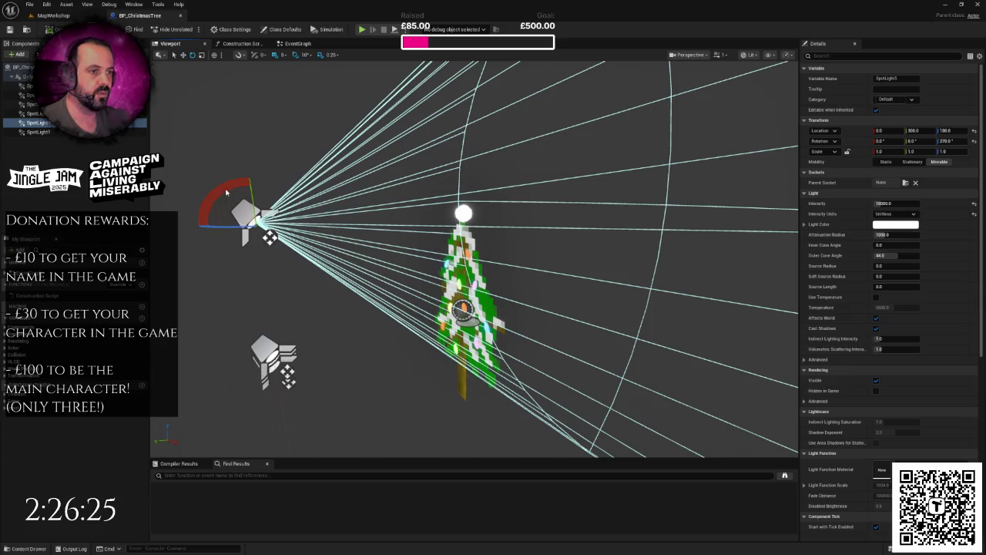
mouse_move(254, 192)
mouse_down()
mouse_move(274, 176)
mouse_move(339, 208)
mouse_move(305, 207)
mouse_up()
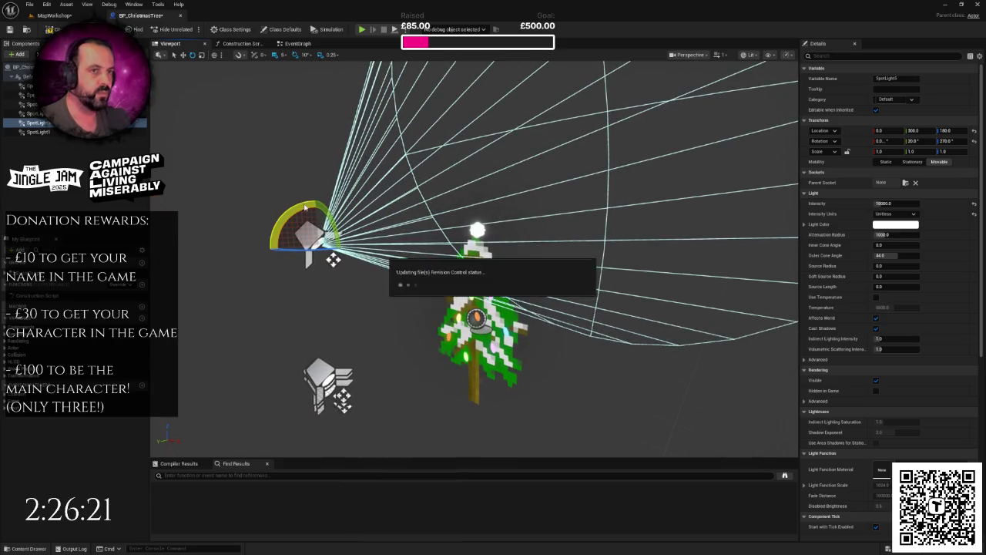
Step: Set the coloured spotlights' Intensity to 20000 and view the result in MapWorkshop
click(53, 15)
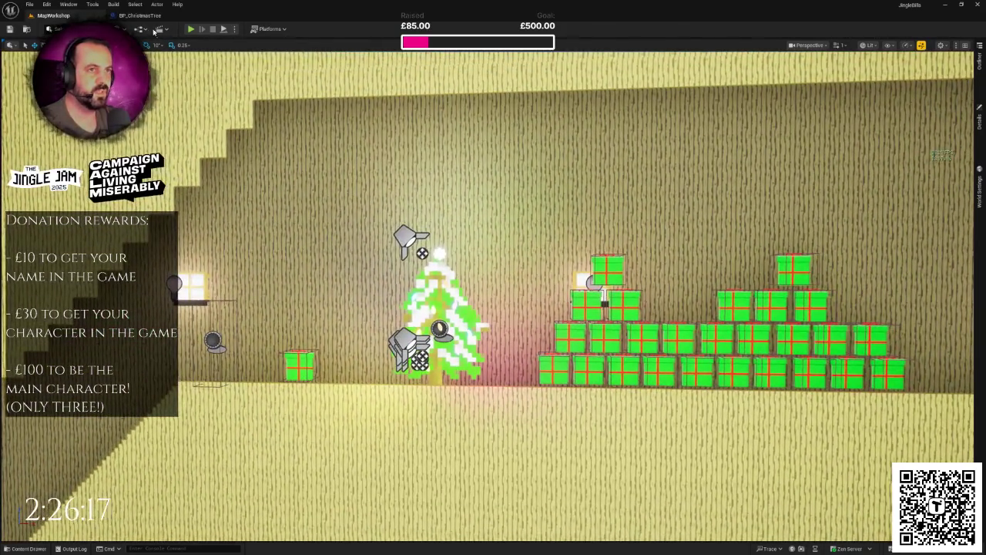
click(145, 16)
click(886, 204)
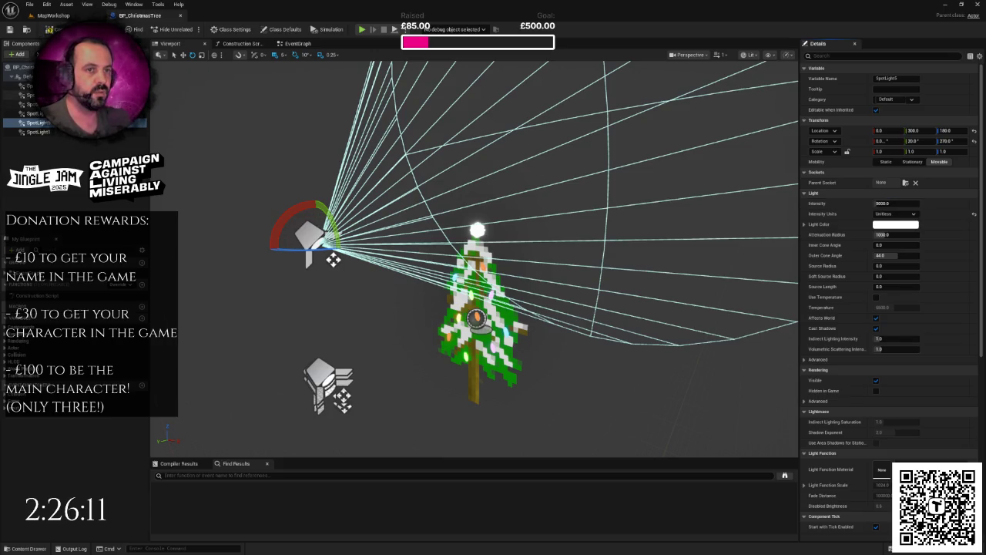
click(31, 86)
shift+click(31, 113)
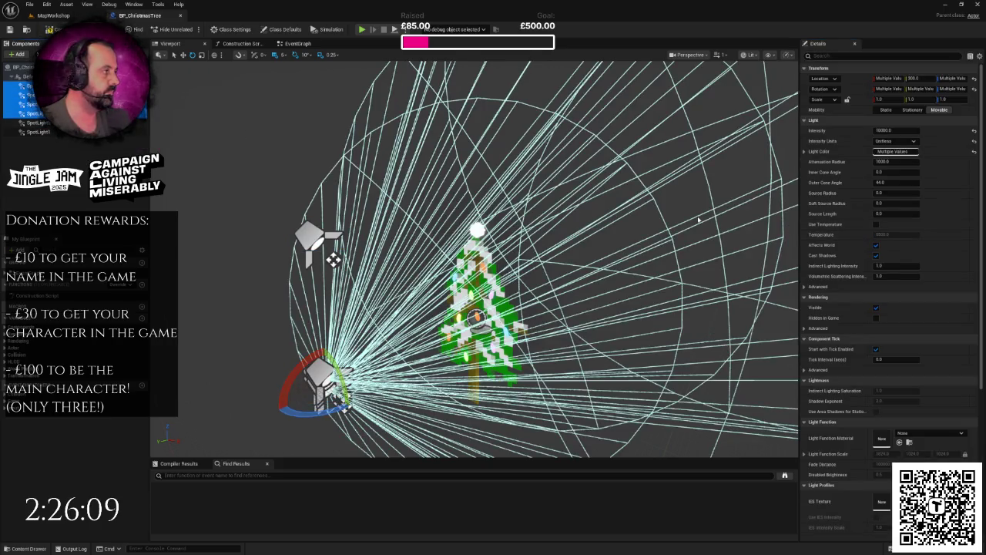
ctrl+click(42, 132)
click(886, 130)
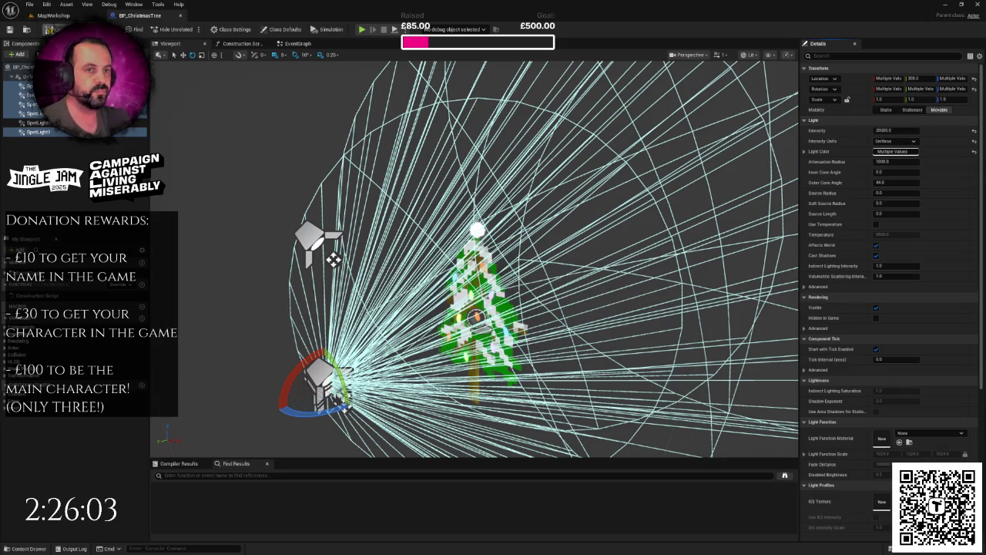
click(54, 16)
scroll(493, 293, down, 3)
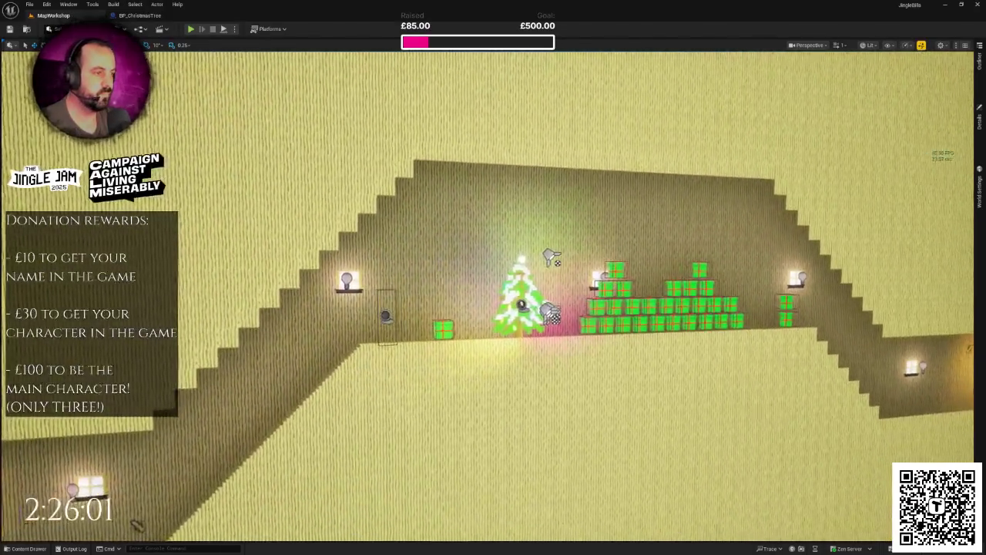